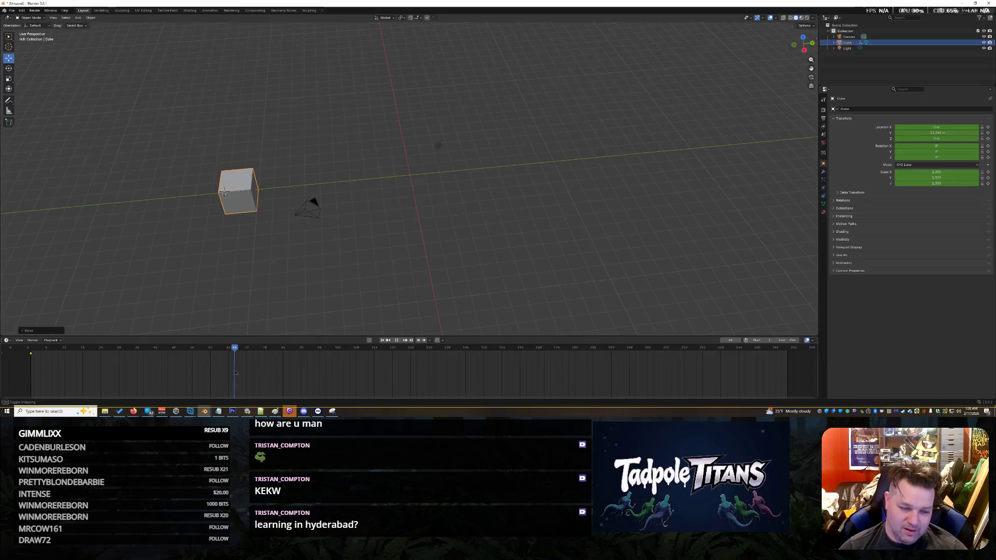
# - Slide the cube along the Y axis and insert a keyframe on its transforms
pyautogui.moveTo(265, 193)
pyautogui.mouseDown()
pyautogui.moveTo(342, 181)
pyautogui.moveTo(598, 191)
pyautogui.mouseUp()
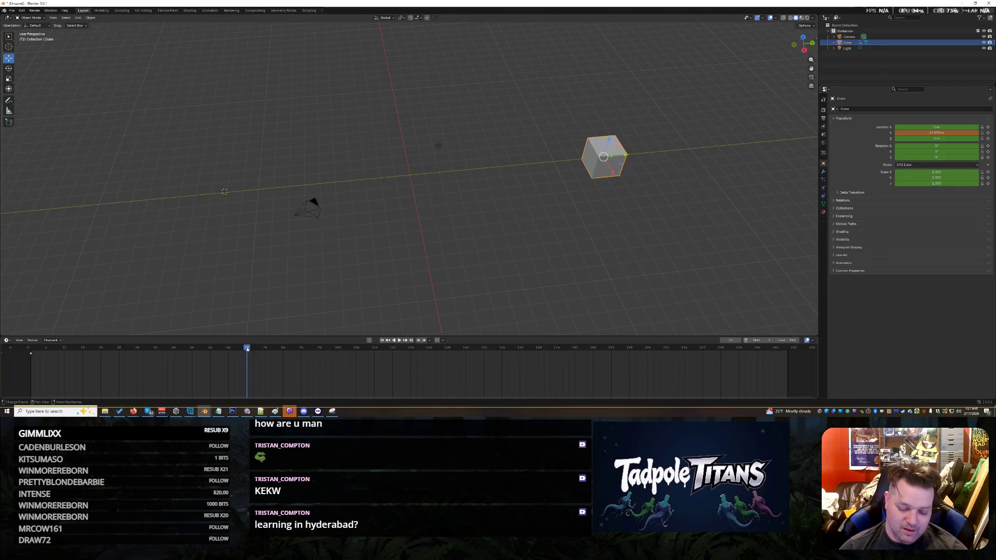
pyautogui.click(606, 149)
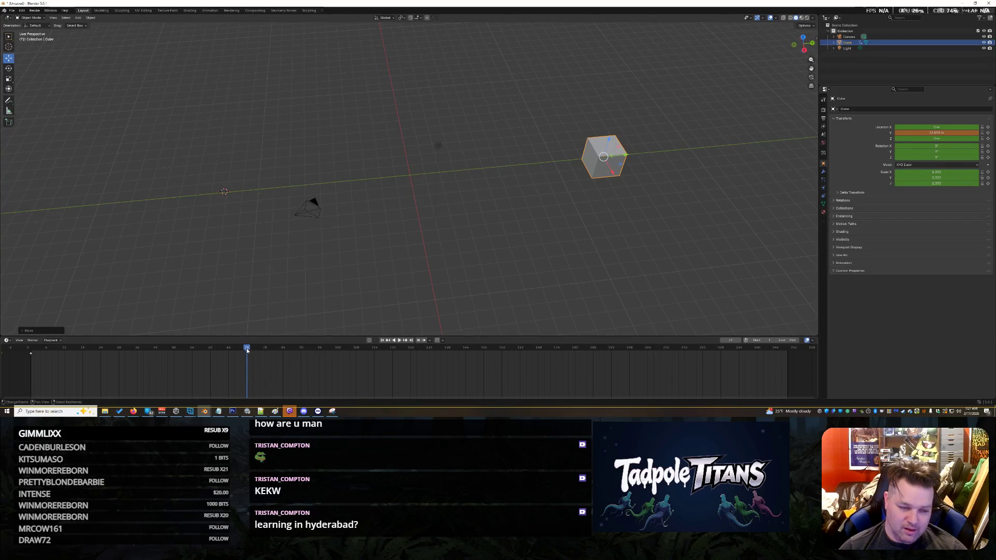
pyautogui.click(90, 18)
pyautogui.moveTo(110, 171)
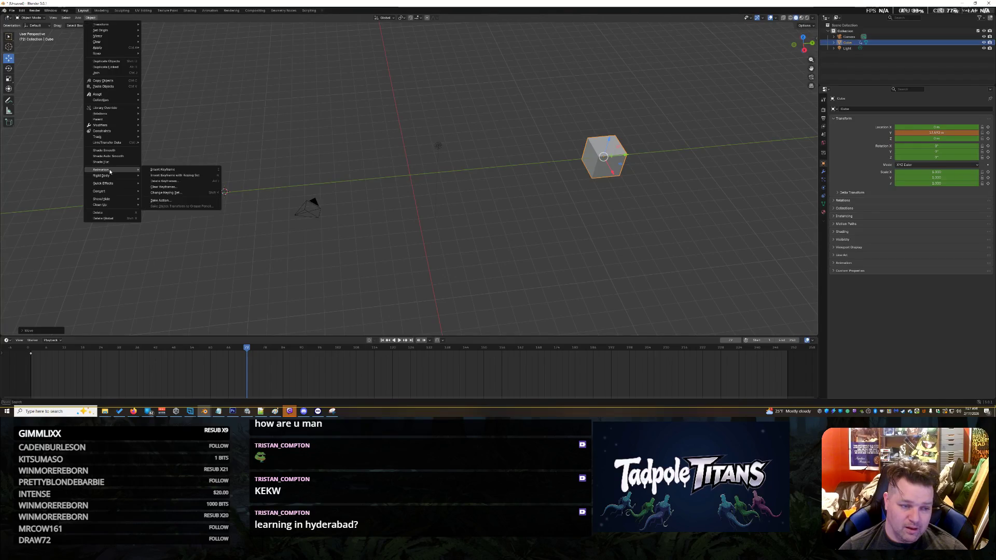
pyautogui.click(163, 169)
# - Play the cube animation from frame 0, stop it, and return to the first frame
pyautogui.moveTo(247, 351)
pyautogui.mouseDown()
pyautogui.moveTo(28, 369)
pyautogui.moveTo(311, 368)
pyautogui.moveTo(5, 377)
pyautogui.mouseUp()
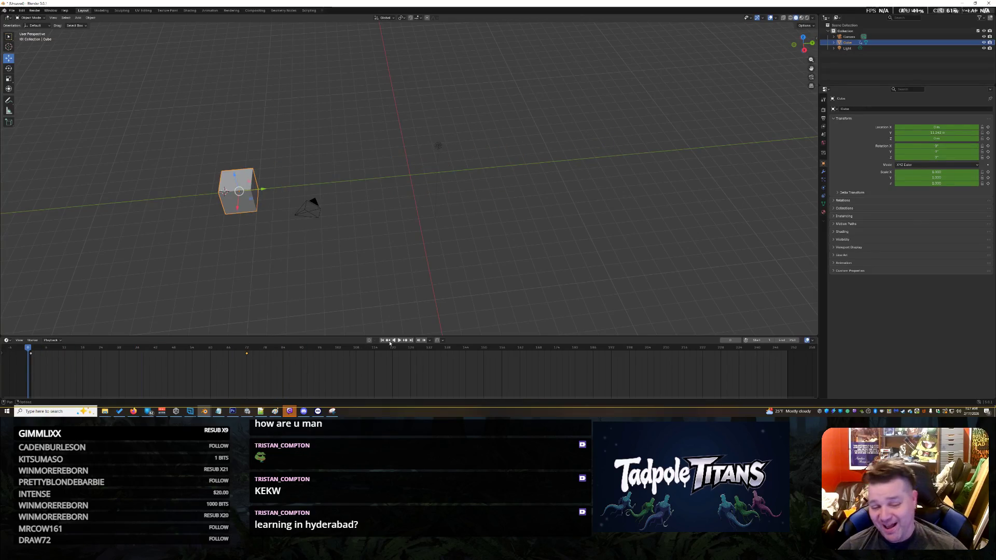
pyautogui.click(399, 341)
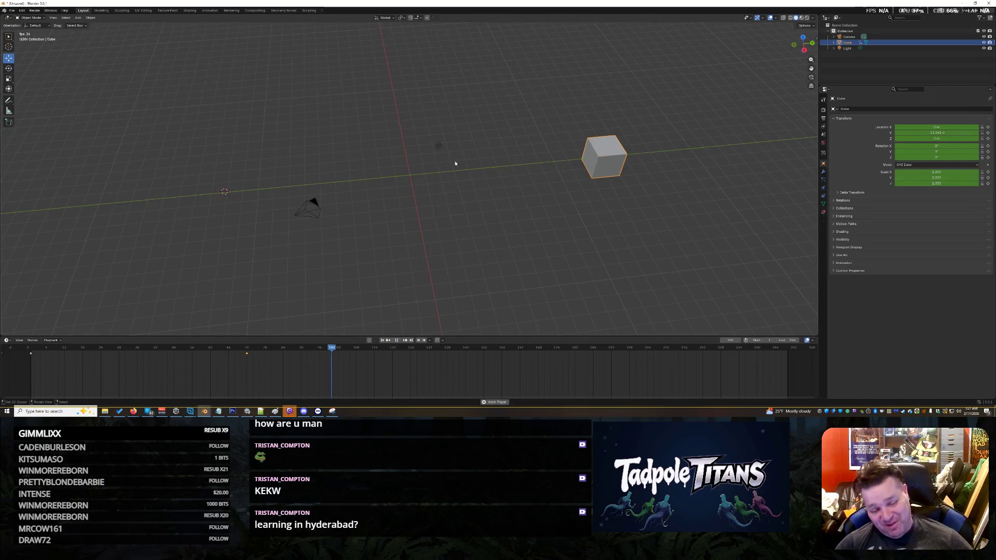
pyautogui.click(397, 340)
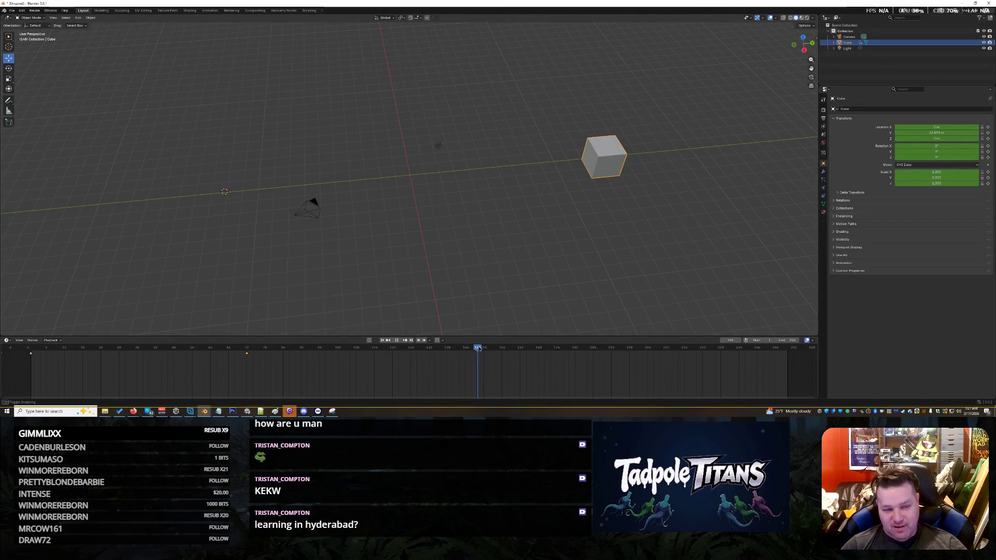
pyautogui.click(30, 356)
pyautogui.press('space')
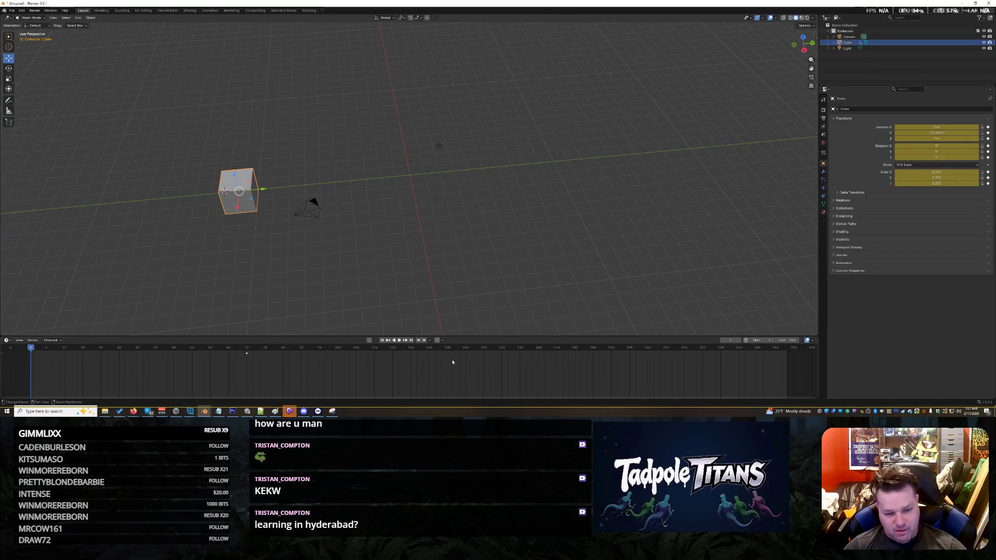
# - Paste the starting-pose keyframe at frame 144, replay, and shorten the animation's end frame
pyautogui.click(466, 357)
pyautogui.hotkey('ctrl', 'v')
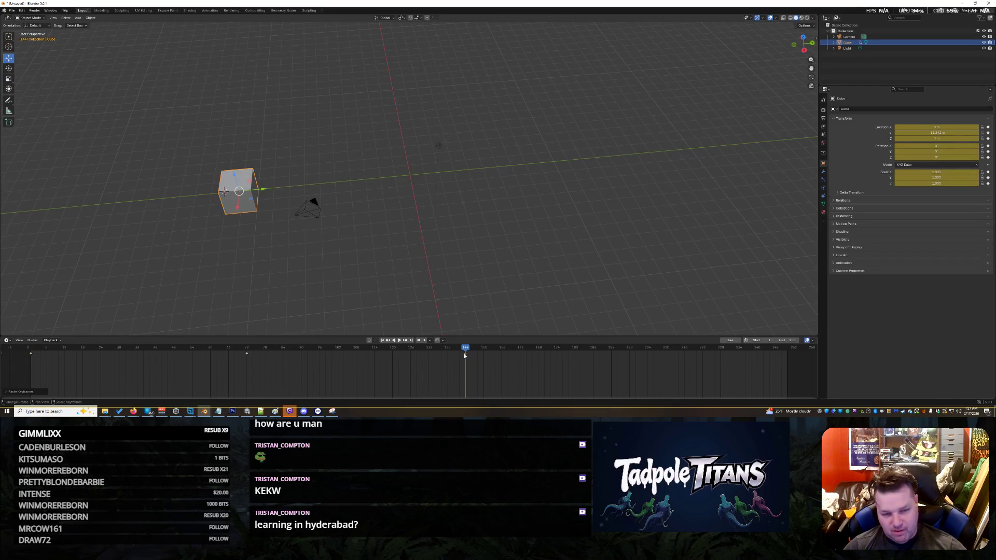
pyautogui.click(401, 340)
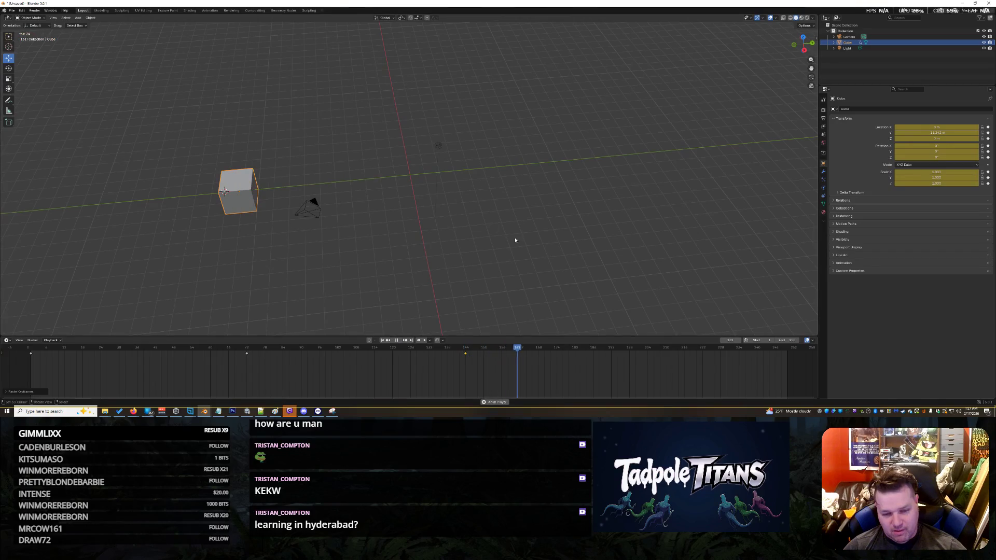
pyautogui.moveTo(792, 341); pyautogui.dragTo(682, 340)
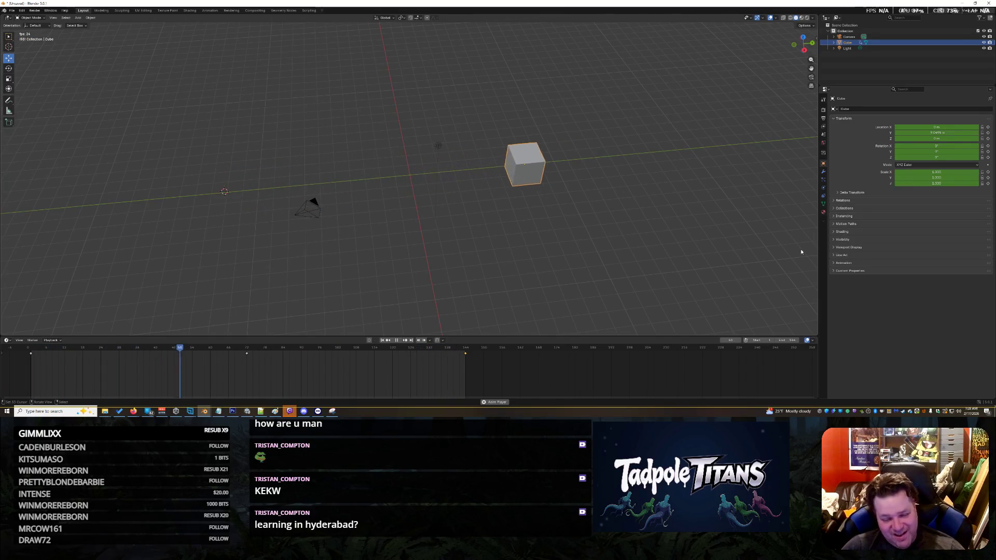
# - Pause playback so it rests on frame 144 with the cube back at its start
pyautogui.click(398, 344)
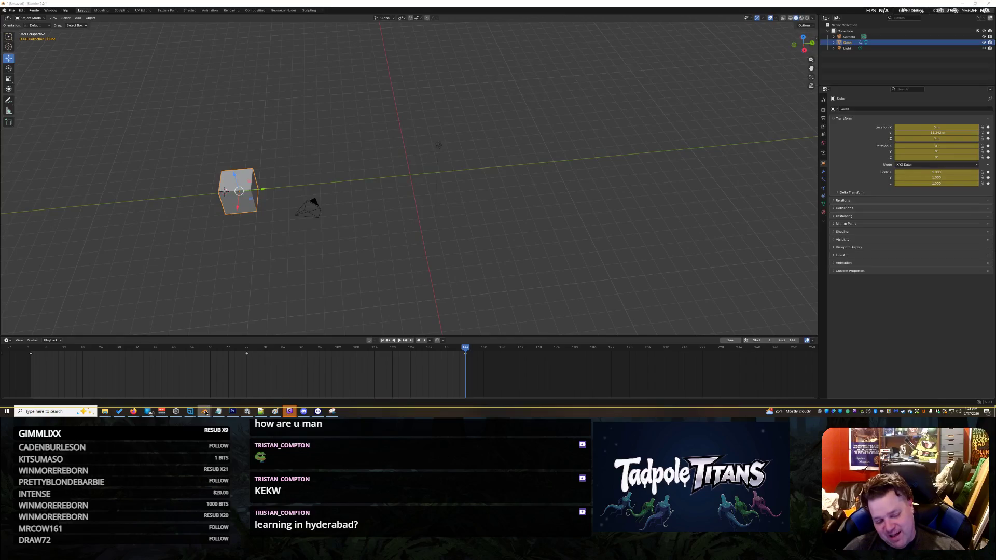
# - Switch to the Blender window holding the Jowlgorian.blend character file
pyautogui.moveTo(205, 410)
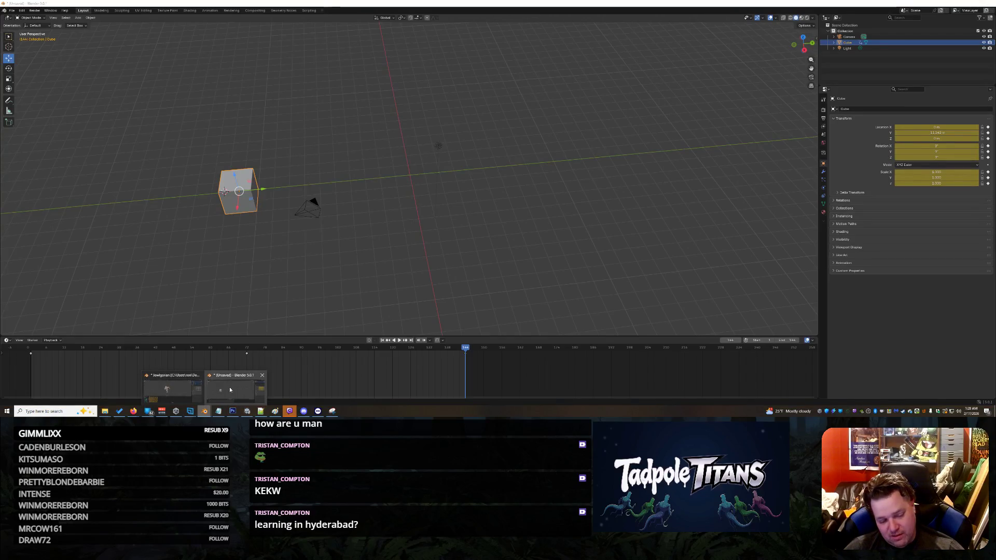
pyautogui.click(171, 390)
pyautogui.click(11, 11)
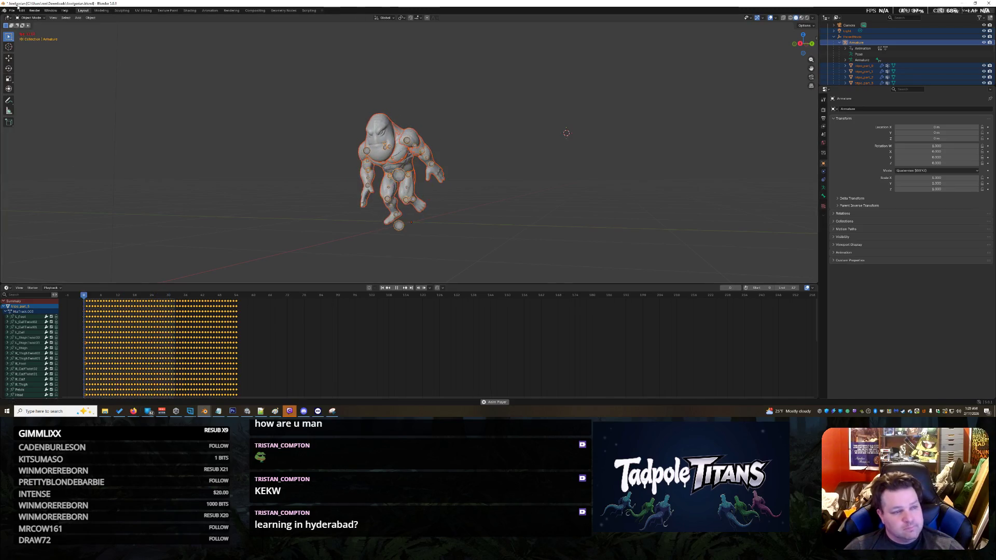
# - Start a new General scene without saving the character file, and delete the default cube
pyautogui.click(11, 10)
pyautogui.moveTo(16, 19)
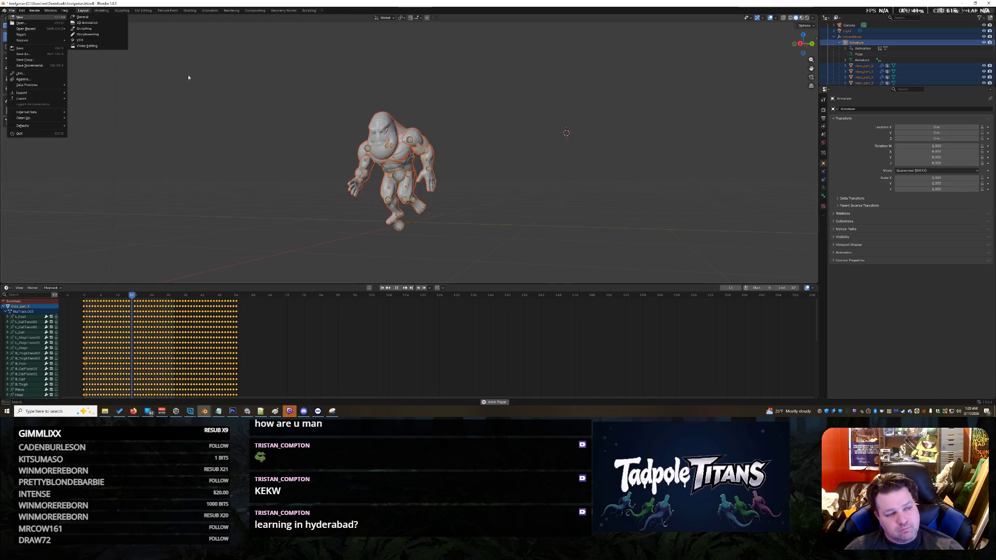
pyautogui.click(96, 19)
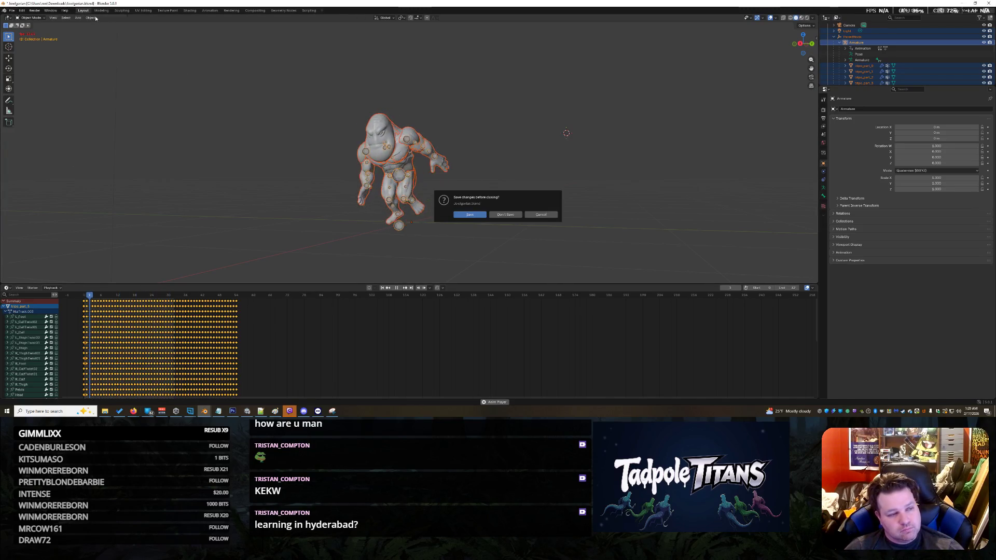
pyautogui.click(506, 214)
pyautogui.scroll(-8, 393, 191)
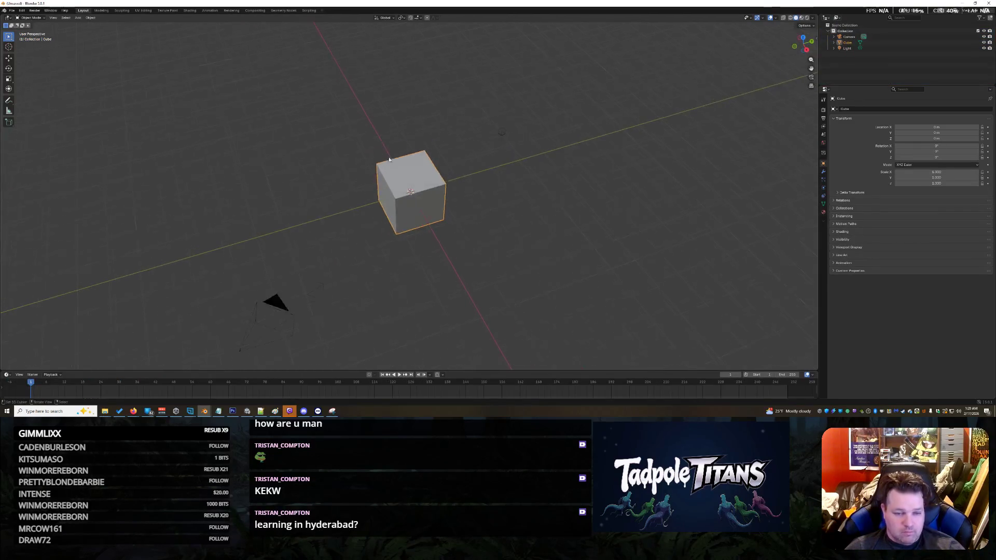
pyautogui.press('Delete')
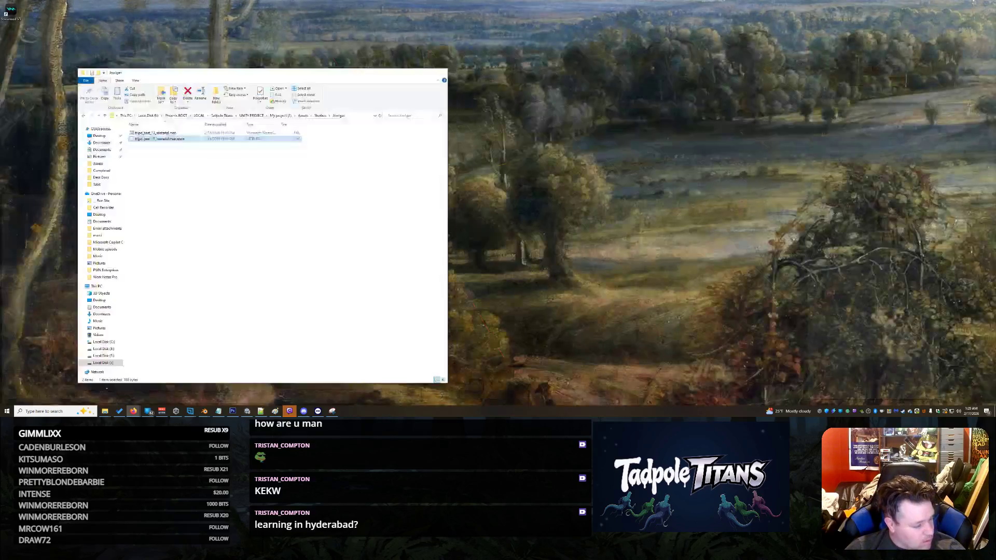
# - Drag Kraylix Bones.glb from the file browser into the viewport, then start playback
pyautogui.click(104, 411)
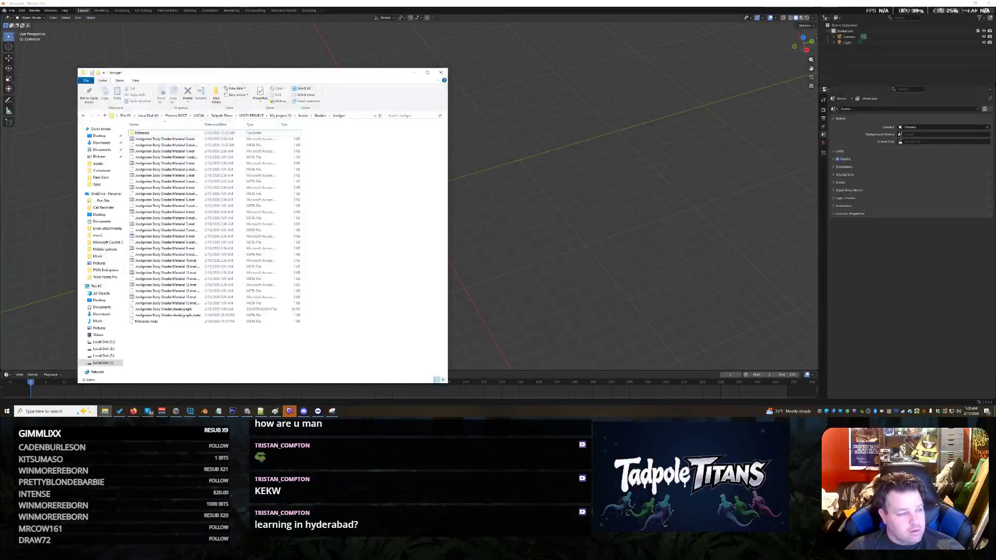
pyautogui.click(414, 72)
pyautogui.moveTo(102, 415)
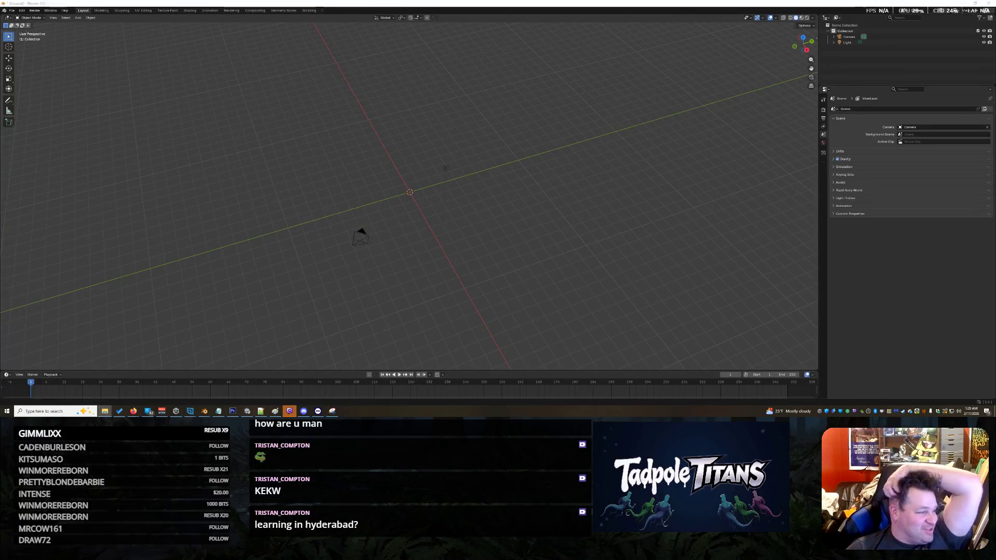
pyautogui.moveTo(267, 228); pyautogui.dragTo(268, 230)
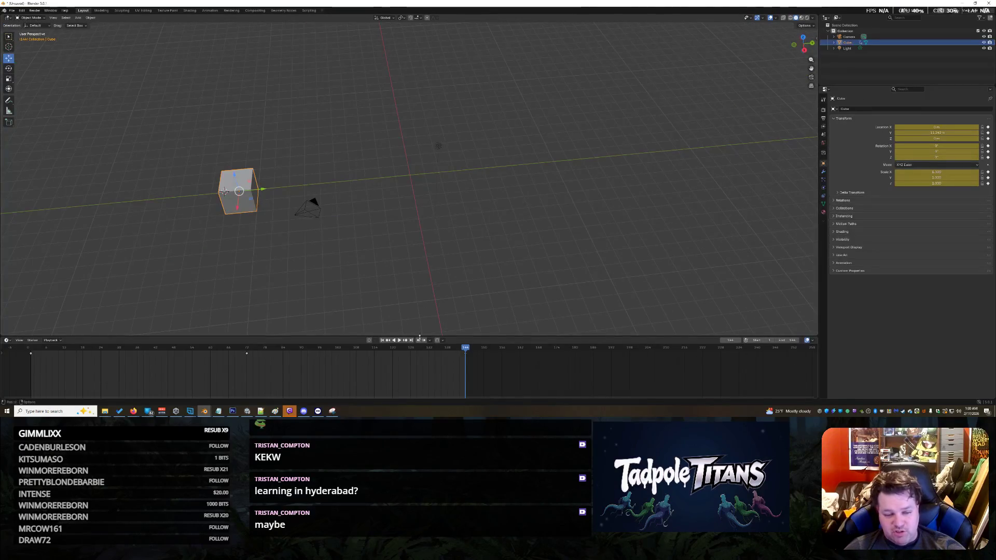
pyautogui.press('space')
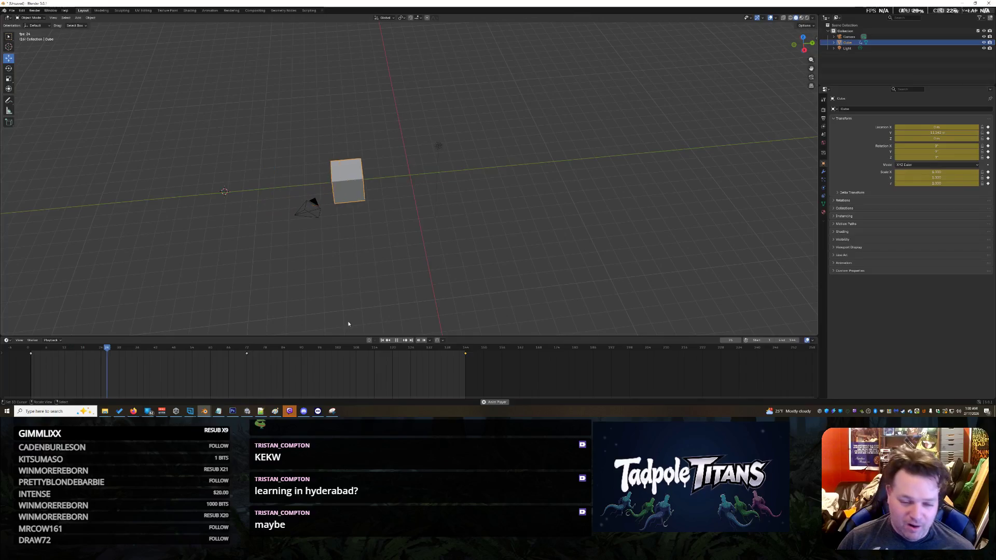
# - Bring forward the other Blender window and orbit around the curve-deformed tail model
pyautogui.moveTo(207, 413)
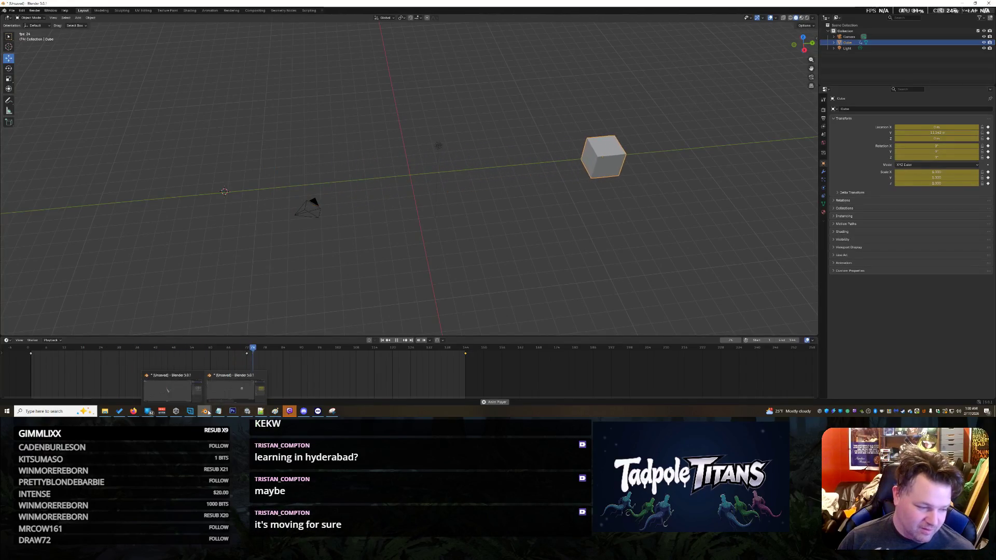
pyautogui.click(172, 387)
pyautogui.moveTo(415, 219); pyautogui.dragTo(385, 233, button='middle')
# - Zoom and orbit around the fish tail, then select its Bezier curve
pyautogui.scroll(4, 385, 233)
pyautogui.scroll(5, 464, 251)
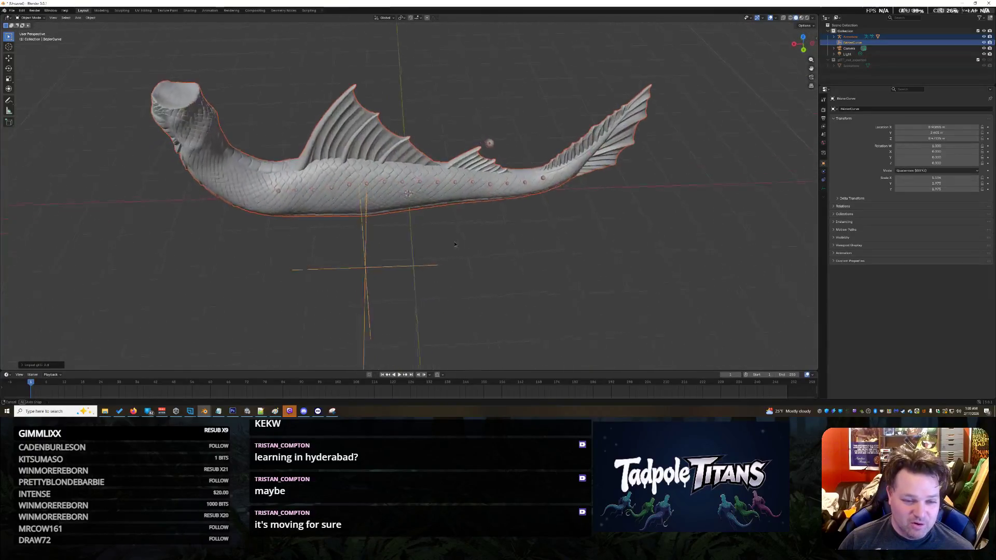
pyautogui.scroll(-4, 457, 239)
pyautogui.moveTo(457, 238); pyautogui.dragTo(457, 238, button='middle')
pyautogui.scroll(3, 457, 237)
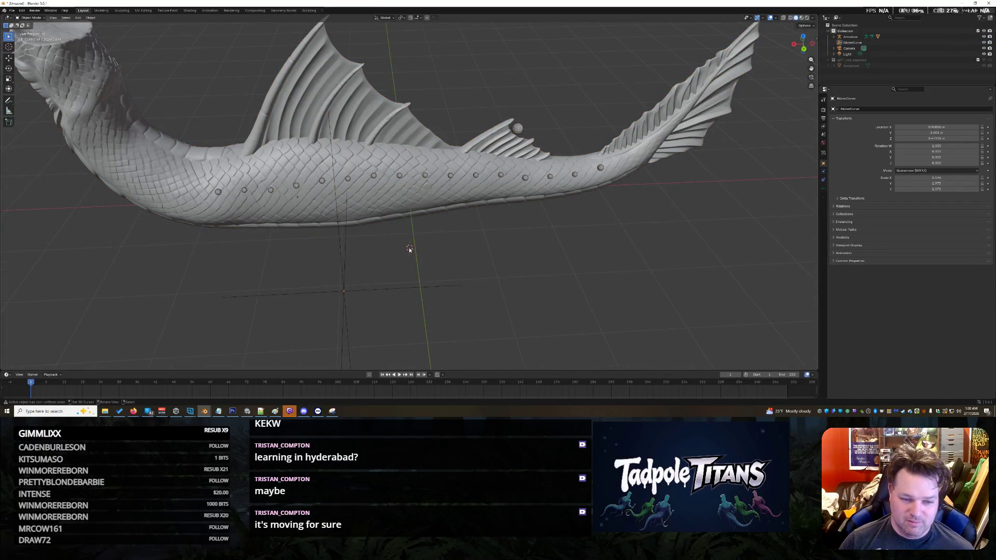
pyautogui.click(344, 288)
# - Select the fish tail mesh and switch to the Texture Paint workspace
pyautogui.scroll(-3, 312, 259)
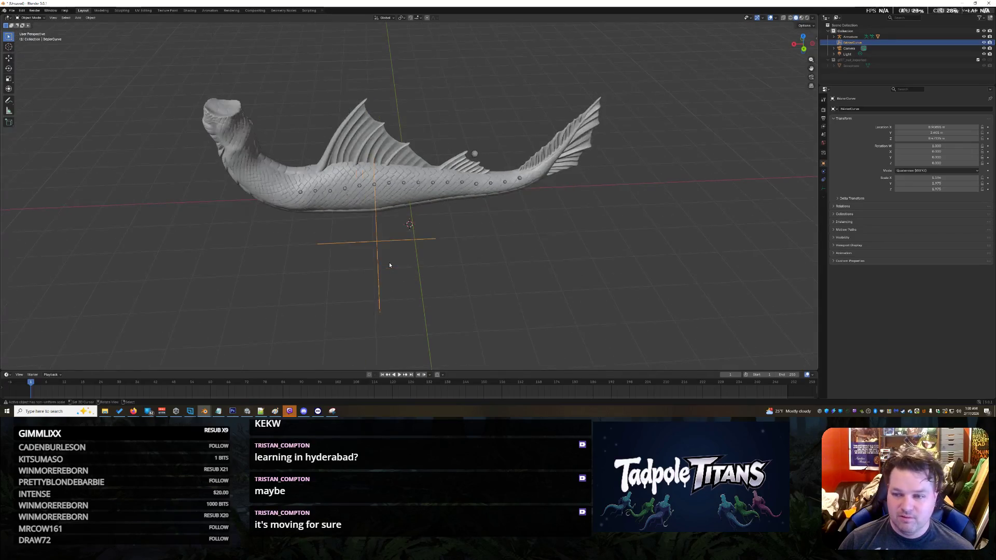
pyautogui.scroll(3, 290, 234)
pyautogui.click(198, 172)
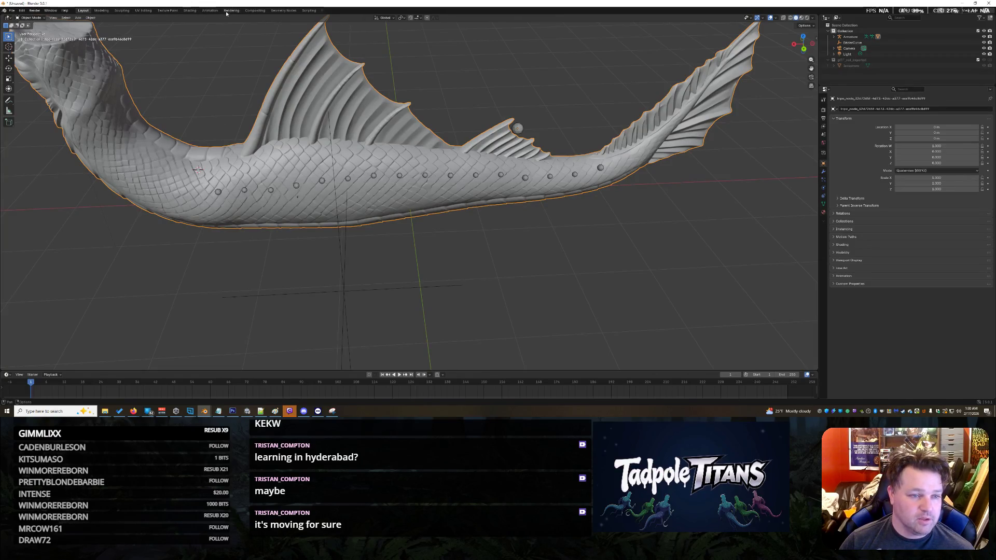
pyautogui.click(172, 11)
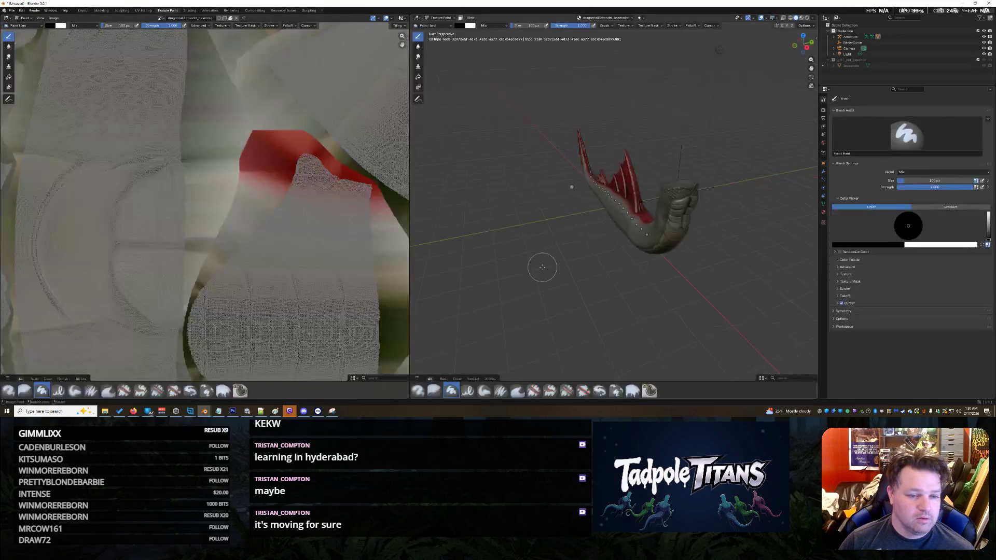
# - Orbit around the tail's fins and underside, then put the tail into Weight Paint mode
pyautogui.moveTo(501, 241)
pyautogui.mouseDown(button='middle')
pyautogui.moveTo(703, 245)
pyautogui.moveTo(641, 295)
pyautogui.mouseUp(button='middle')
pyautogui.scroll(6, 643, 256)
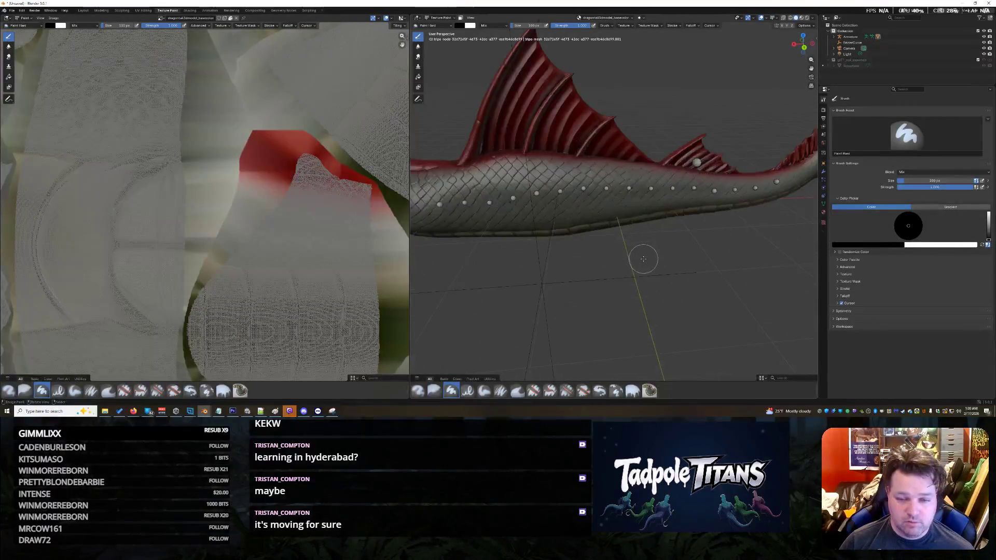
pyautogui.moveTo(578, 271)
pyautogui.mouseDown(button='middle')
pyautogui.moveTo(602, 260)
pyautogui.moveTo(694, 266)
pyautogui.moveTo(696, 275)
pyautogui.moveTo(643, 229)
pyautogui.mouseUp(button='middle')
pyautogui.scroll(-5, 696, 270)
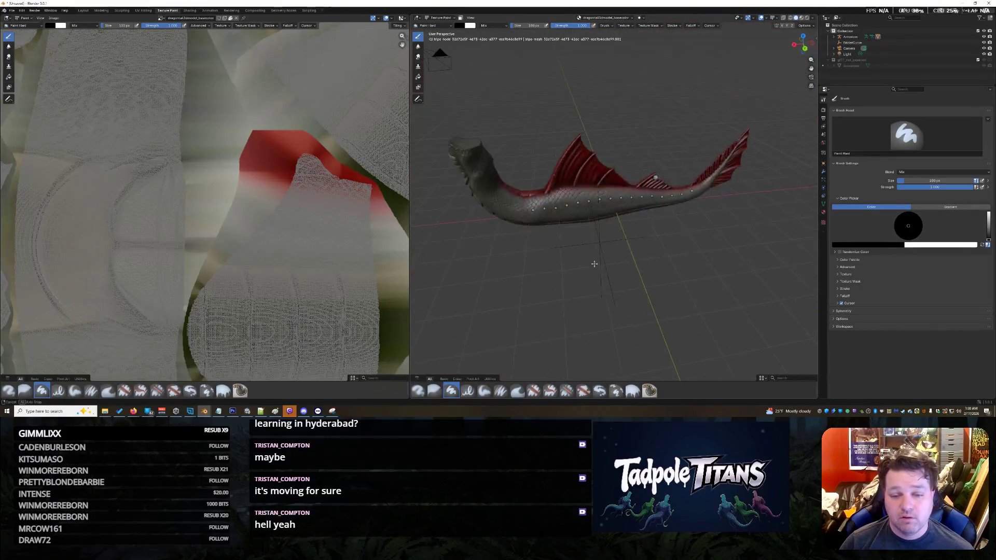
pyautogui.scroll(4, 620, 213)
pyautogui.click(446, 18)
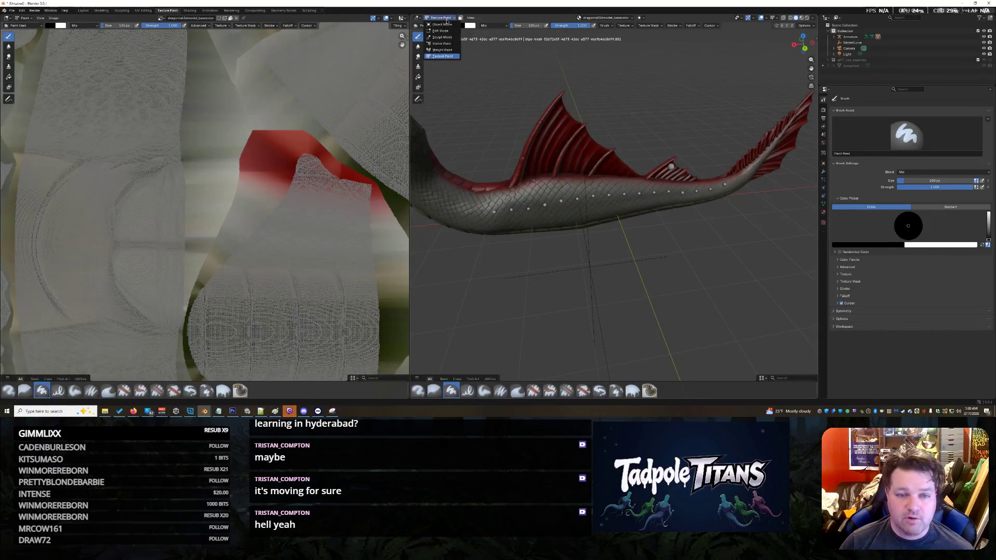
pyautogui.click(442, 49)
pyautogui.scroll(2, 617, 255)
pyautogui.moveTo(612, 249); pyautogui.dragTo(638, 251, button='middle')
pyautogui.scroll(-3, 617, 254)
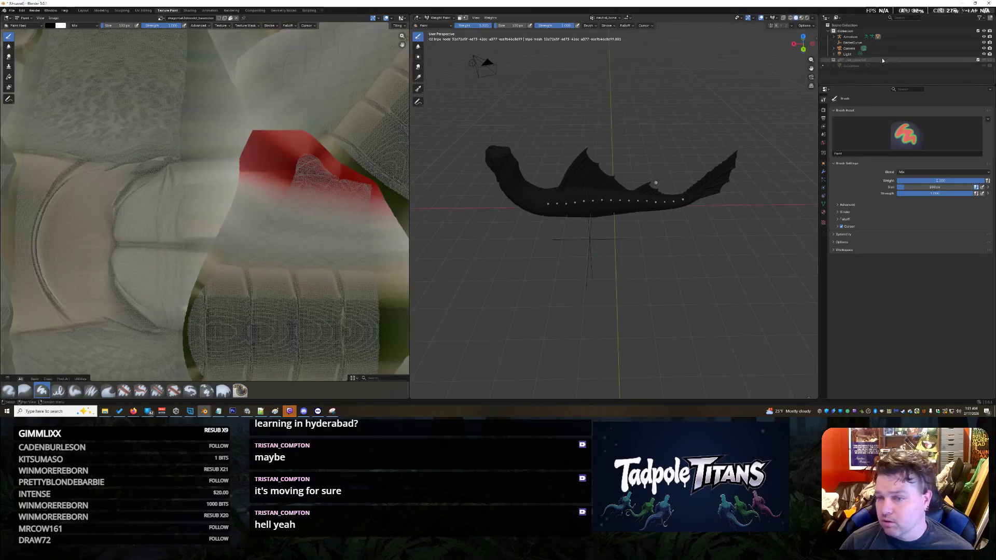
# - Expand Armature > tripo_node > tripo_mesh in the Outliner to reveal its Vertex Groups
pyautogui.click(850, 36)
pyautogui.click(834, 36)
pyautogui.click(839, 54)
pyautogui.click(846, 60)
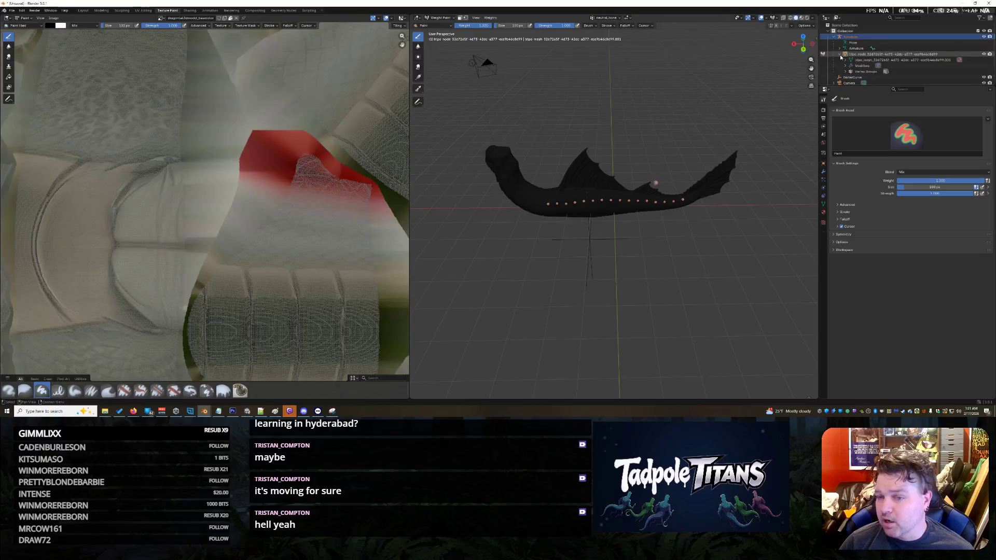
pyautogui.click(848, 72)
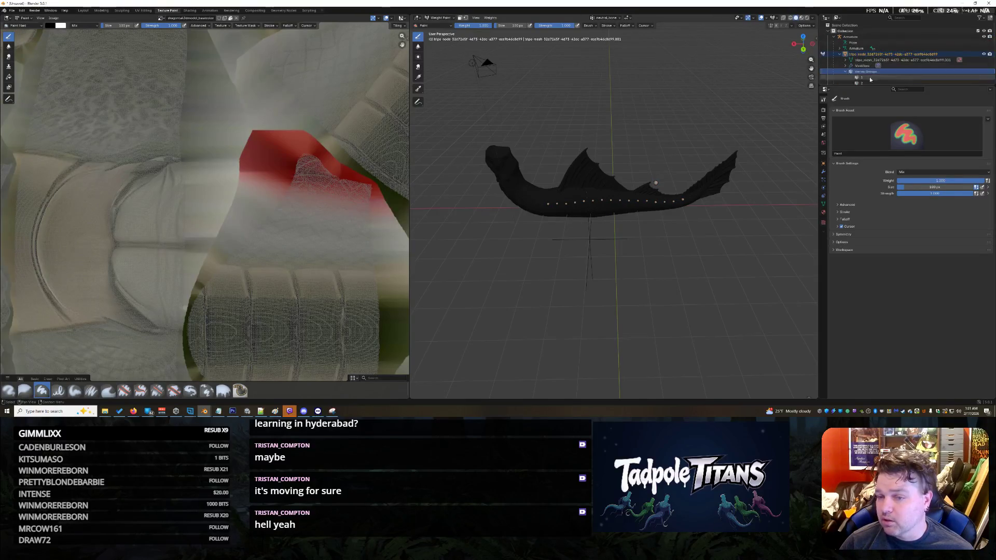
pyautogui.scroll(-2, 857, 76)
# - Show vertex group 1 weights, then step through the groups down to group 14
pyautogui.click(861, 53)
pyautogui.scroll(3, 722, 223)
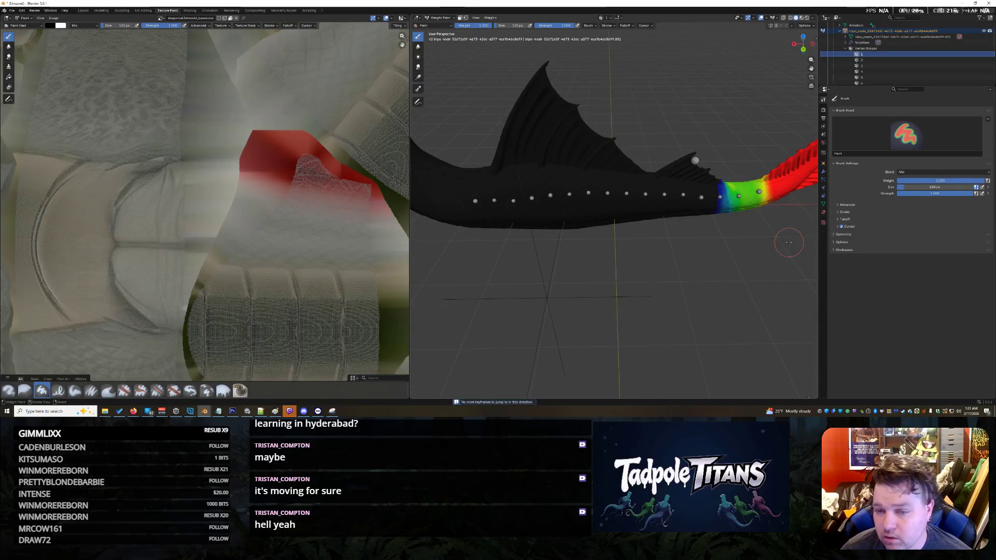
pyautogui.click(886, 59)
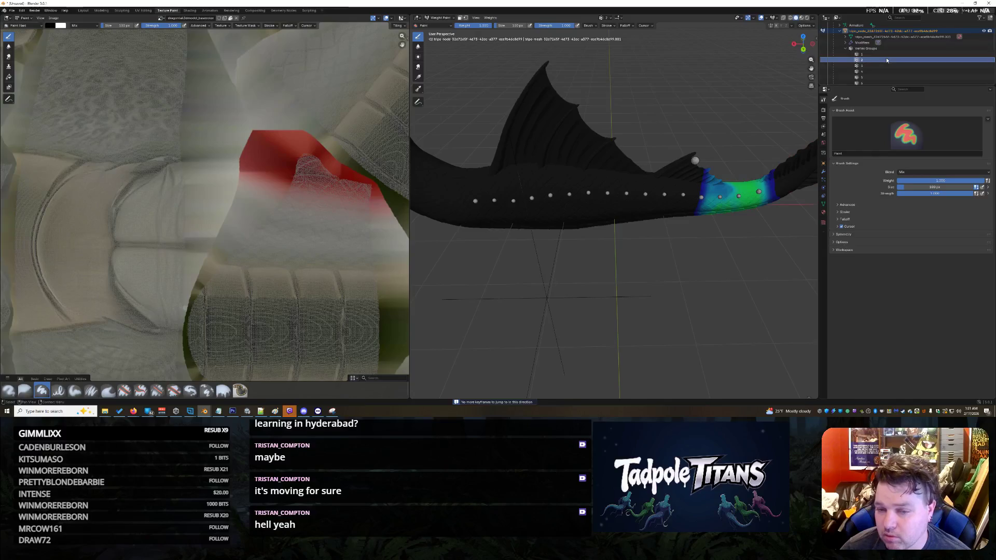
pyautogui.press('Down')
pyautogui.press('Down')
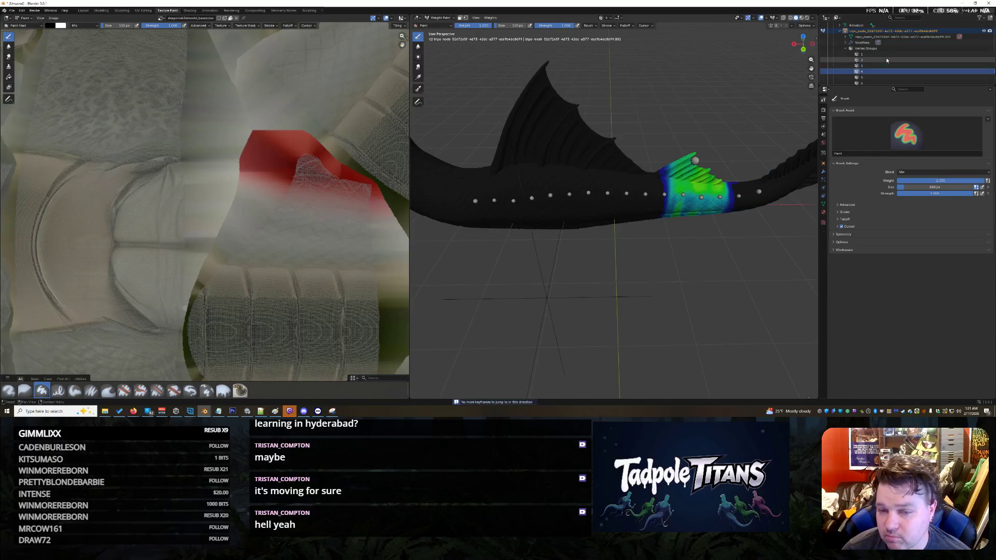
pyautogui.press('Down')
pyautogui.press('Down')
pyautogui.press('Down')
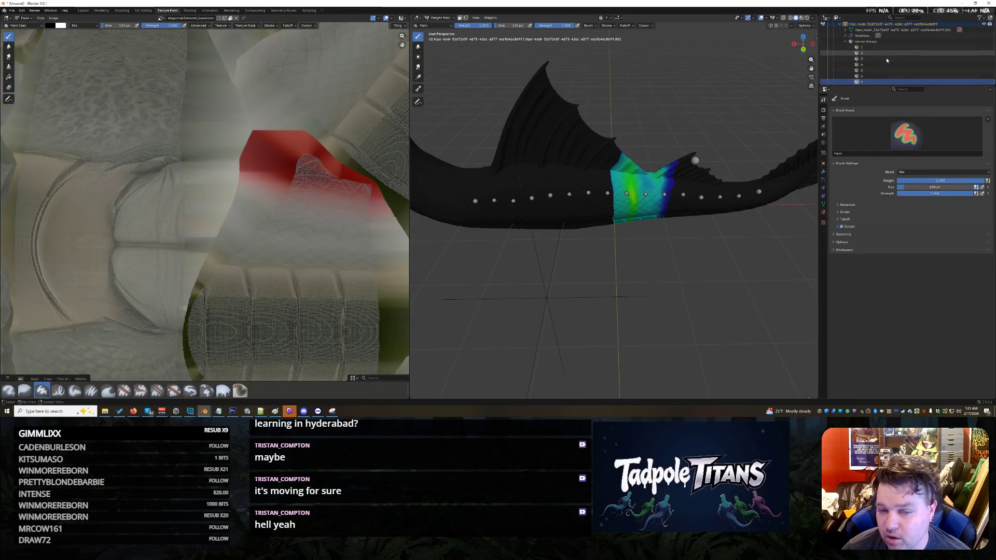
pyautogui.press('Down')
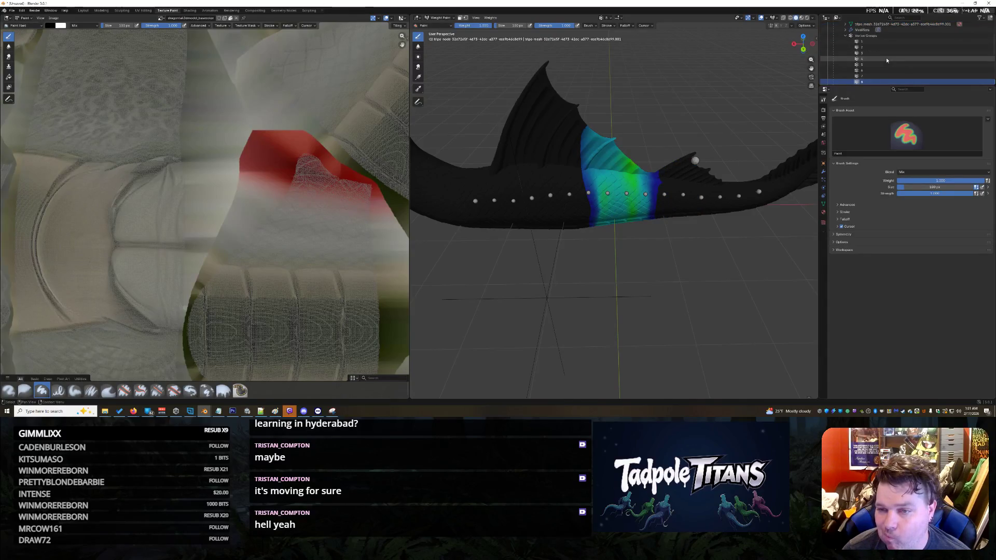
pyautogui.press('Down')
pyautogui.press('Down')
pyautogui.press('Down')
pyautogui.press('Down')
pyautogui.press('Down')
pyautogui.press('Down')
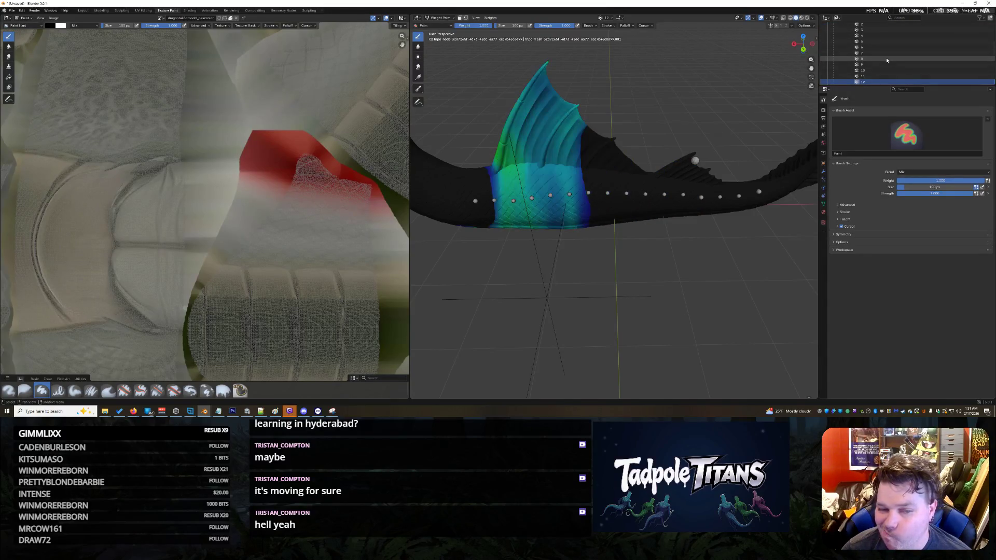
pyautogui.press('Down')
pyautogui.press('Down')
pyautogui.press('Down')
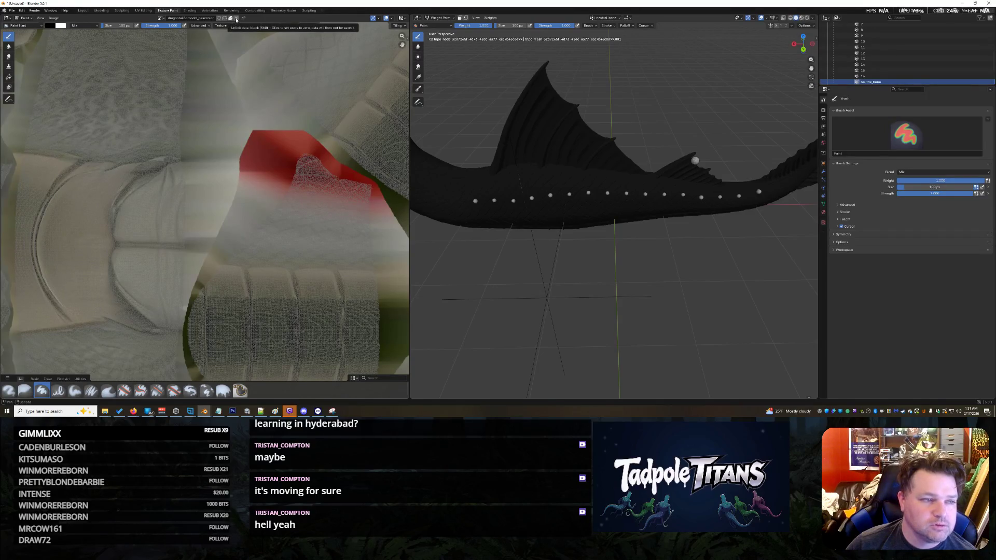
# - Import Kraylix Scenes.fbx from the Assets folder via FBX import, then deselect the pink mesh
pyautogui.click(12, 11)
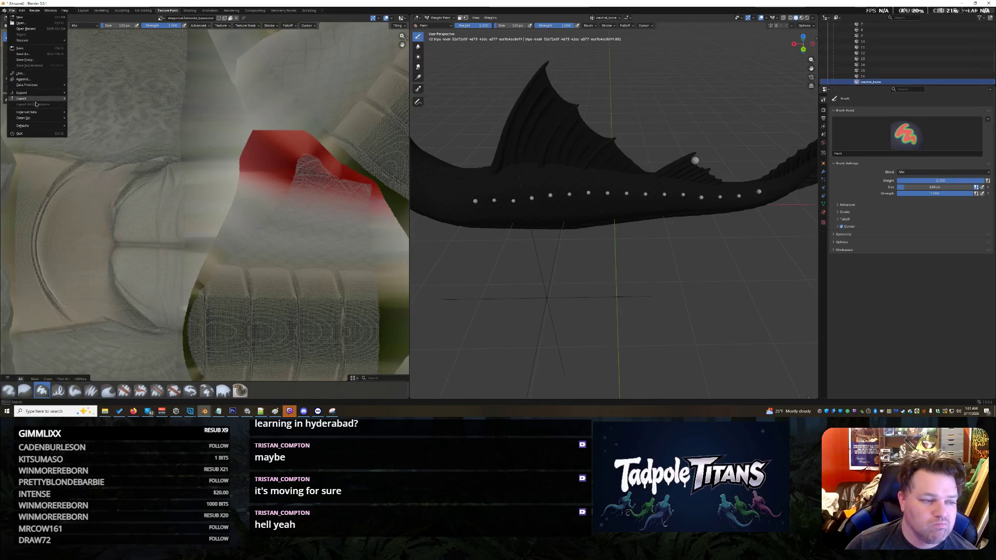
pyautogui.moveTo(40, 84)
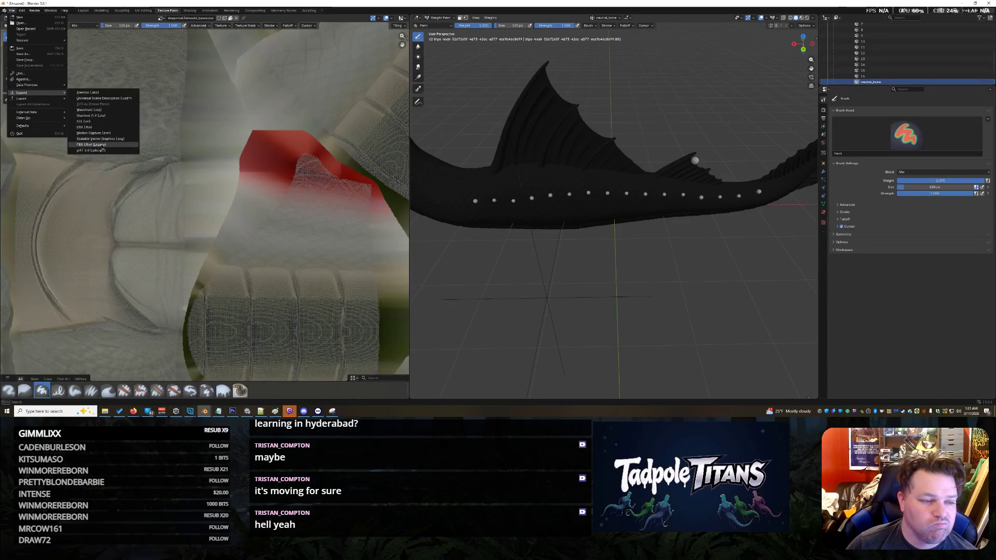
pyautogui.click(98, 127)
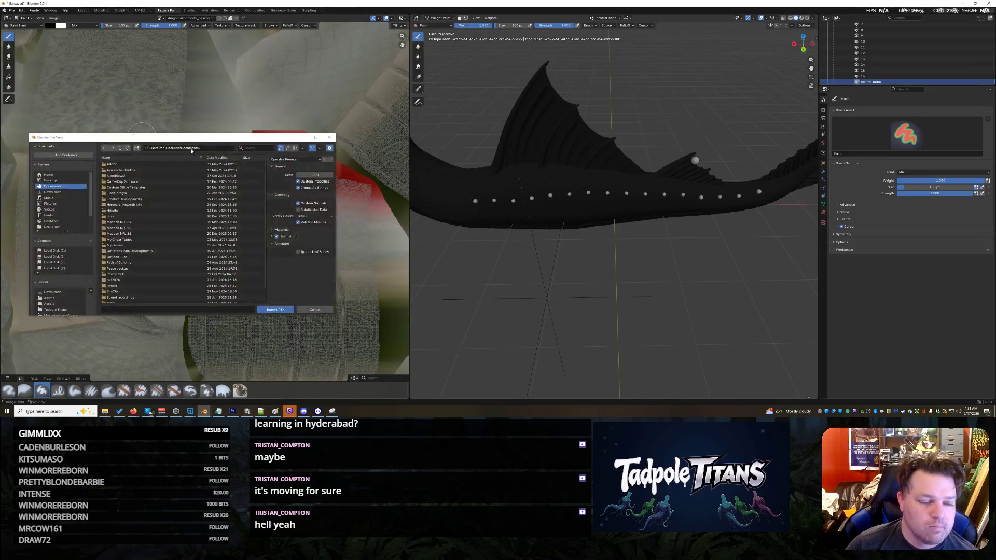
pyautogui.click(60, 298)
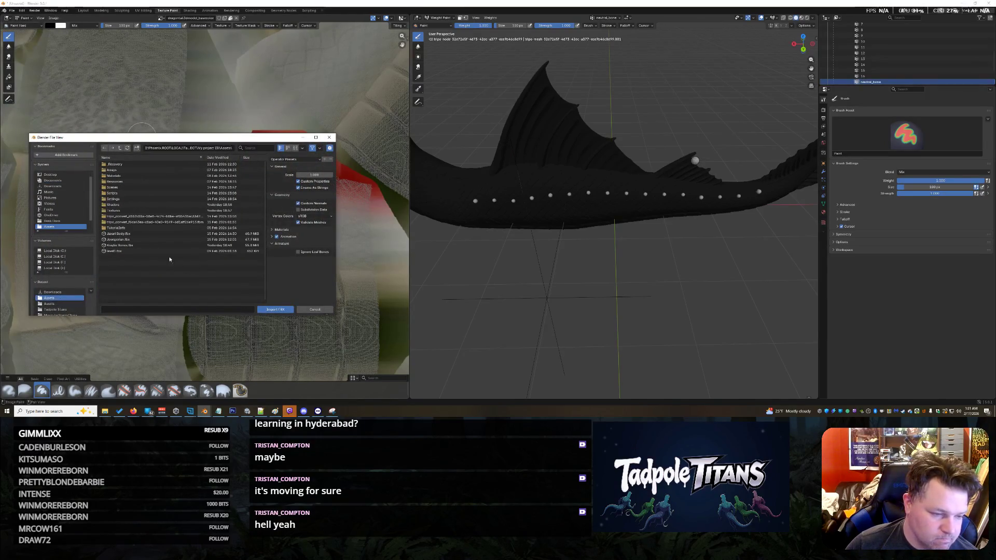
pyautogui.doubleClick(119, 245)
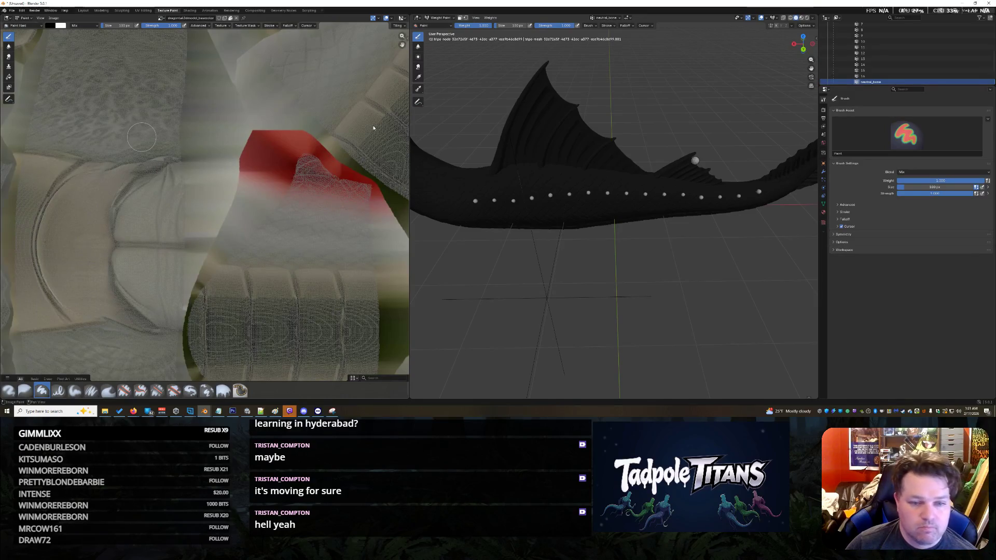
pyautogui.moveTo(452, 192)
pyautogui.mouseDown(button='middle')
pyautogui.moveTo(549, 224)
pyautogui.moveTo(525, 212)
pyautogui.moveTo(510, 254)
pyautogui.moveTo(557, 264)
pyautogui.mouseUp(button='middle')
pyautogui.click(558, 267)
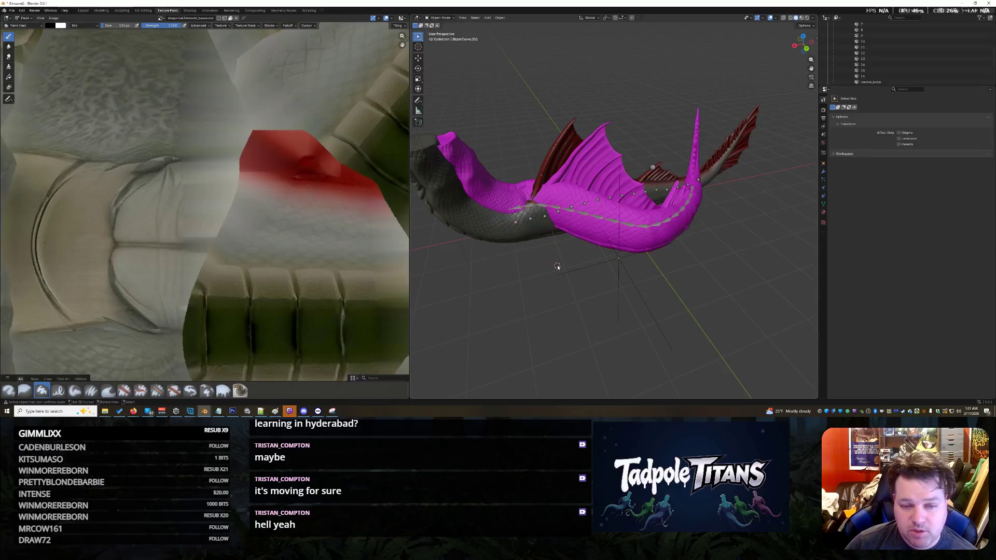
# - Select the imported pink tail mesh and switch it to Weight Paint mode
pyautogui.click(589, 229)
pyautogui.moveTo(524, 127); pyautogui.dragTo(511, 132, button='middle')
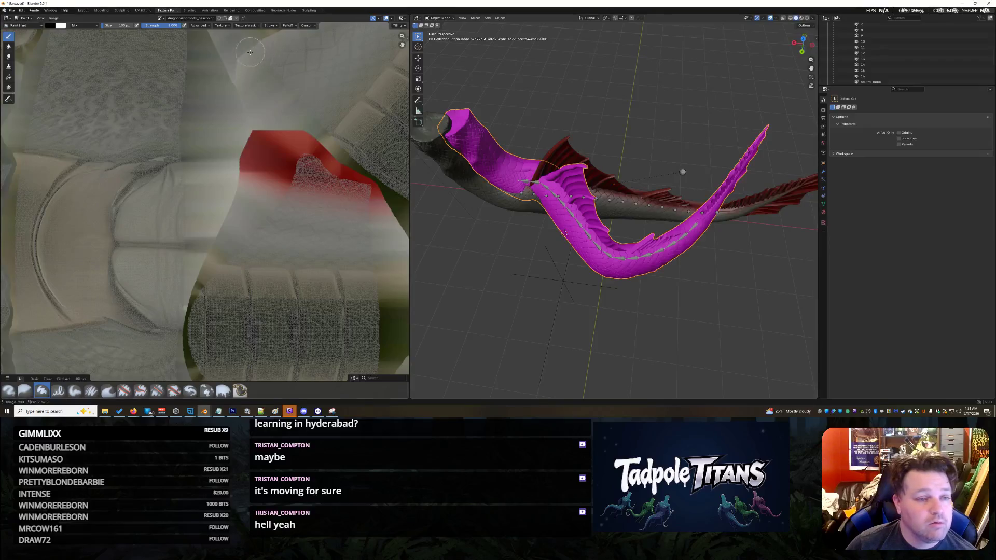
pyautogui.click(442, 18)
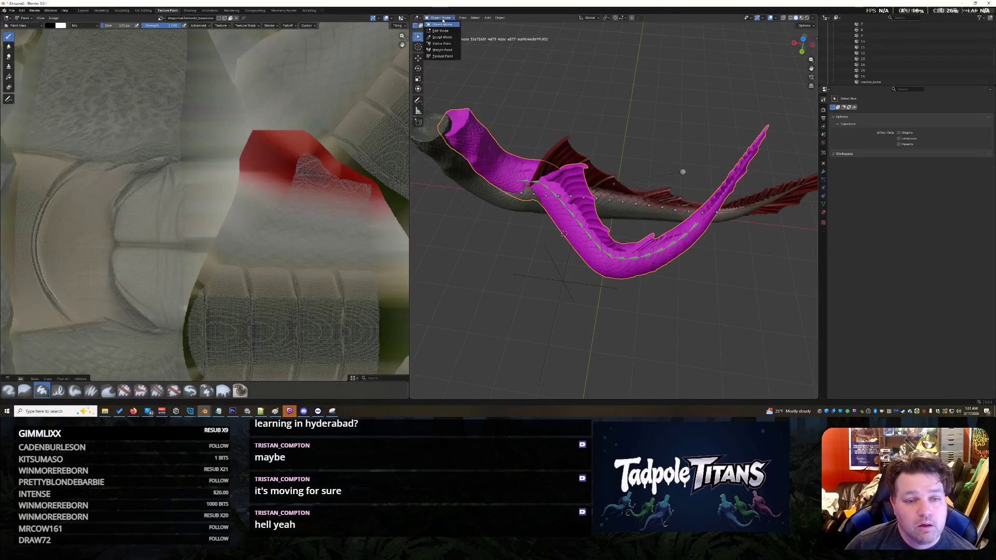
pyautogui.click(442, 50)
pyautogui.moveTo(607, 313); pyautogui.dragTo(562, 308, button='middle')
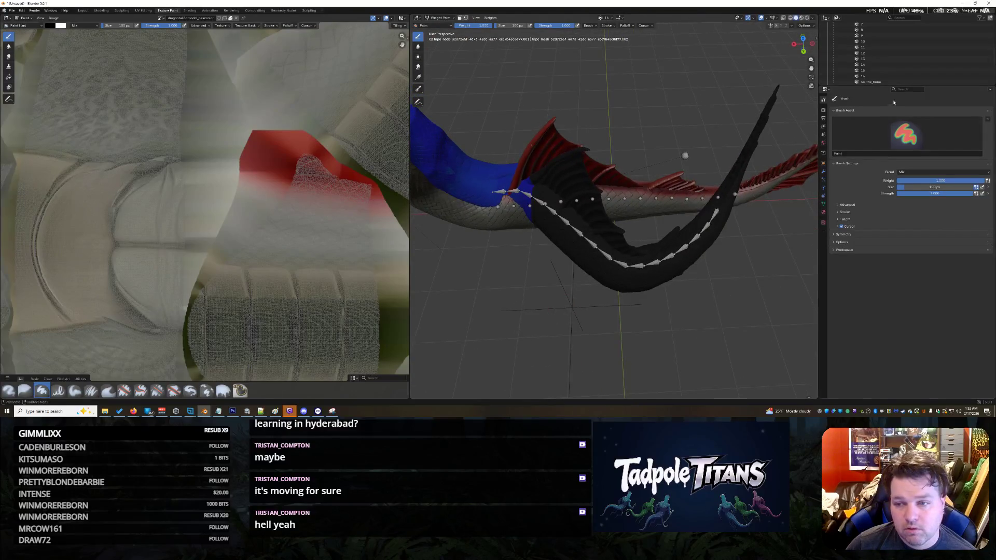
# - Display vertex group 16 weights, then step back to vertex group 12
pyautogui.click(882, 76)
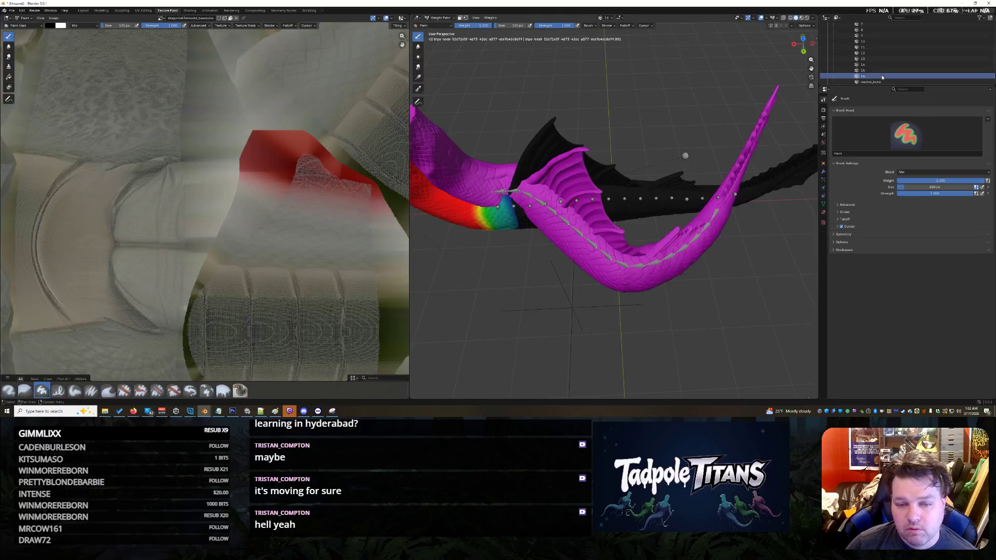
pyautogui.press('Up')
pyautogui.press('Up')
pyautogui.press('Up')
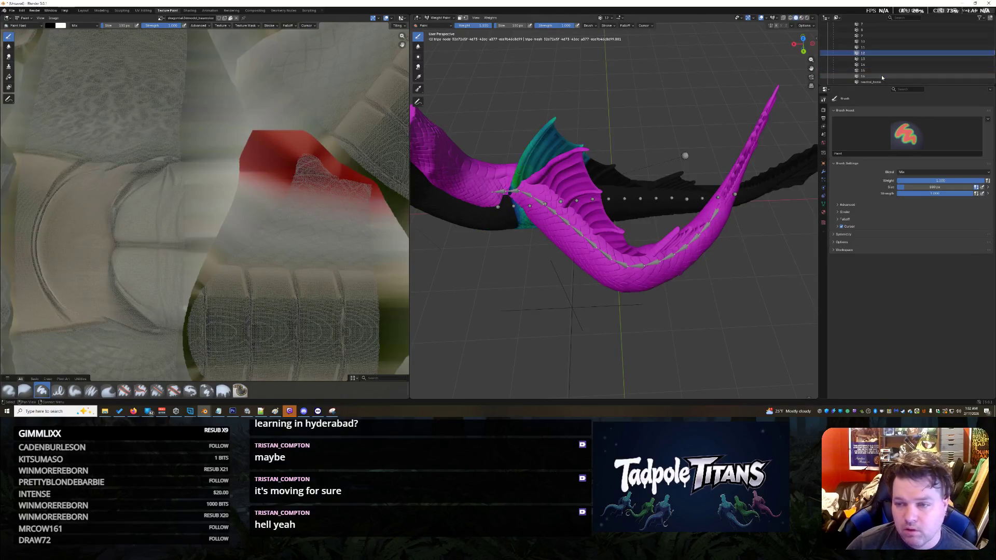
pyautogui.scroll(5, 883, 74)
pyautogui.scroll(-10, 528, 157)
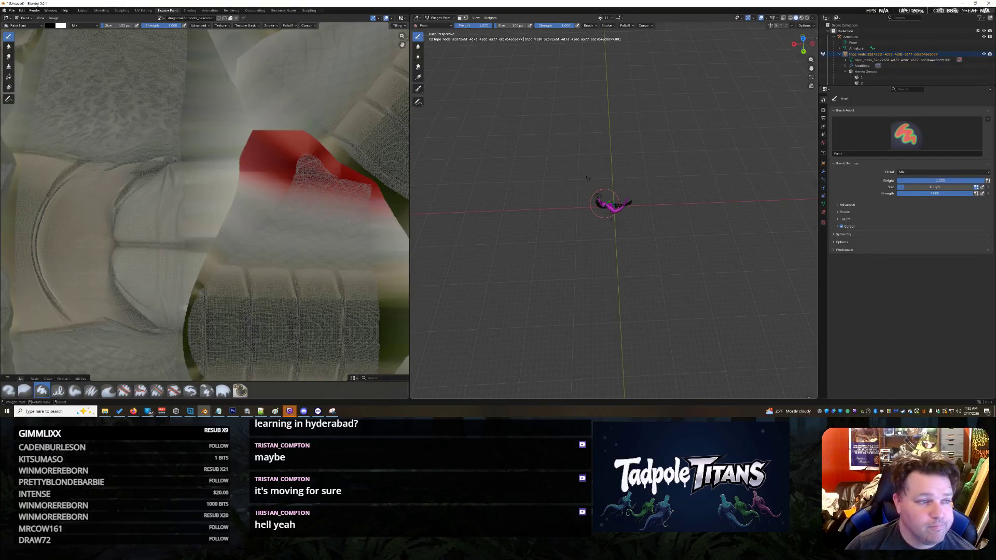
pyautogui.click(11, 11)
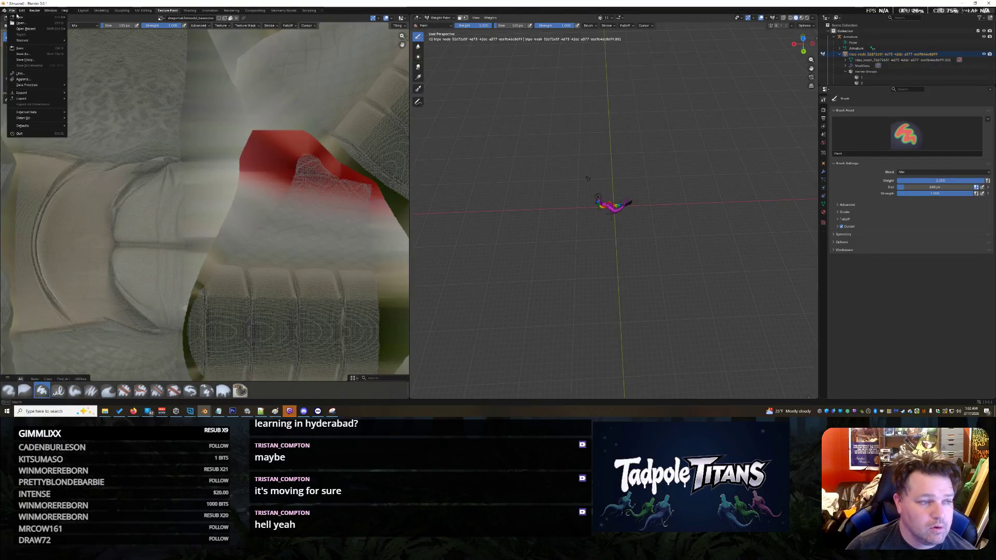
# - Start a new General file, discarding unsaved changes, and delete the default cube
pyautogui.moveTo(31, 19)
pyautogui.click(94, 18)
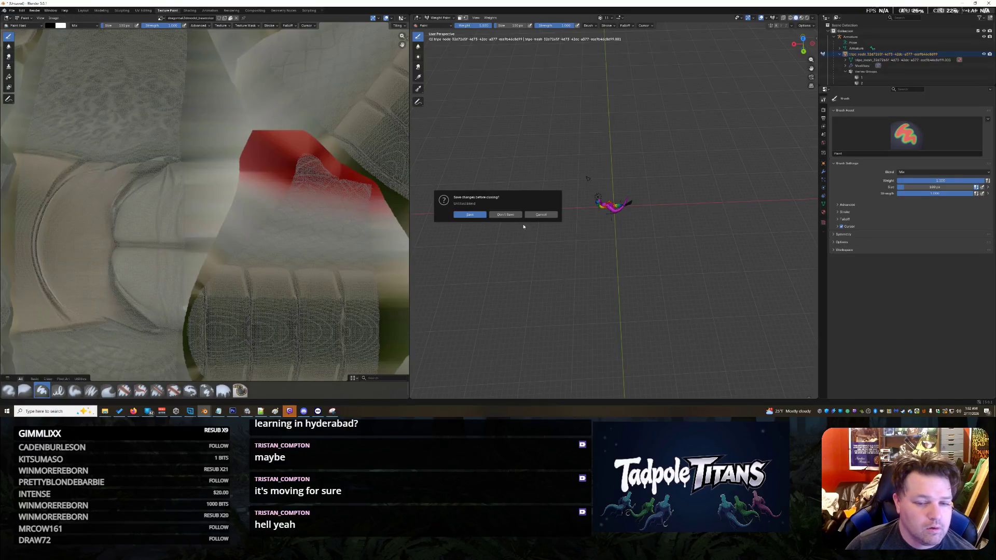
pyautogui.click(506, 214)
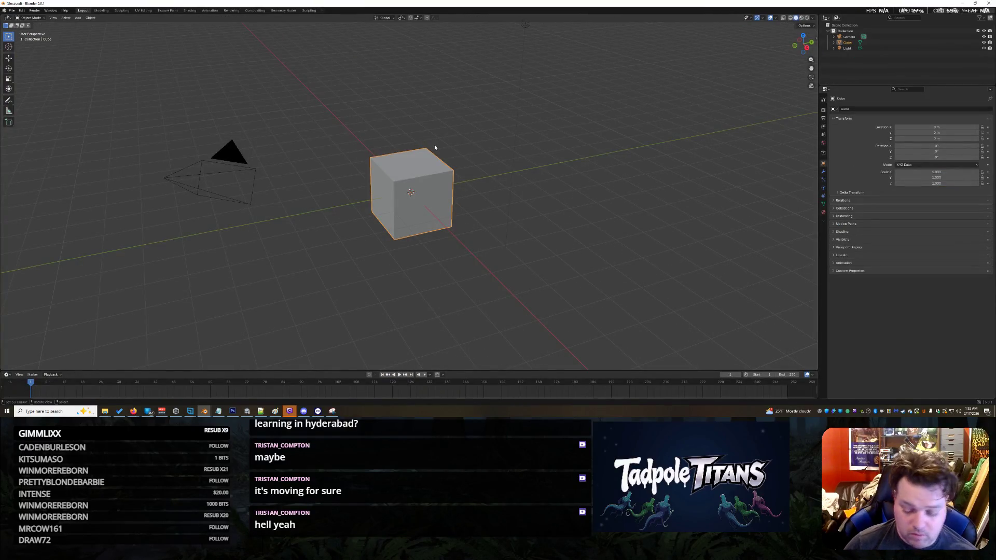
pyautogui.press('Delete')
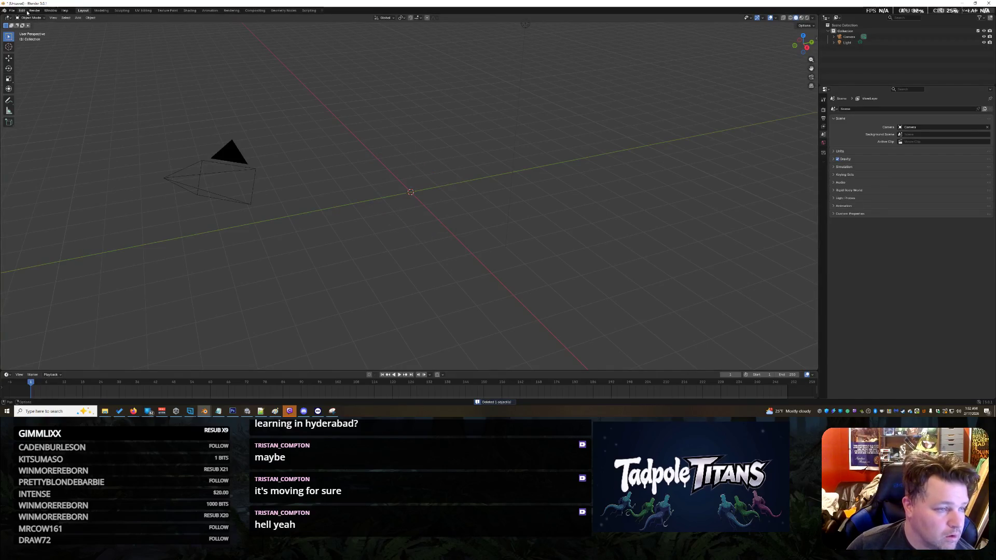
# - Import Rayfix Bones.fbx from the Assets project folder as an FBX
pyautogui.click(11, 11)
pyautogui.moveTo(29, 93)
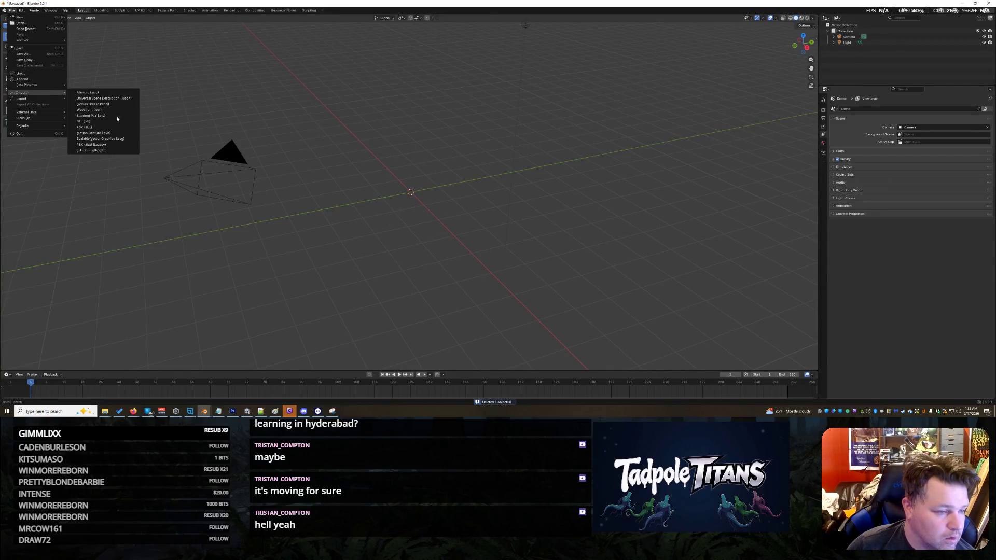
pyautogui.click(102, 126)
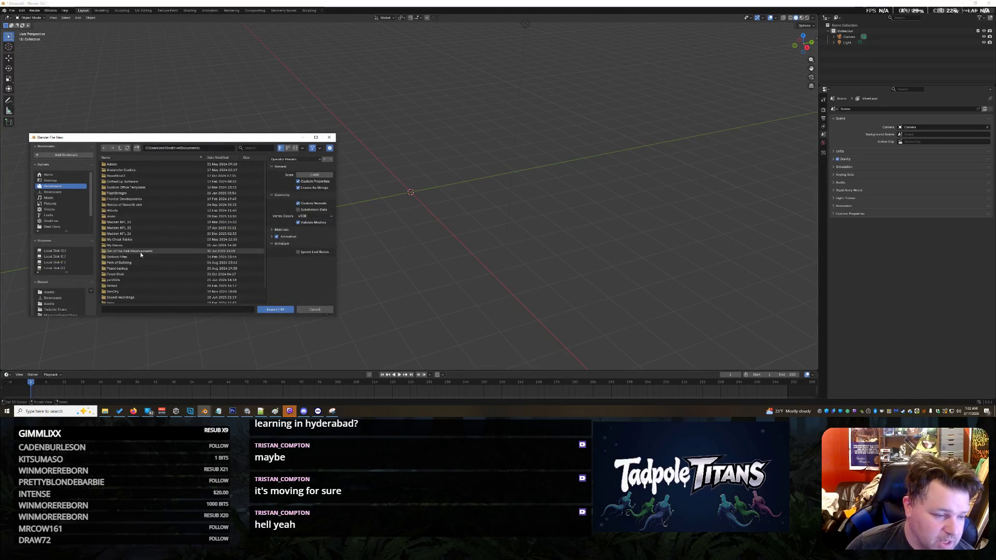
pyautogui.scroll(-2, 142, 253)
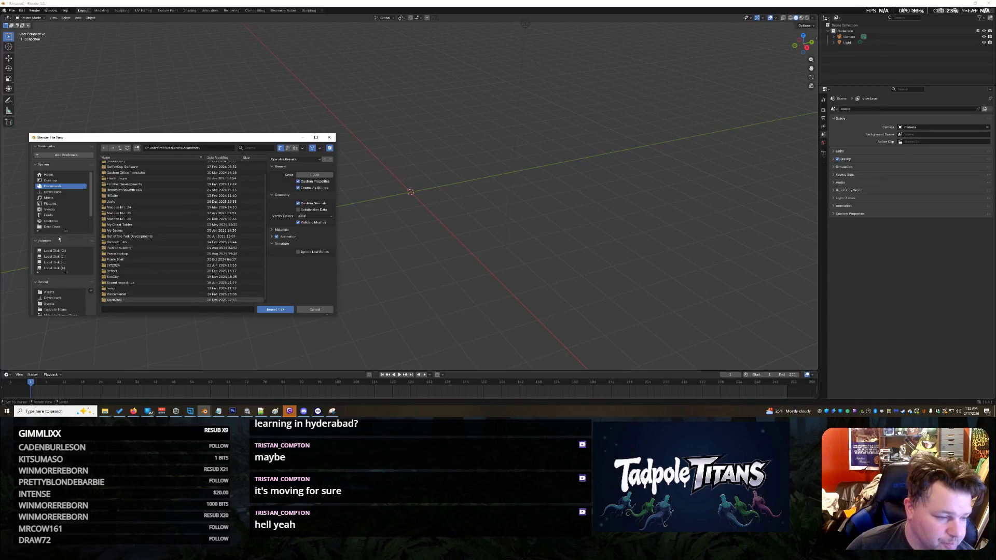
pyautogui.click(64, 293)
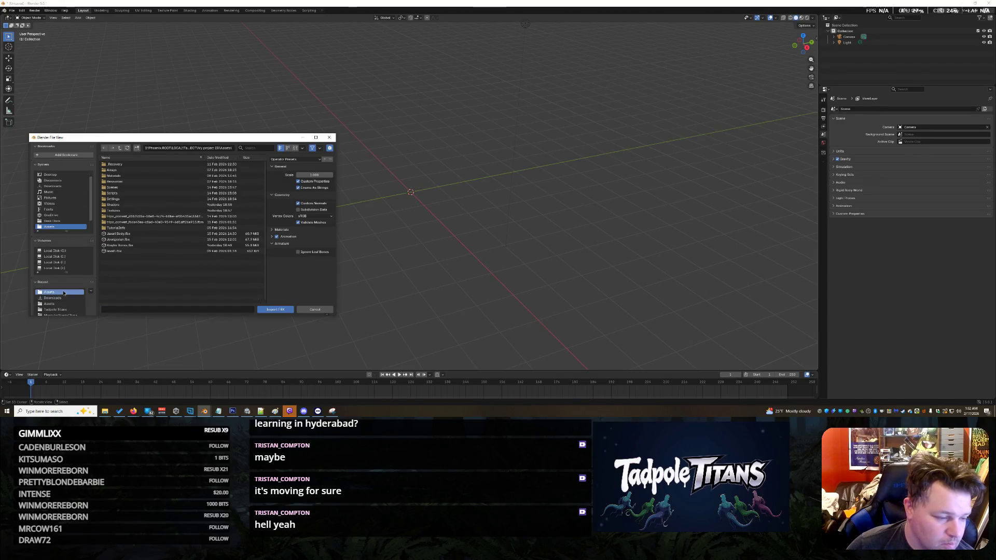
pyautogui.click(133, 248)
pyautogui.click(276, 309)
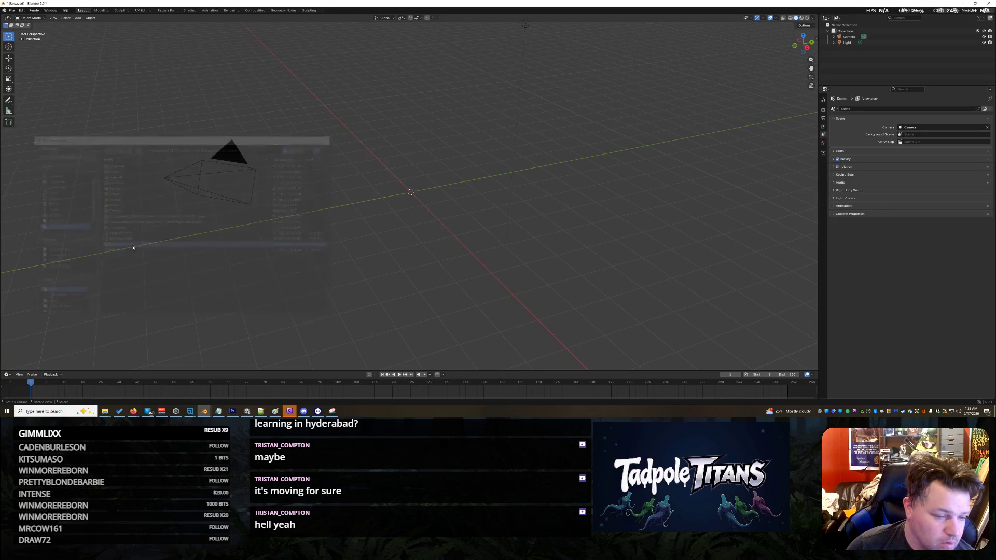
# - Orbit around the imported creature, select the BezierCurve and armature, and expand the armature's children
pyautogui.moveTo(408, 201)
pyautogui.mouseDown(button='middle')
pyautogui.moveTo(498, 223)
pyautogui.moveTo(484, 235)
pyautogui.mouseUp(button='middle')
pyautogui.scroll(-3, 499, 222)
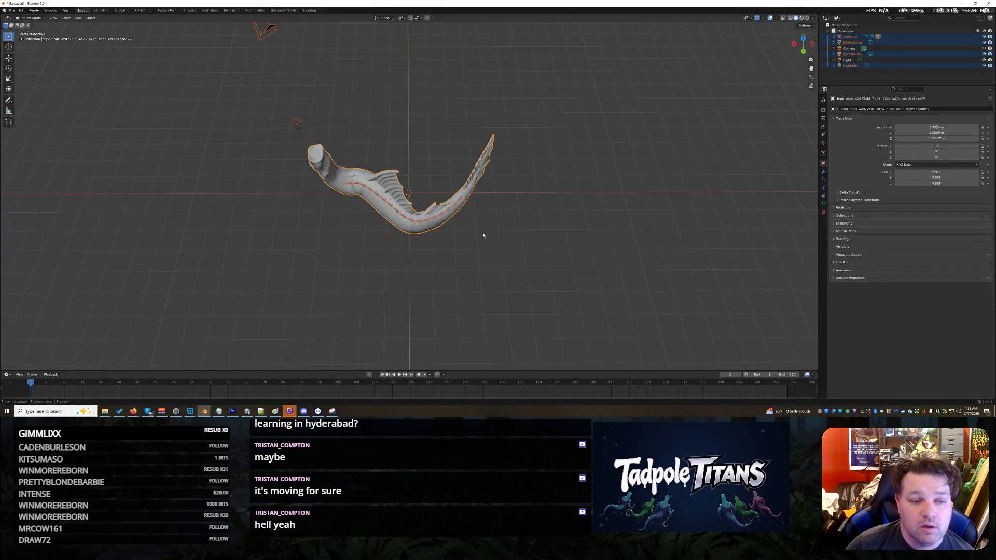
pyautogui.scroll(5, 483, 241)
pyautogui.scroll(-1, 485, 254)
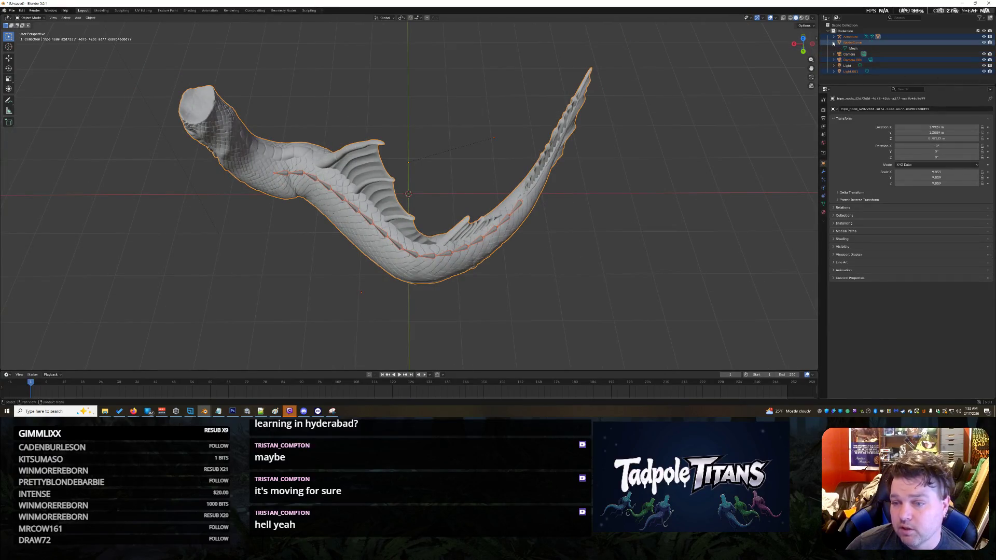
pyautogui.click(860, 48)
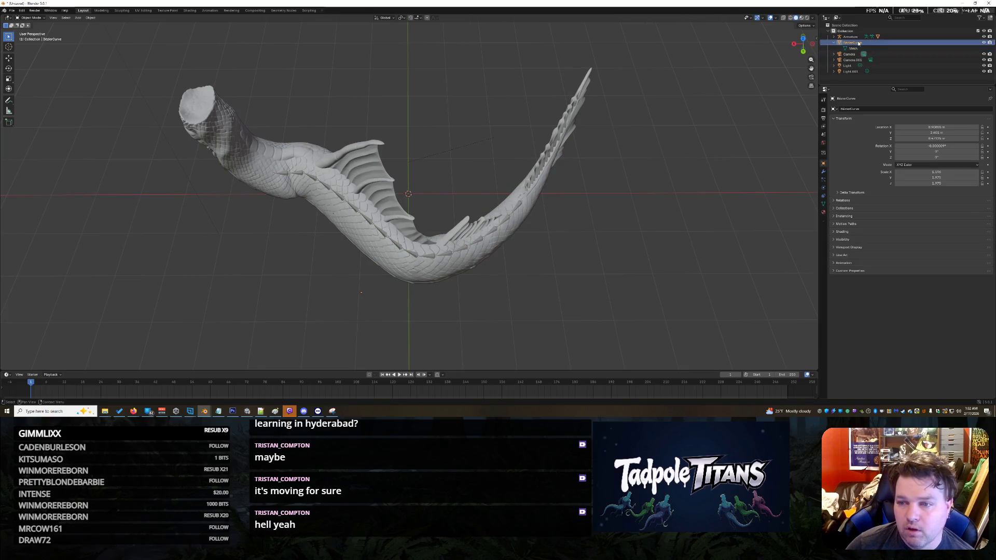
pyautogui.click(857, 36)
pyautogui.click(835, 37)
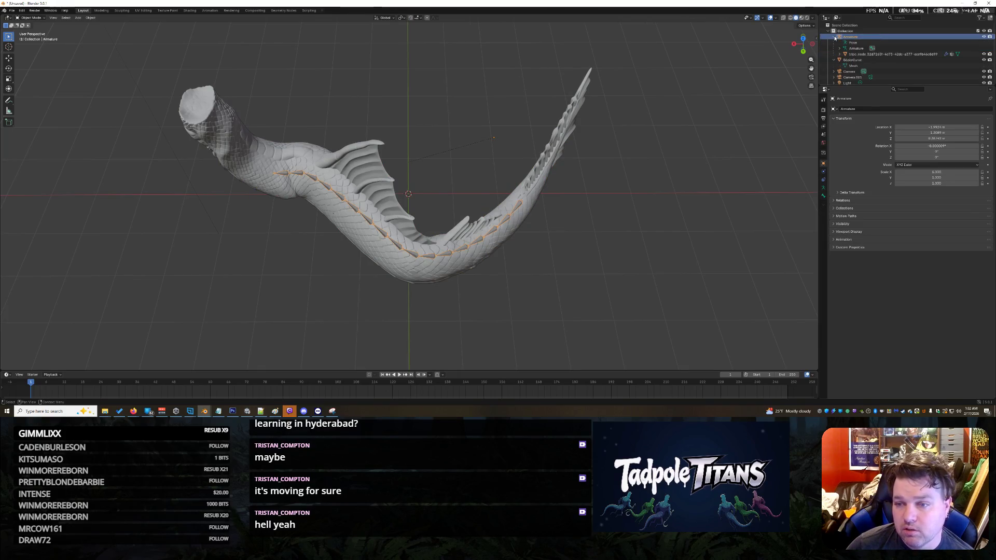
# - Select the tripo_node tail mesh, inspect it from several angles, then switch to Texture Paint
pyautogui.click(864, 55)
pyautogui.moveTo(487, 198)
pyautogui.mouseDown(button='middle')
pyautogui.moveTo(461, 193)
pyautogui.moveTo(478, 208)
pyautogui.moveTo(461, 195)
pyautogui.moveTo(486, 193)
pyautogui.mouseUp(button='middle')
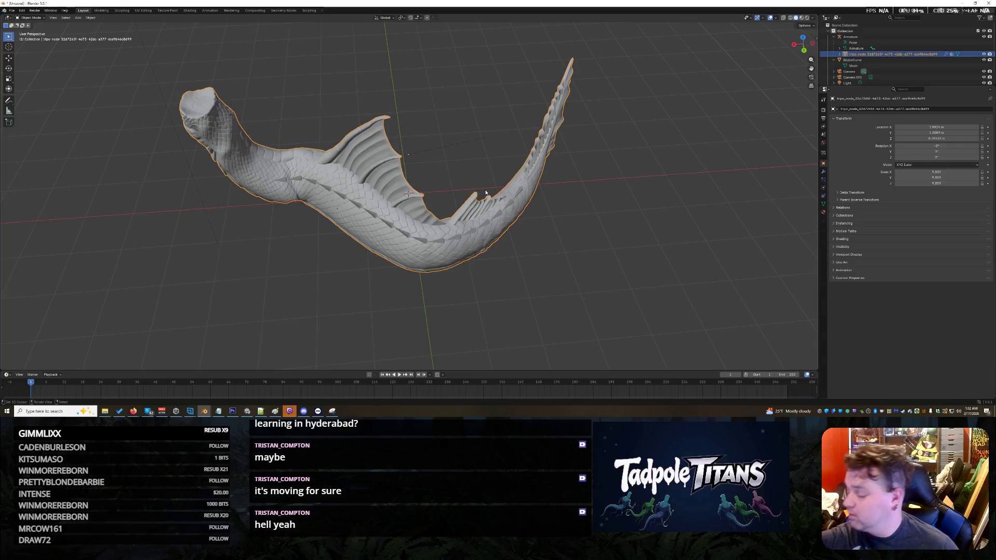
pyautogui.moveTo(500, 138); pyautogui.dragTo(482, 154, button='middle')
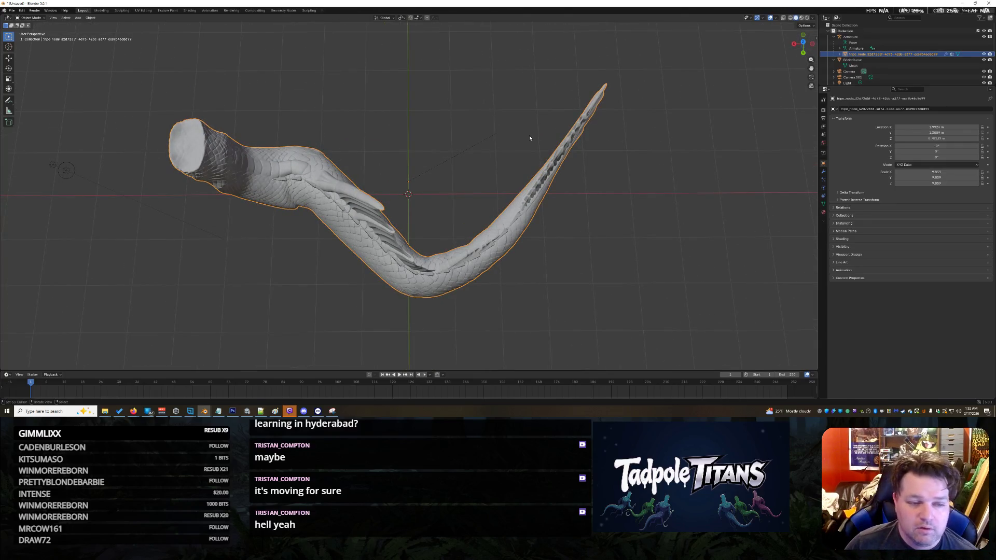
pyautogui.moveTo(451, 235)
pyautogui.mouseDown(button='middle')
pyautogui.moveTo(228, 99)
pyautogui.moveTo(83, 29)
pyautogui.moveTo(503, 177)
pyautogui.moveTo(466, 206)
pyautogui.mouseUp(button='middle')
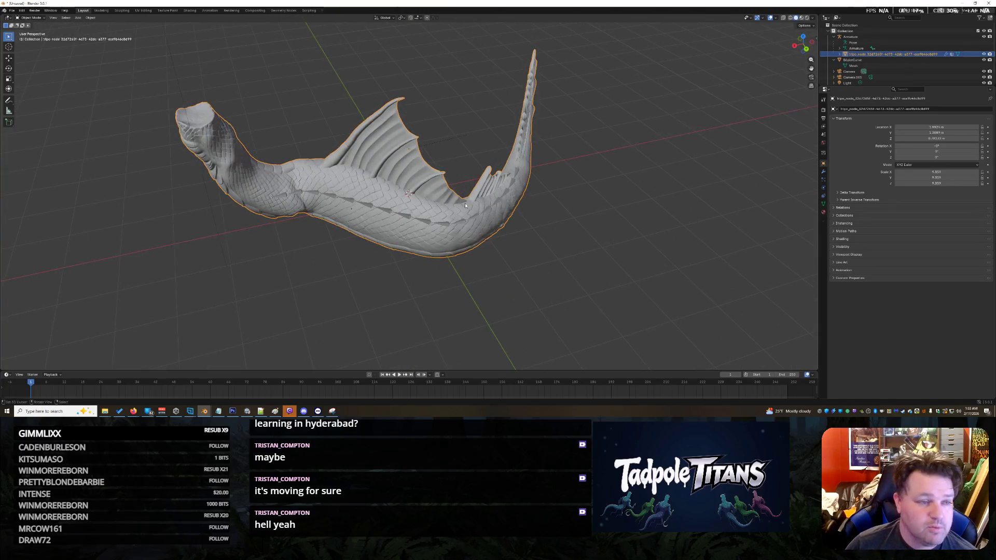
pyautogui.click(167, 11)
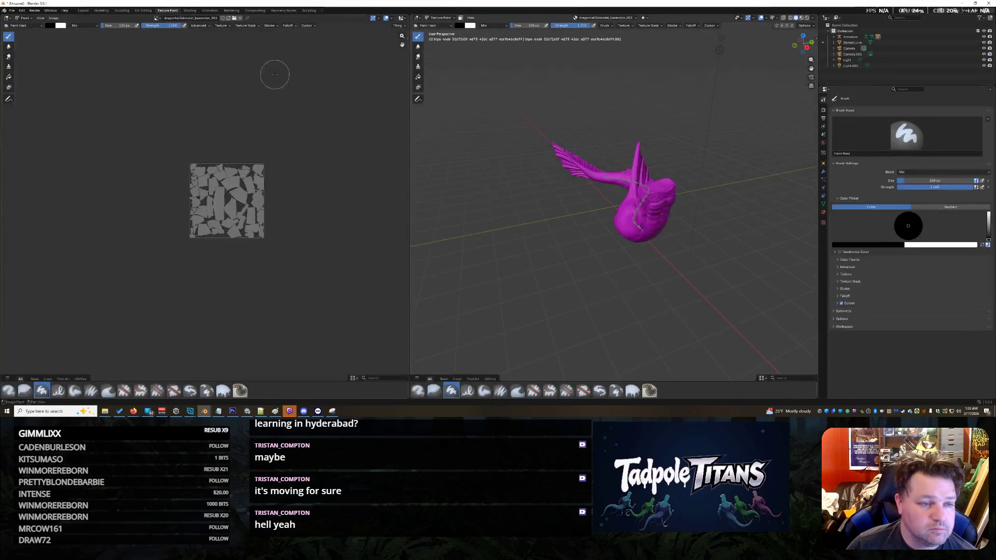
# - Switch the tail mesh into Weight Paint mode and orbit closer
pyautogui.click(435, 25)
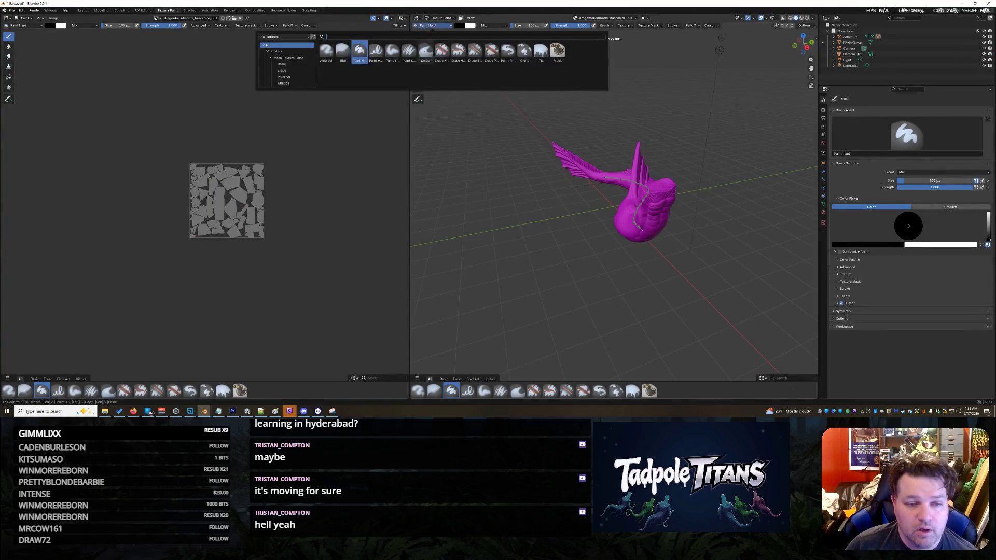
pyautogui.click(440, 18)
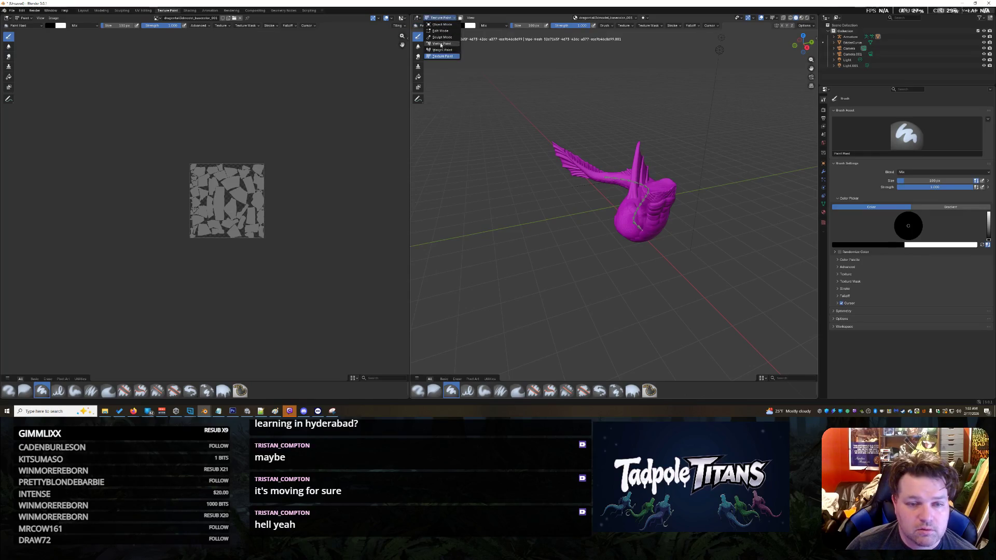
pyautogui.click(443, 51)
pyautogui.moveTo(675, 244)
pyautogui.mouseDown(button='middle')
pyautogui.moveTo(694, 271)
pyautogui.moveTo(621, 256)
pyautogui.moveTo(672, 232)
pyautogui.mouseUp(button='middle')
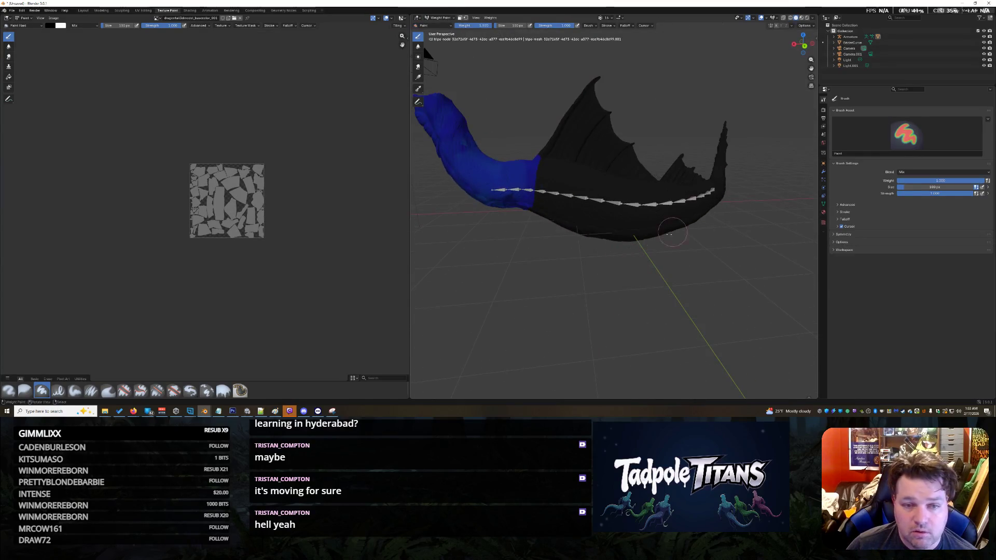
# - Expand the tail mesh's vertex groups in the Outliner and show groups 1 and 4
pyautogui.click(833, 37)
pyautogui.click(840, 54)
pyautogui.click(846, 71)
pyautogui.click(877, 77)
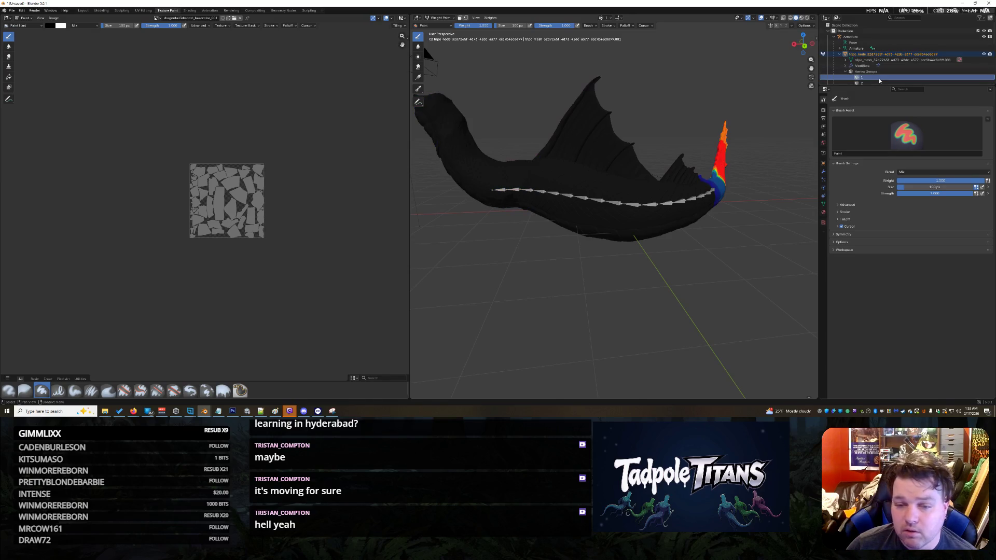
pyautogui.moveTo(747, 127); pyautogui.dragTo(727, 137, button='middle')
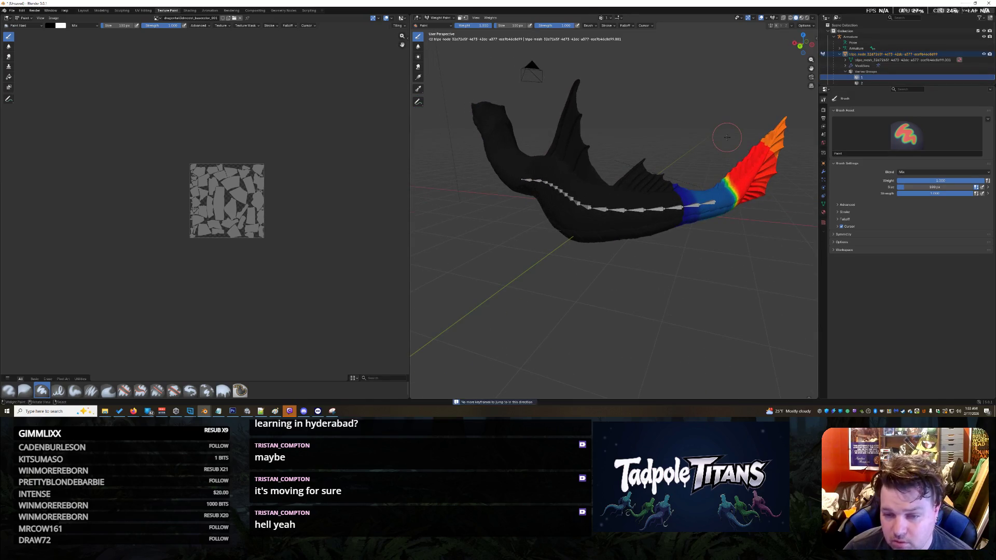
pyautogui.click(872, 83)
pyautogui.scroll(-1, 872, 81)
pyautogui.click(872, 76)
pyautogui.click(872, 82)
# - Step through vertex groups 8, 13 and 9, checking their weights on the fin
pyautogui.press('Down')
pyautogui.press('Down')
pyautogui.press('Down')
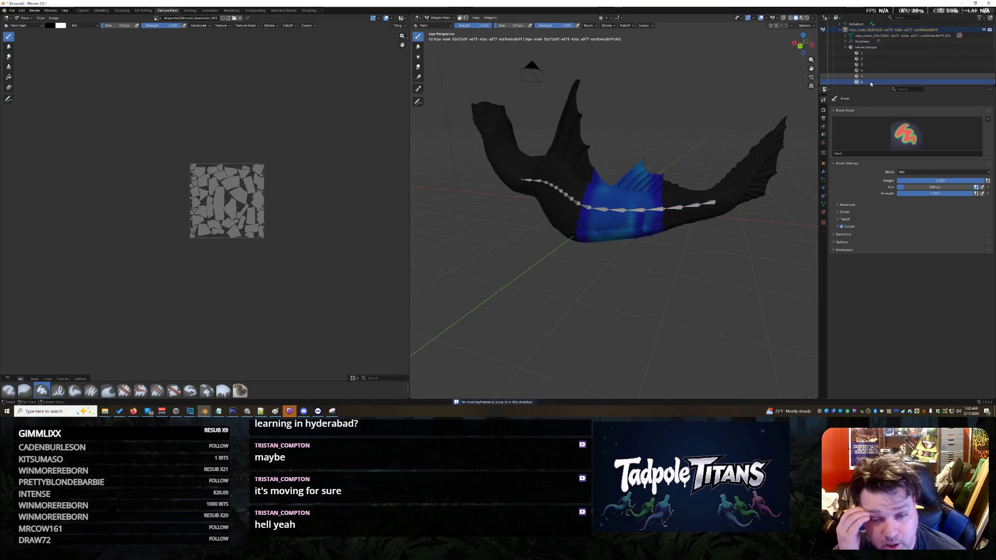
pyautogui.press('Down')
pyautogui.press('Down')
pyautogui.press('Down')
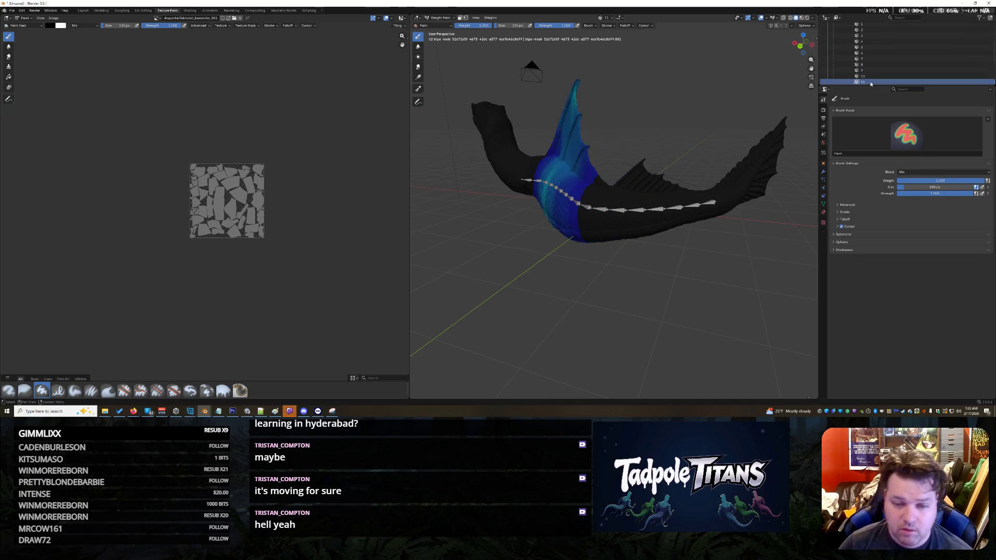
pyautogui.moveTo(726, 140)
pyautogui.mouseDown(button='middle')
pyautogui.moveTo(677, 151)
pyautogui.moveTo(712, 106)
pyautogui.moveTo(599, 202)
pyautogui.moveTo(634, 183)
pyautogui.mouseUp(button='middle')
pyautogui.press('Down')
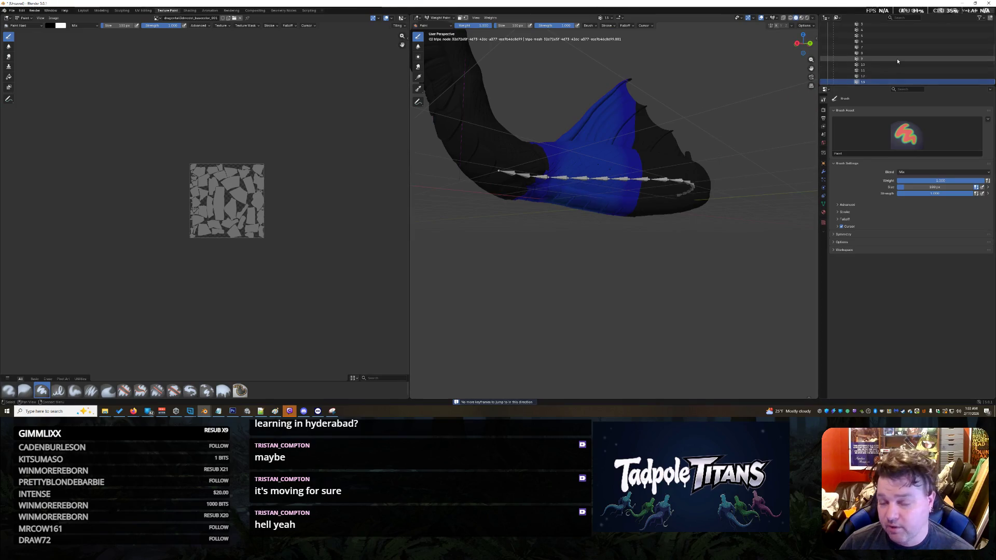
pyautogui.click(862, 58)
pyautogui.moveTo(690, 156)
pyautogui.mouseDown(button='middle')
pyautogui.moveTo(669, 179)
pyautogui.moveTo(677, 164)
pyautogui.mouseUp(button='middle')
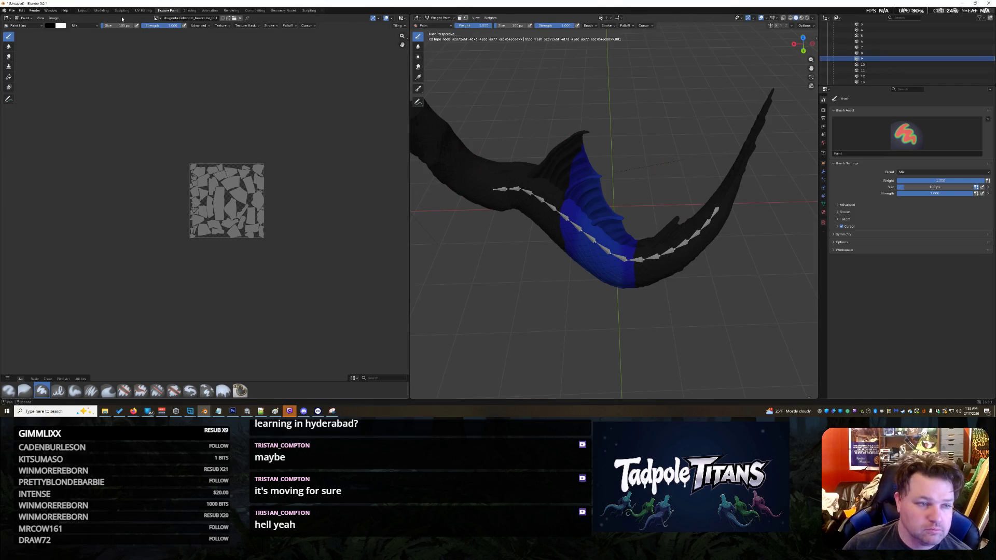
# - Return to the Layout workspace, deselect the tail, and bring up the BezierCurve's context menu
pyautogui.click(83, 10)
pyautogui.moveTo(529, 218)
pyautogui.mouseDown(button='middle')
pyautogui.moveTo(587, 228)
pyautogui.moveTo(622, 201)
pyautogui.mouseUp(button='middle')
pyautogui.click(549, 254)
pyautogui.keyDown('shift'); pyautogui.rightClick(550, 251); pyautogui.keyUp('shift')
pyautogui.click(856, 59)
pyautogui.rightClick(856, 59)
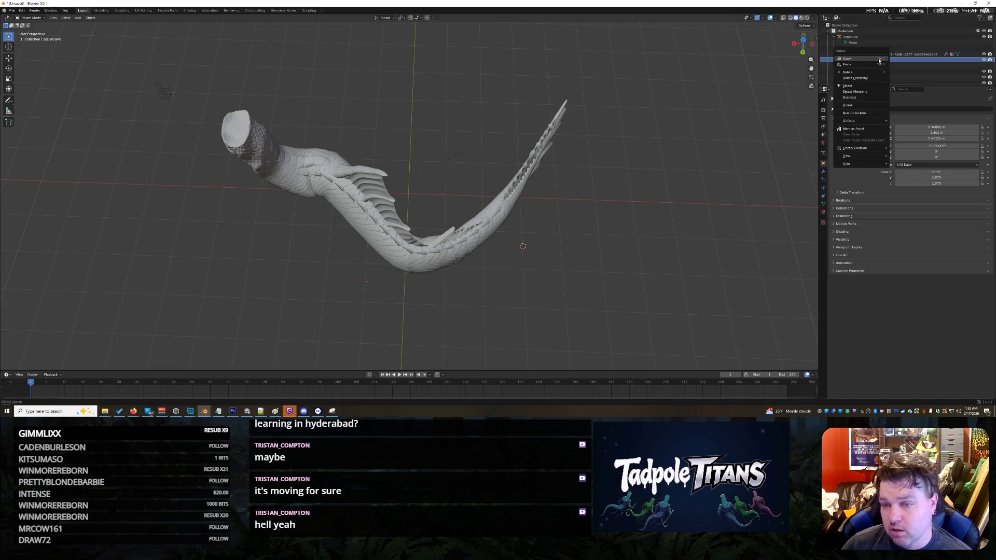
# - Delete BezierCurve, Light.001 and Camera.001 from the Outliner
pyautogui.click(870, 72)
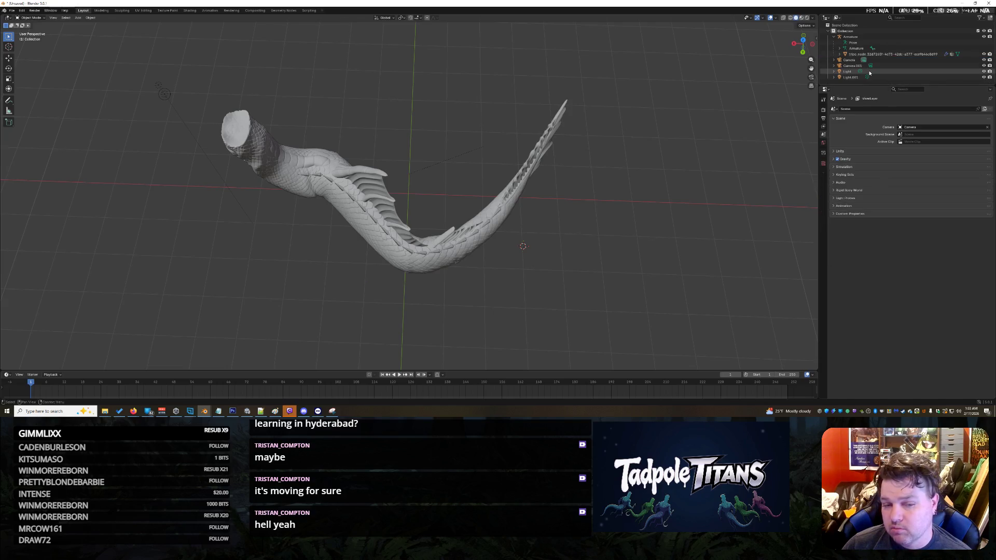
pyautogui.click(858, 77)
pyautogui.rightClick(859, 77)
pyautogui.click(859, 79)
pyautogui.click(857, 66)
pyautogui.rightClick(857, 66)
pyautogui.click(859, 69)
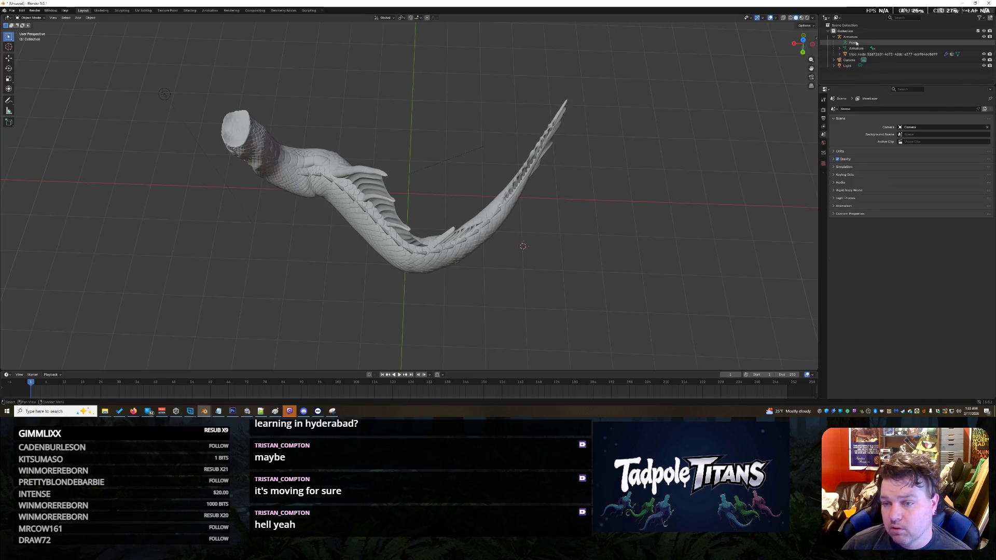
# - Expand tripo_node to check the tail mesh, then collapse it and deselect the mesh
pyautogui.click(840, 54)
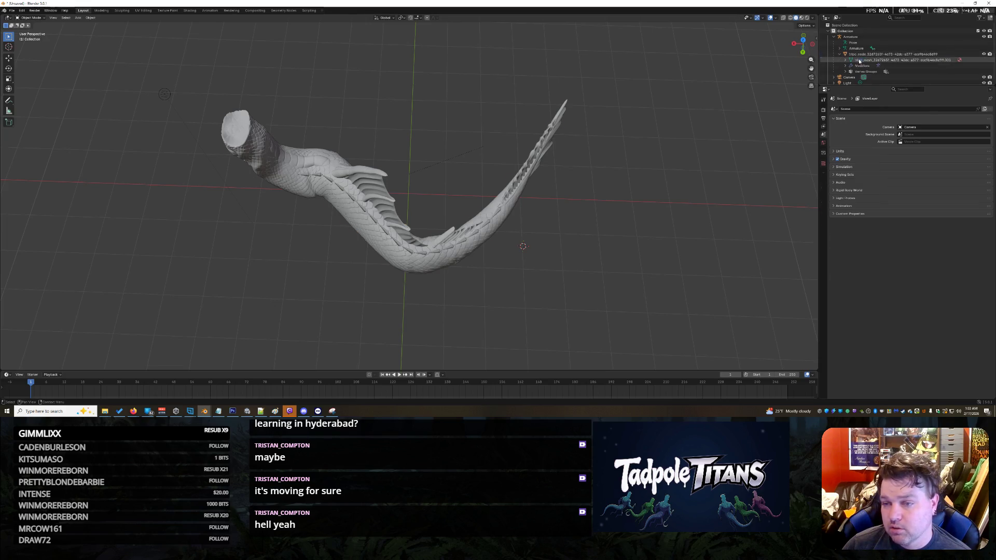
pyautogui.click(860, 60)
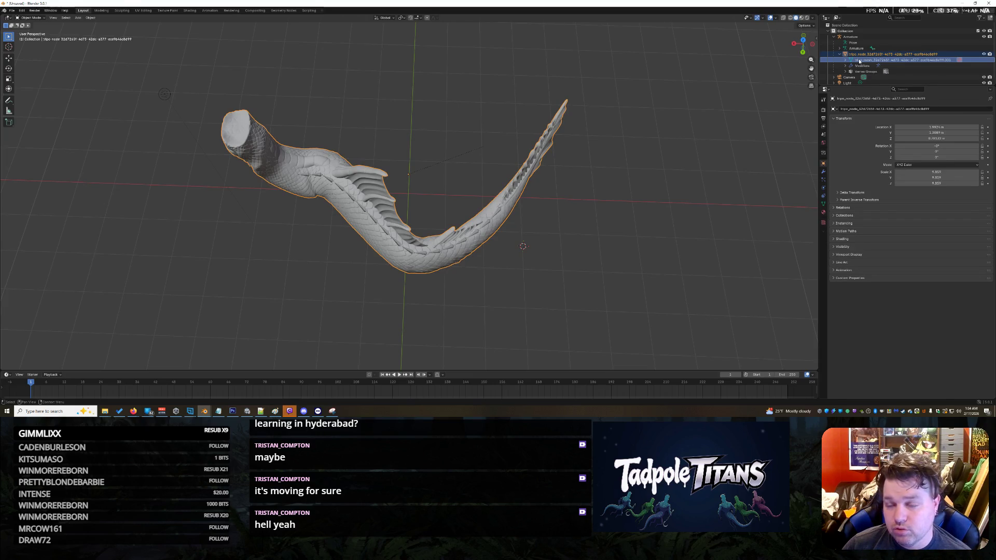
pyautogui.click(840, 54)
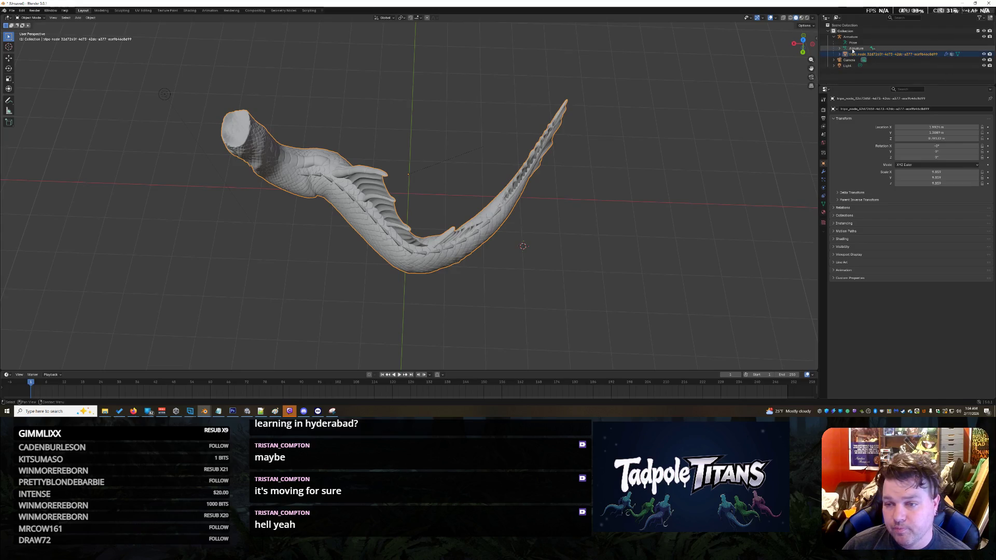
pyautogui.click(851, 75)
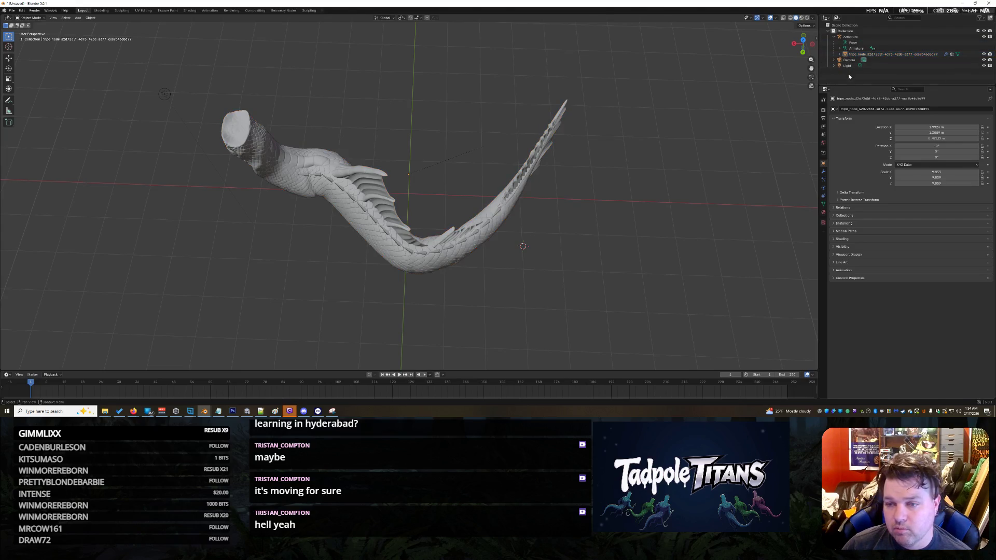
pyautogui.rightClick(850, 75)
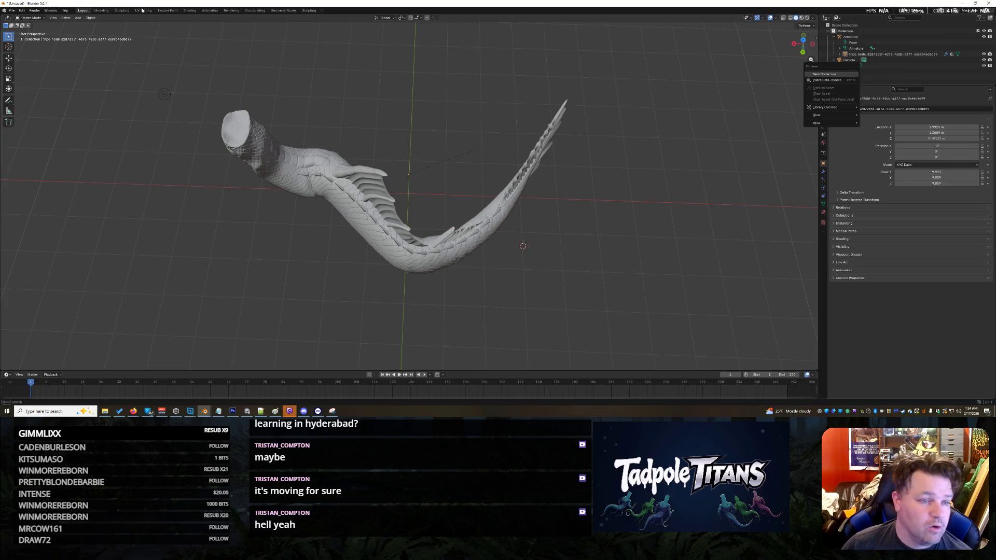
# - Add a Bezier curve from Add > Curve
pyautogui.click(91, 17)
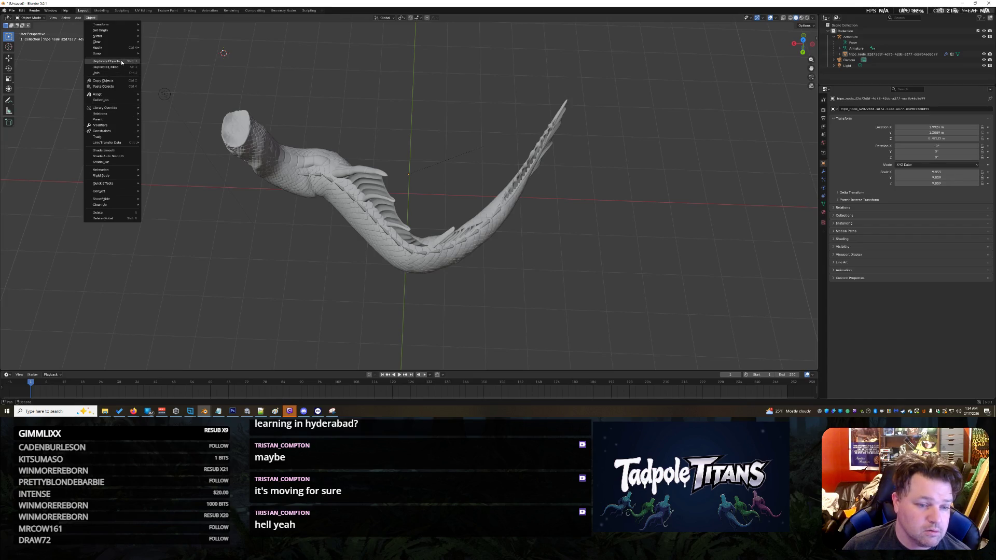
pyautogui.moveTo(121, 55)
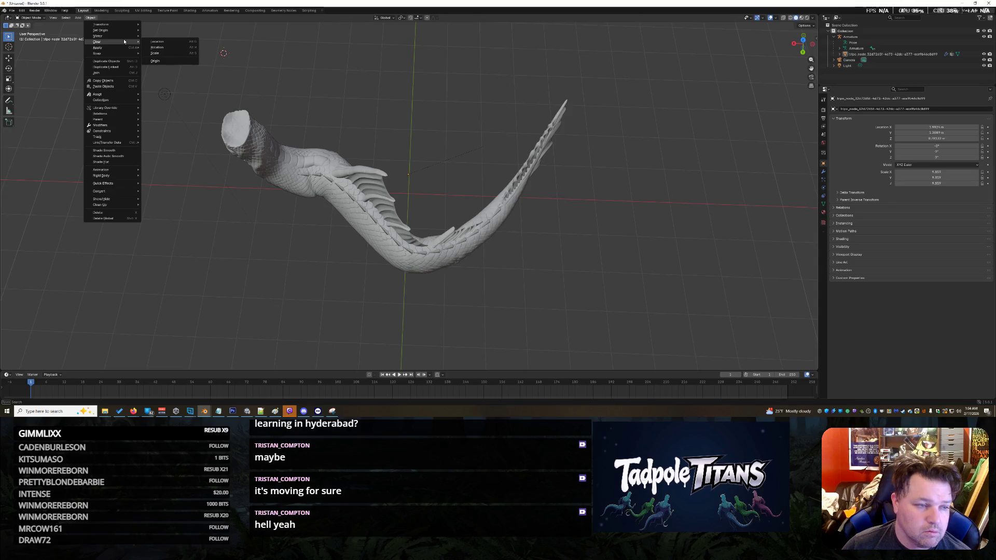
pyautogui.click(78, 18)
pyautogui.moveTo(87, 30)
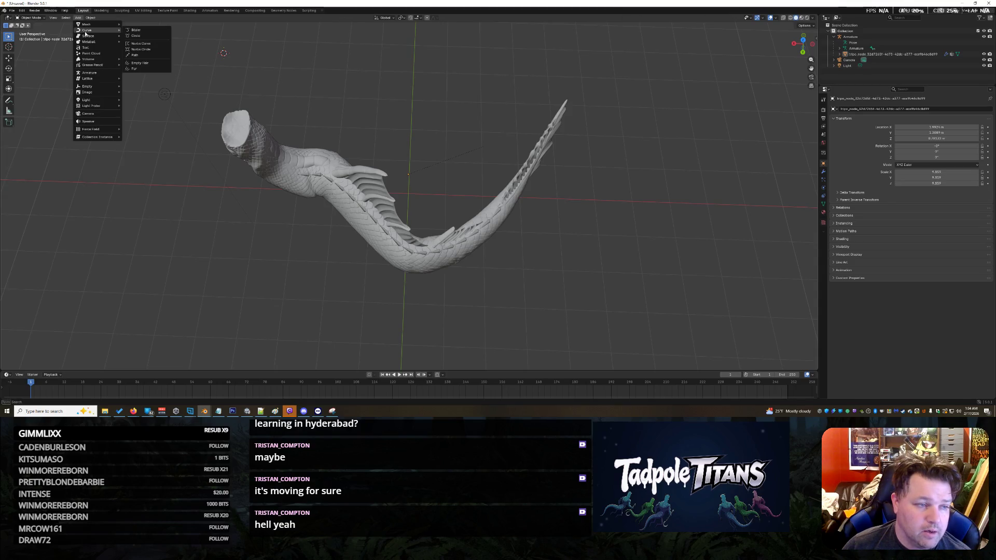
pyautogui.click(140, 30)
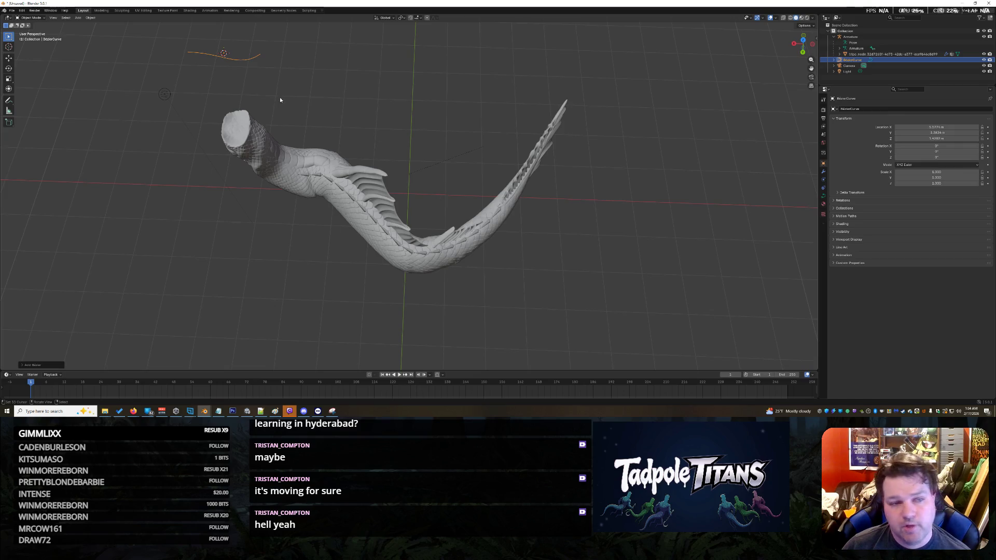
# - Move the curve along the X and Y axes toward the tail
pyautogui.scroll(-3, 287, 103)
pyautogui.moveTo(288, 104)
pyautogui.mouseDown(button='middle')
pyautogui.moveTo(322, 104)
pyautogui.moveTo(51, 80)
pyautogui.mouseUp(button='middle')
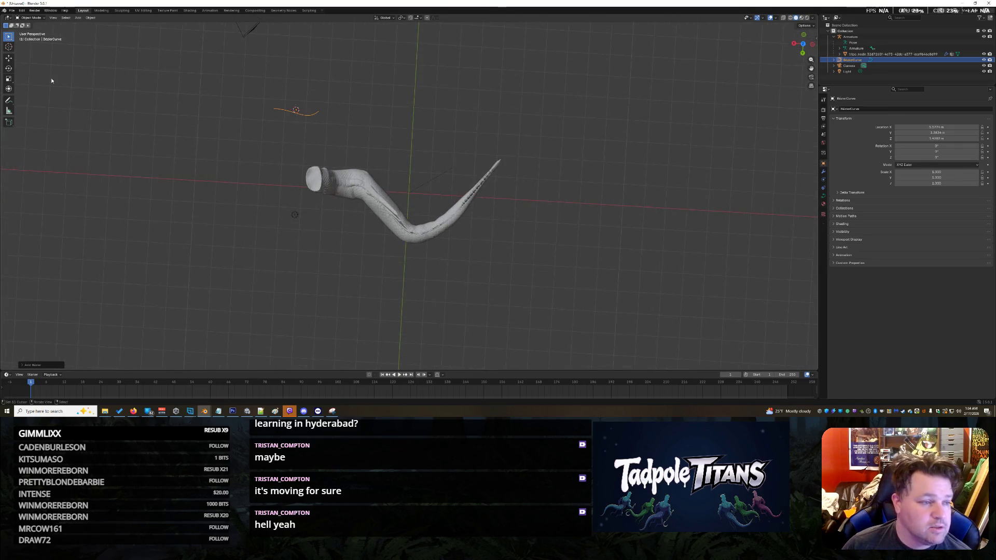
pyautogui.click(9, 58)
pyautogui.press('g')
pyautogui.press('x')
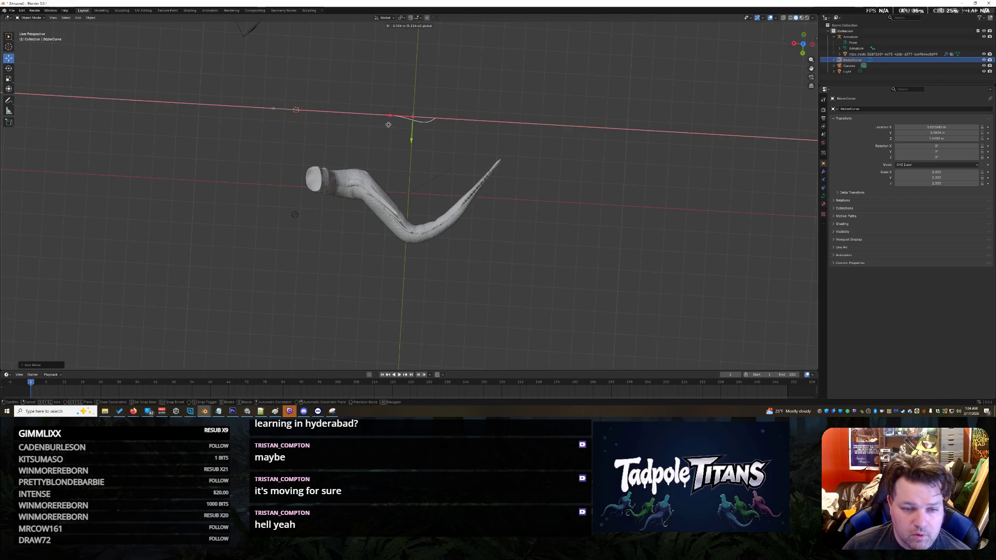
pyautogui.click(389, 124)
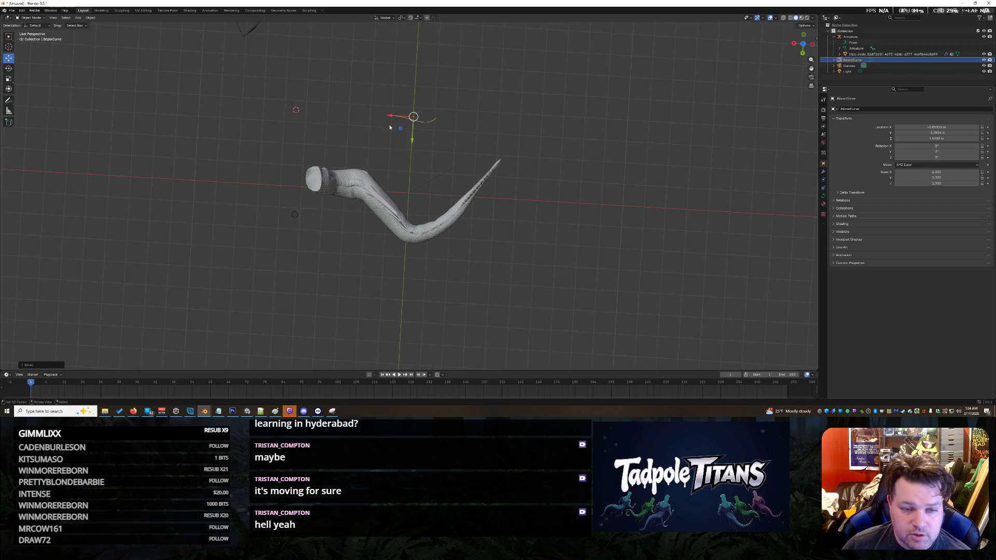
pyautogui.moveTo(412, 140); pyautogui.dragTo(408, 212)
pyautogui.scroll(10, 408, 211)
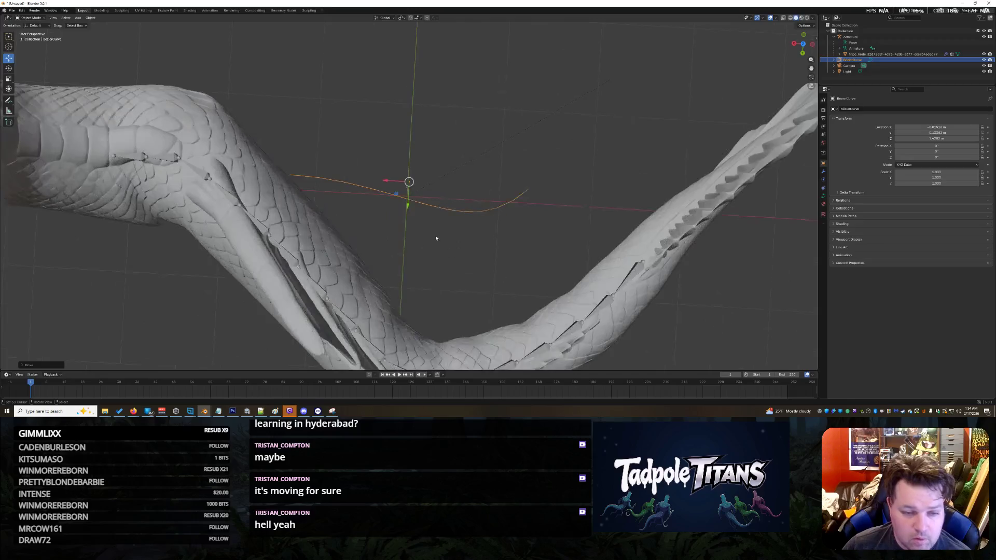
pyautogui.scroll(-10, 408, 169)
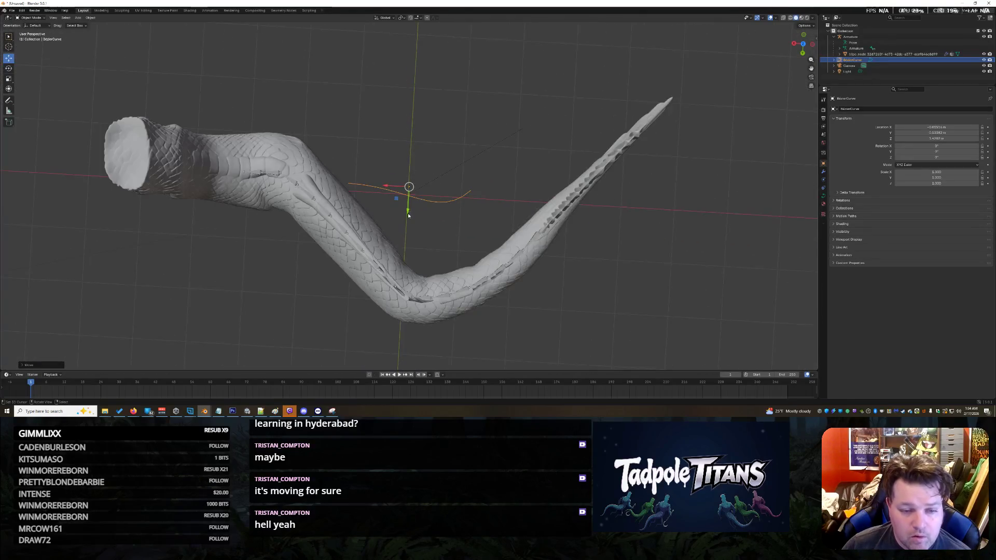
pyautogui.moveTo(407, 211); pyautogui.dragTo(400, 204)
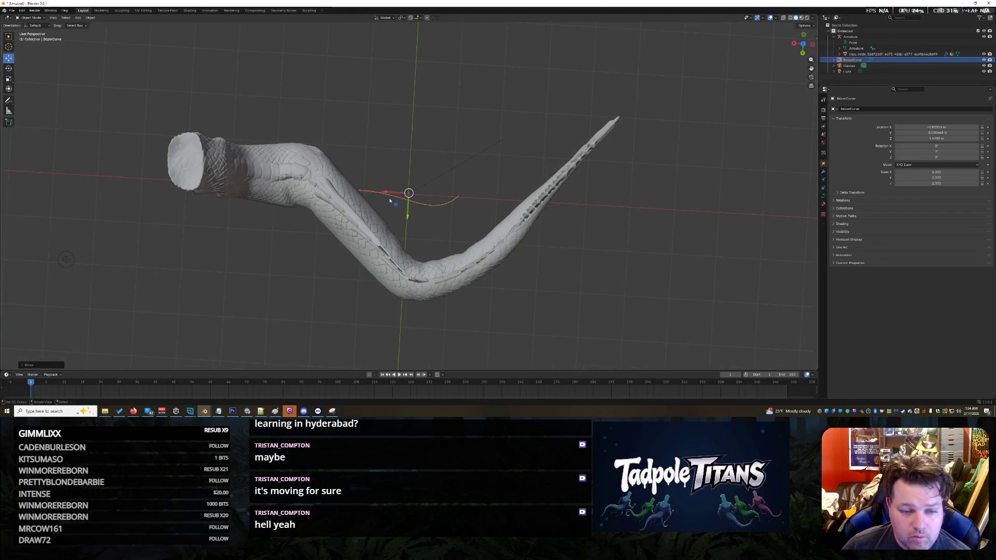
# - Lower the curve along Z so it sits inside the tail
pyautogui.moveTo(447, 244); pyautogui.dragTo(431, 192, button='middle')
pyautogui.moveTo(410, 129); pyautogui.dragTo(420, 168)
pyautogui.click(420, 161)
pyautogui.moveTo(420, 162)
pyautogui.mouseDown(button='middle')
pyautogui.moveTo(458, 180)
pyautogui.moveTo(406, 175)
pyautogui.moveTo(409, 139)
pyautogui.mouseUp(button='middle')
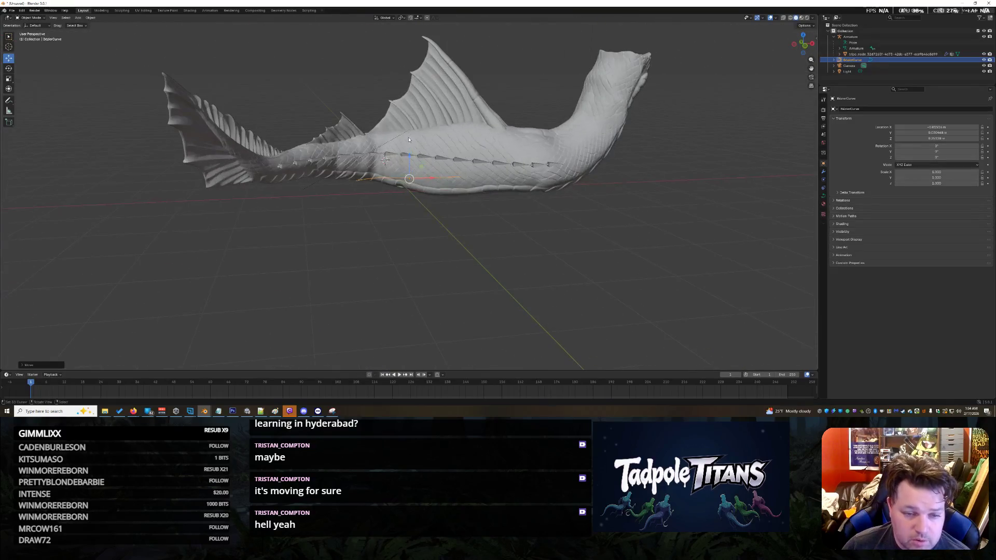
pyautogui.moveTo(409, 152); pyautogui.dragTo(473, 229)
pyautogui.moveTo(473, 229)
pyautogui.mouseDown(button='middle')
pyautogui.moveTo(510, 264)
pyautogui.moveTo(502, 237)
pyautogui.mouseUp(button='middle')
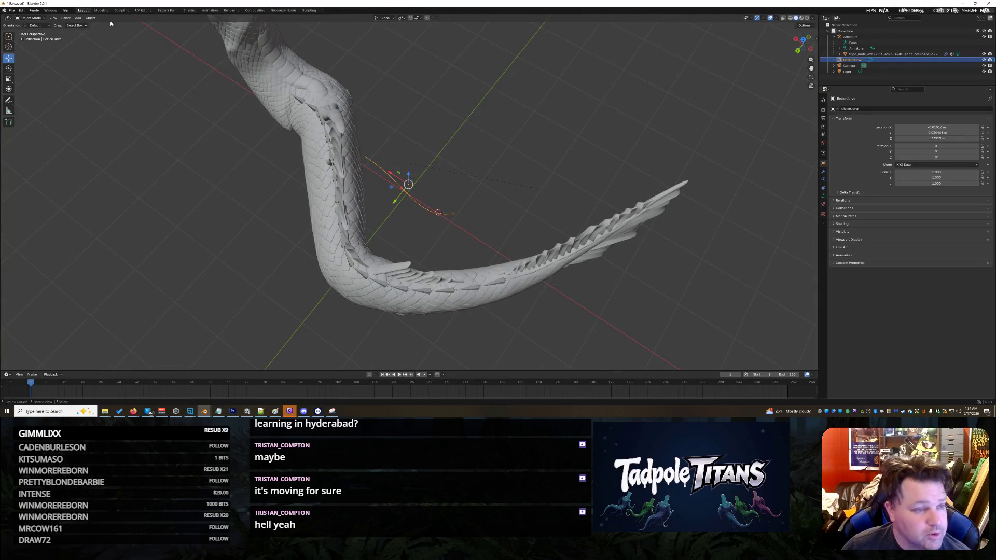
# - Enter Edit Mode on the curve, clear the handle selection and select its end control point
pyautogui.press('Tab')
pyautogui.moveTo(503, 257); pyautogui.dragTo(511, 260, button='middle')
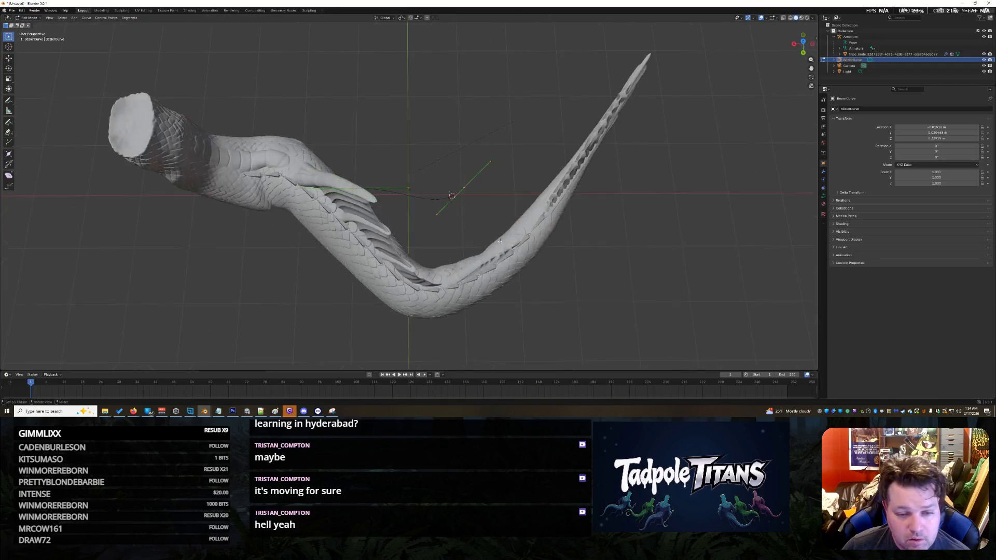
pyautogui.scroll(6, 517, 261)
pyautogui.click(498, 265)
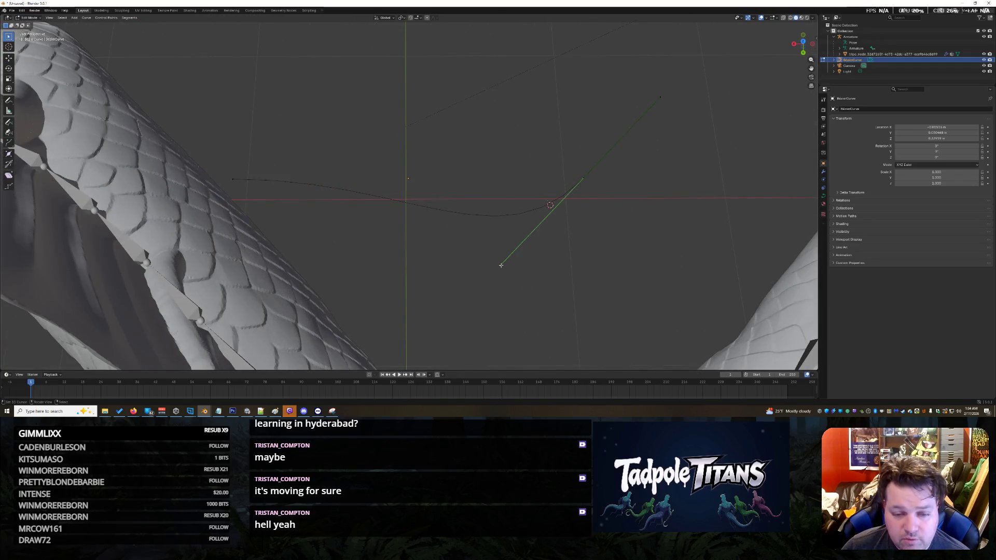
pyautogui.click(501, 263)
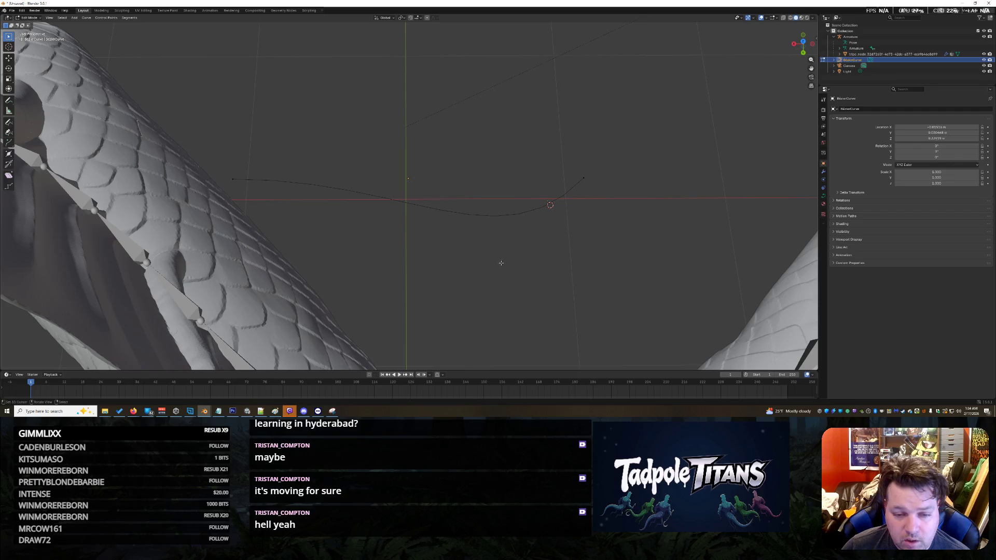
pyautogui.click(584, 180)
pyautogui.moveTo(584, 180); pyautogui.dragTo(608, 128, button='middle')
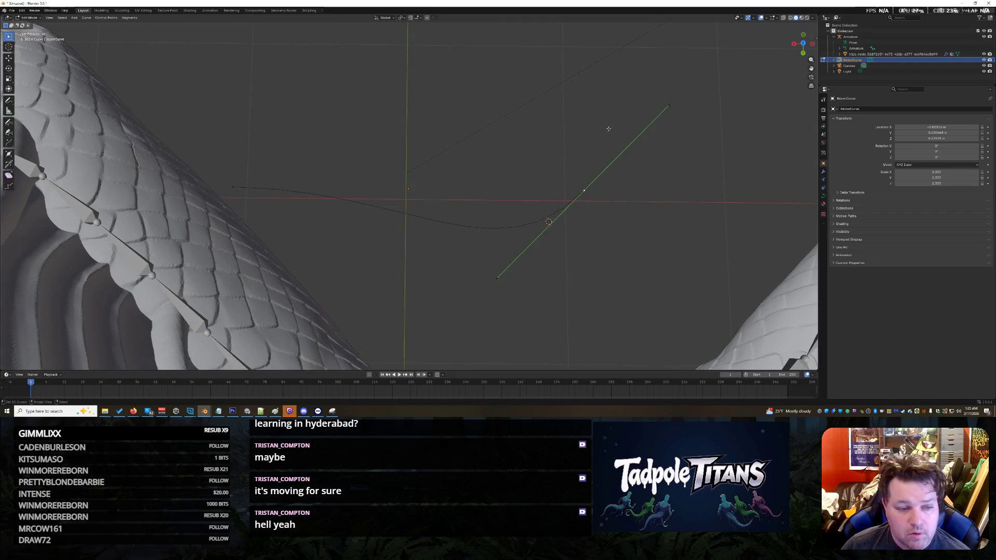
# - Straighten the curve by moving the end point, its handle and the left endpoint along Y
pyautogui.click(9, 58)
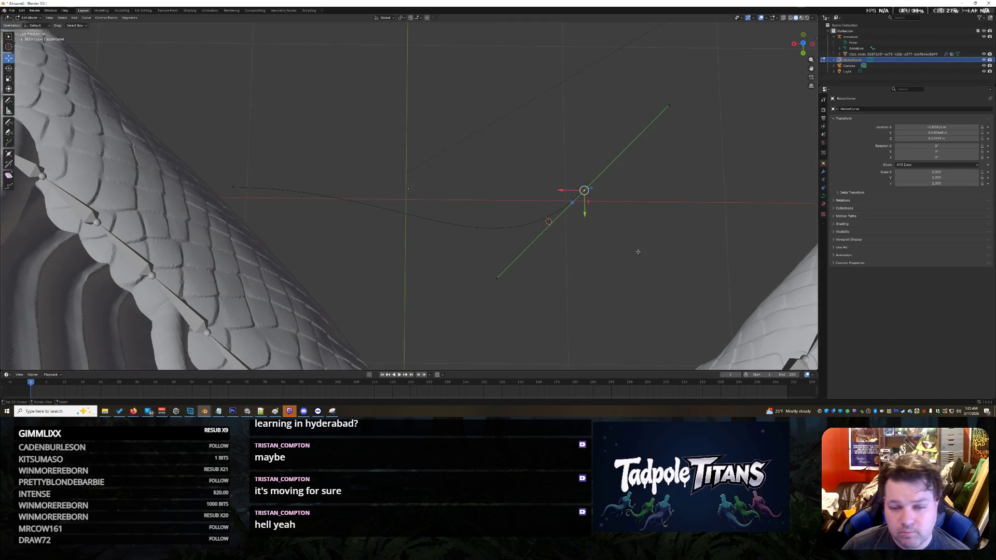
pyautogui.moveTo(588, 218); pyautogui.dragTo(588, 227)
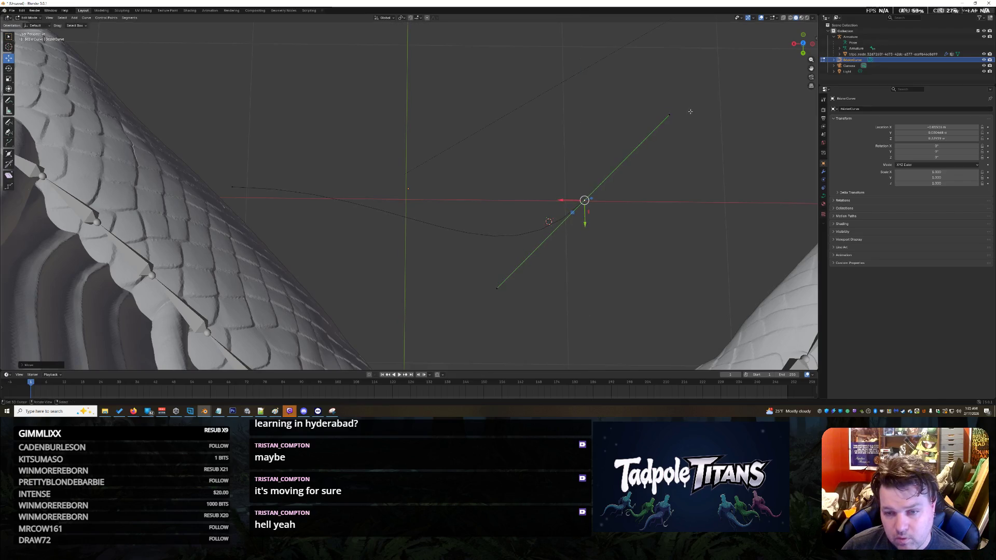
pyautogui.click(666, 115)
pyautogui.moveTo(667, 138); pyautogui.dragTo(669, 224)
pyautogui.click(234, 188)
pyautogui.moveTo(235, 189); pyautogui.dragTo(239, 218, button='middle')
pyautogui.moveTo(239, 218); pyautogui.dragTo(240, 221)
pyautogui.click(486, 256)
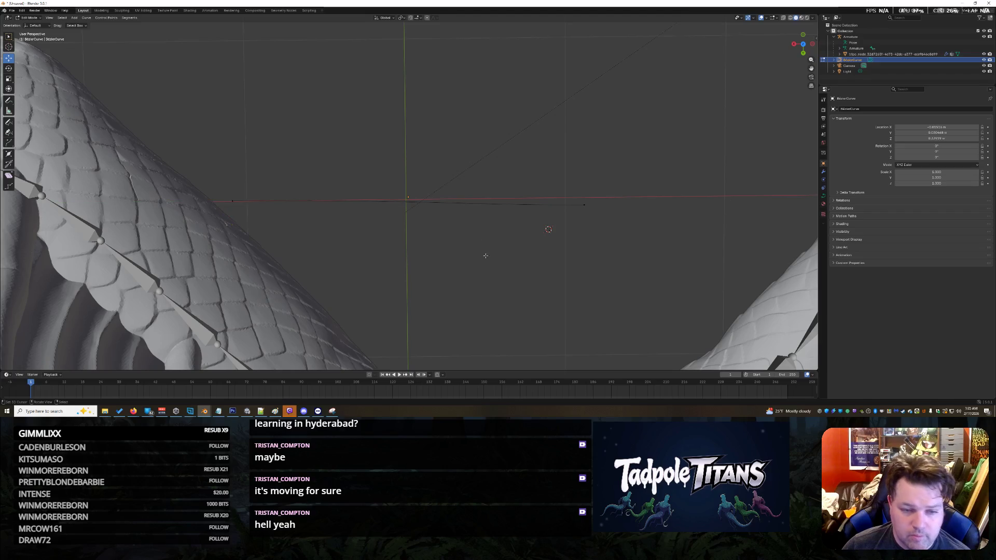
# - Select the curve's control points and subdivide its segments
pyautogui.click(585, 205)
pyautogui.click(513, 220)
pyautogui.click(583, 200)
pyautogui.moveTo(152, 147); pyautogui.dragTo(681, 300)
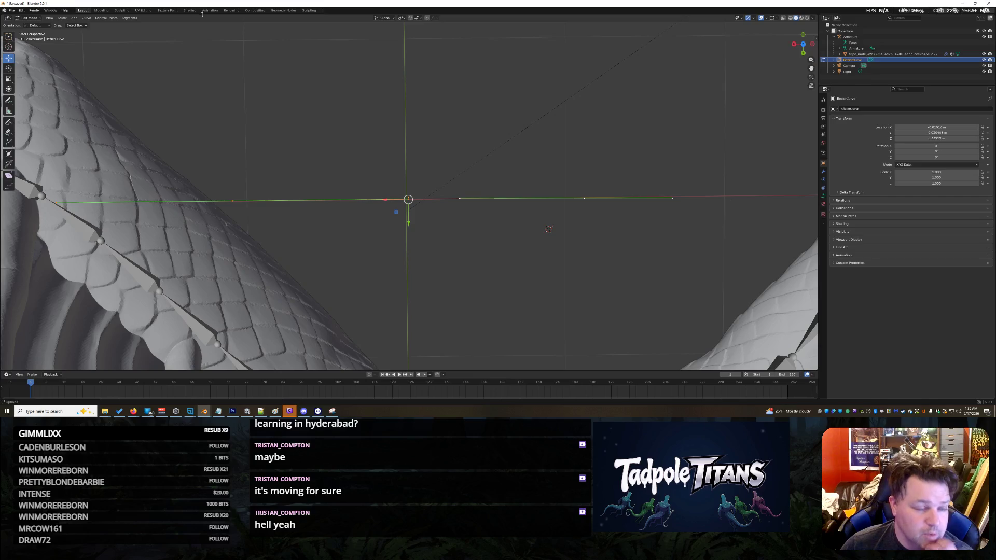
pyautogui.click(130, 18)
pyautogui.click(132, 23)
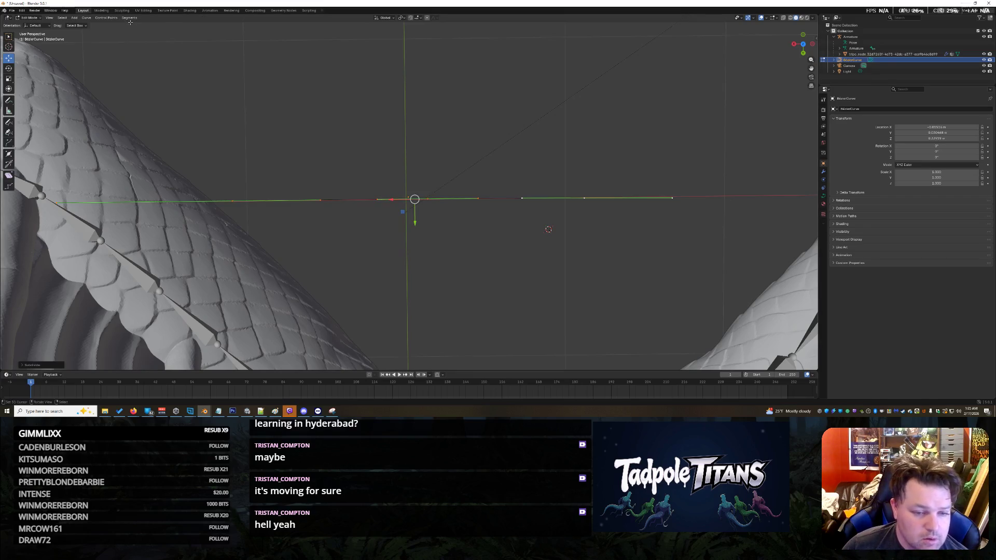
pyautogui.click(303, 161)
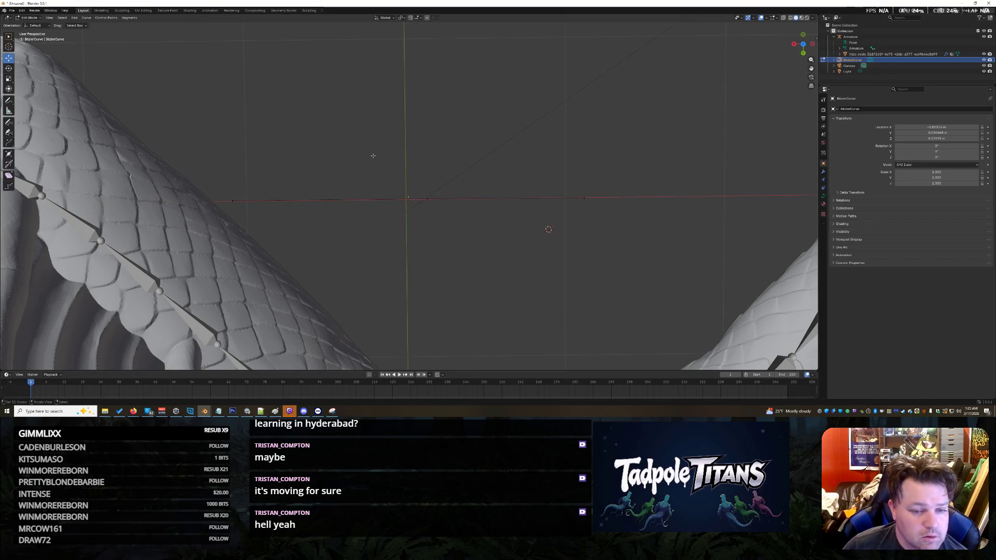
# - Select all points on the straight curve and subdivide it again
pyautogui.scroll(-3, 303, 161)
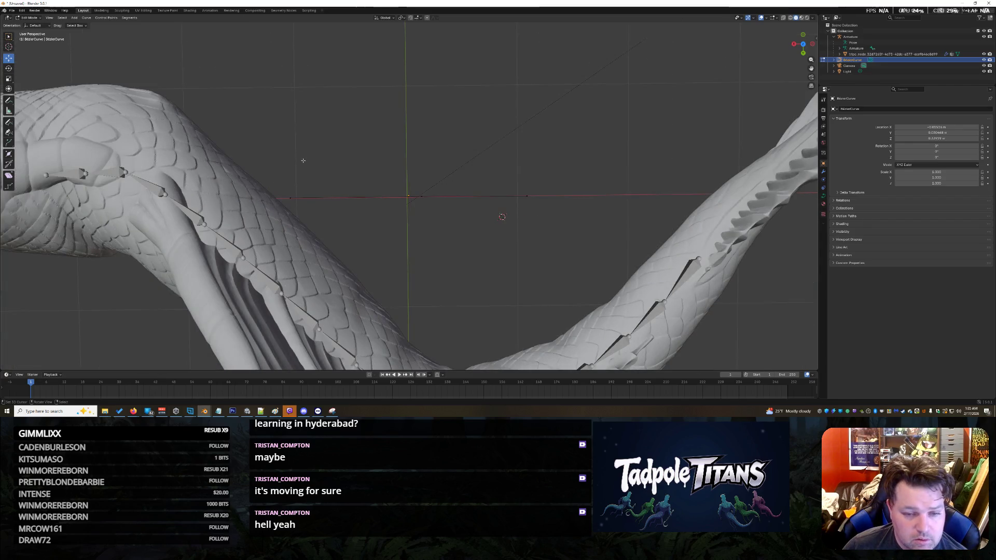
pyautogui.scroll(4, 303, 161)
pyautogui.moveTo(171, 108)
pyautogui.mouseDown()
pyautogui.moveTo(349, 220)
pyautogui.moveTo(708, 306)
pyautogui.mouseUp()
pyautogui.click(129, 17)
pyautogui.click(134, 25)
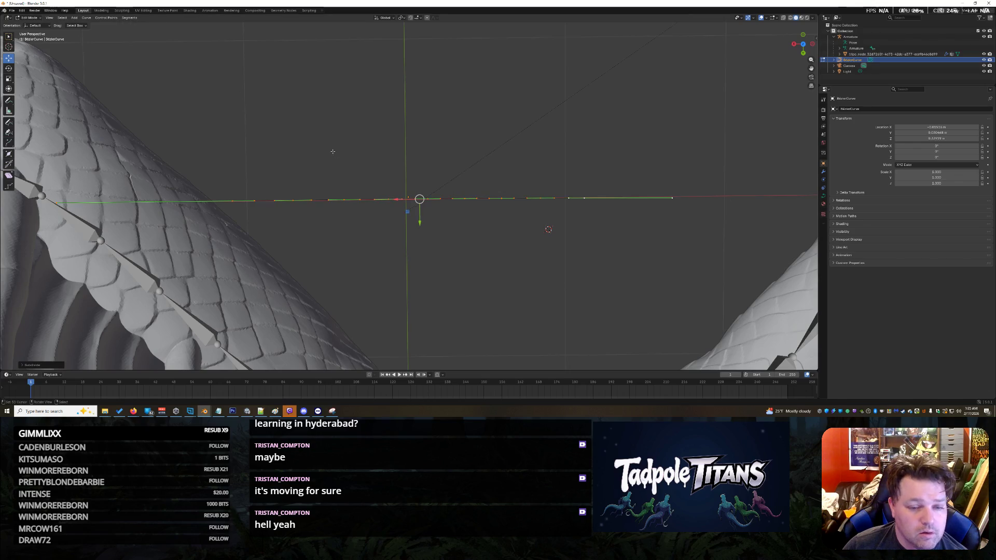
# - Inspect the subdivided curve along the tail, box-selecting and then deselecting its points
pyautogui.moveTo(363, 130); pyautogui.dragTo(396, 122, button='middle')
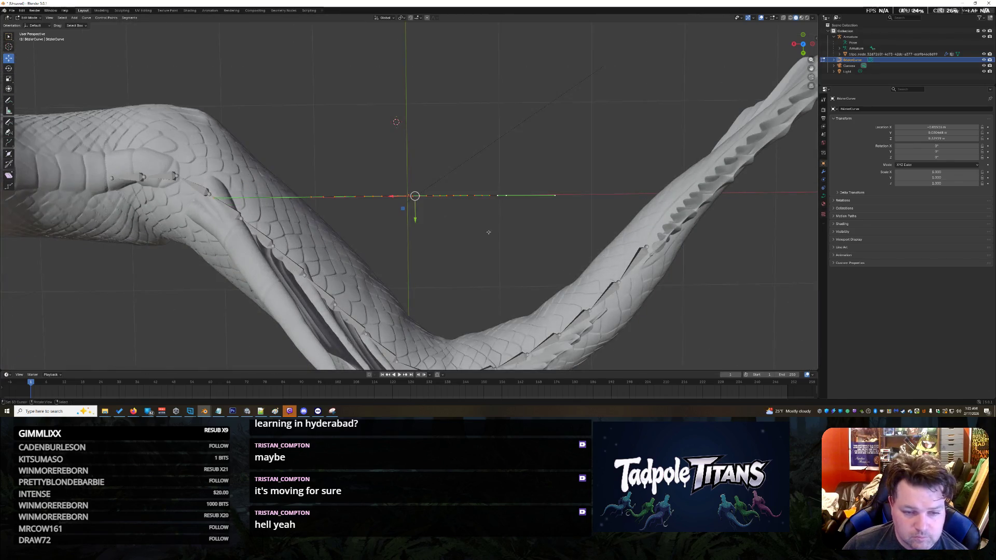
pyautogui.scroll(-5, 429, 226)
pyautogui.scroll(10, 430, 226)
pyautogui.scroll(-5, 467, 228)
pyautogui.scroll(-4, 483, 230)
pyautogui.scroll(8, 482, 231)
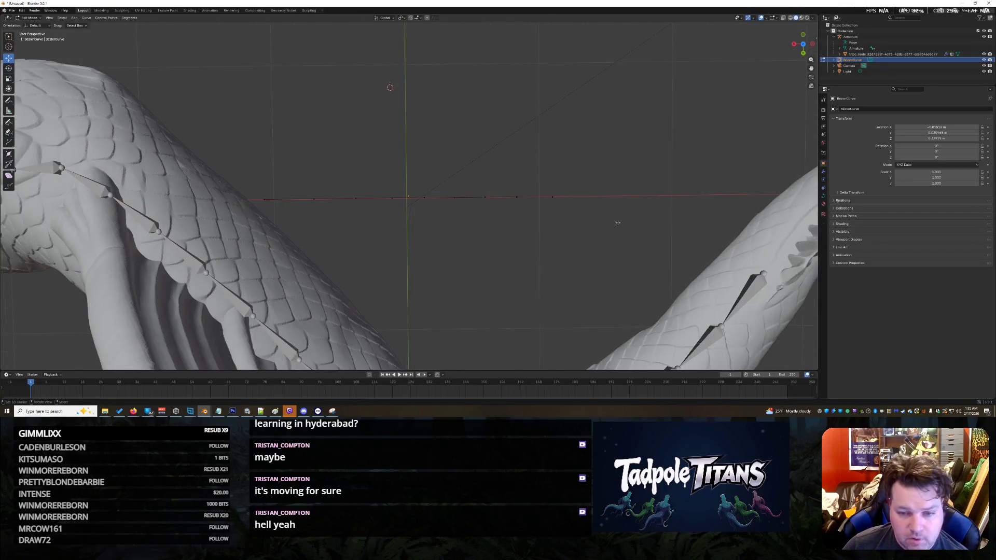
pyautogui.moveTo(598, 174)
pyautogui.mouseDown()
pyautogui.moveTo(399, 229)
pyautogui.moveTo(220, 226)
pyautogui.mouseUp()
pyautogui.scroll(-4, 365, 190)
pyautogui.scroll(-4, 365, 189)
pyautogui.scroll(6, 365, 189)
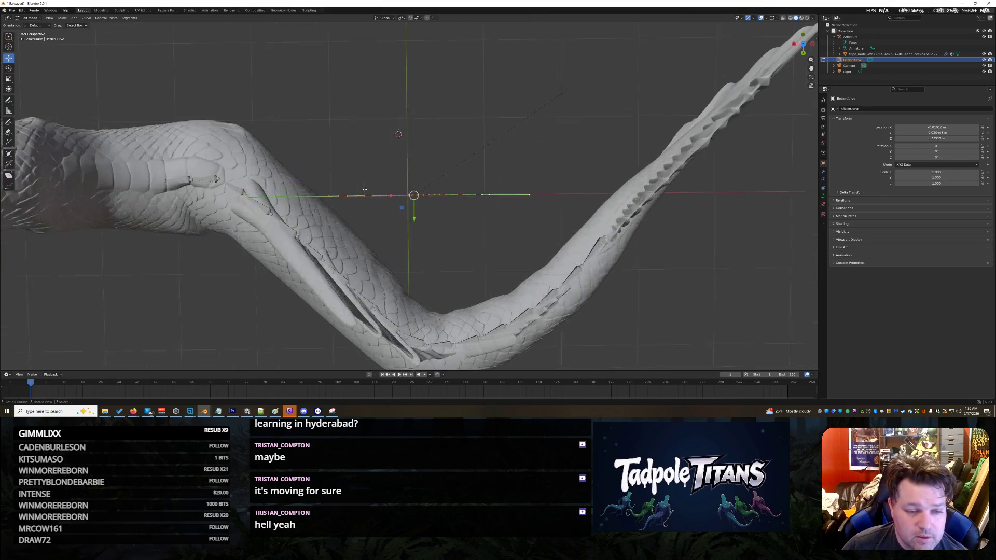
pyautogui.scroll(-5, 159, 168)
pyautogui.click(210, 213)
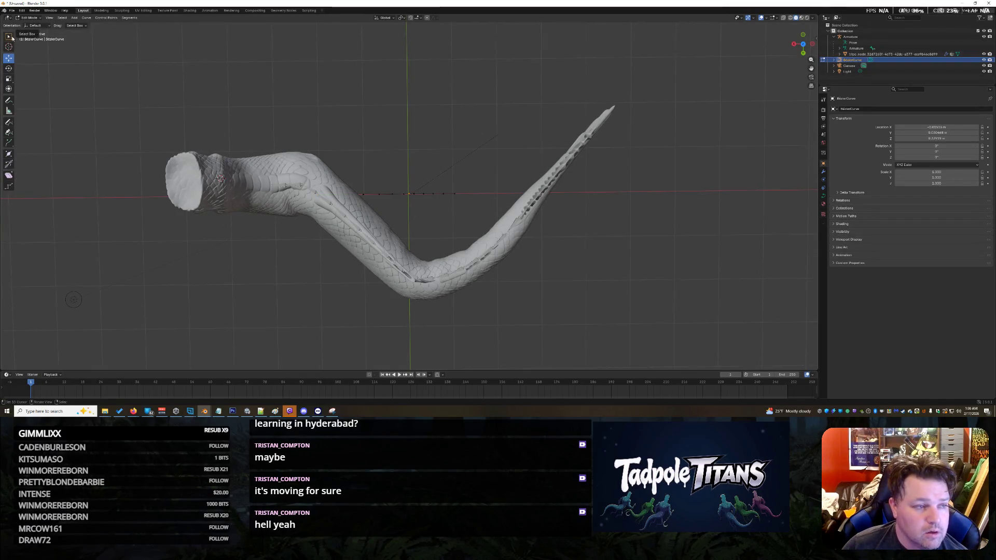
# - Select the armature, box-select points along it, then clear the selection
pyautogui.click(853, 37)
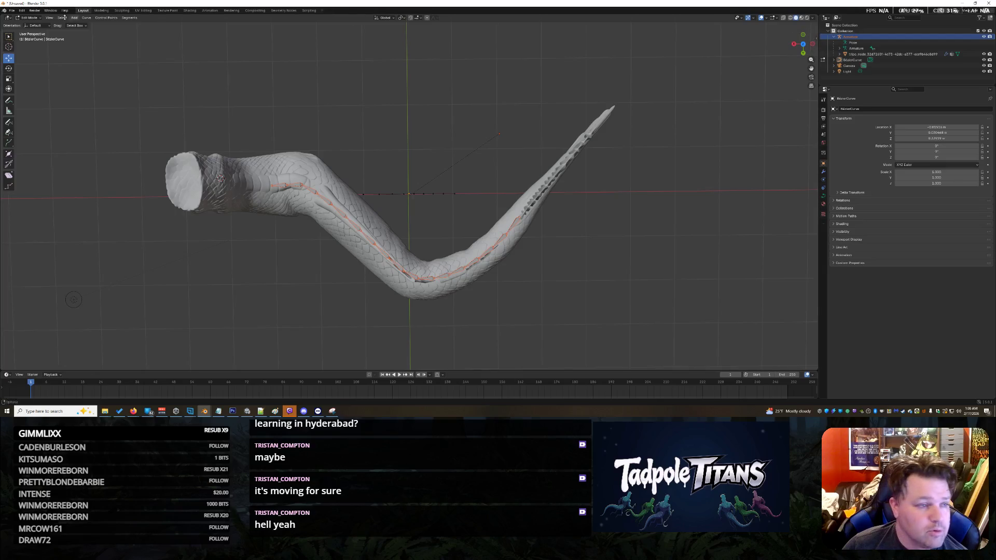
pyautogui.scroll(6, 625, 162)
pyautogui.scroll(-2, 625, 161)
pyautogui.moveTo(634, 149); pyautogui.dragTo(229, 287)
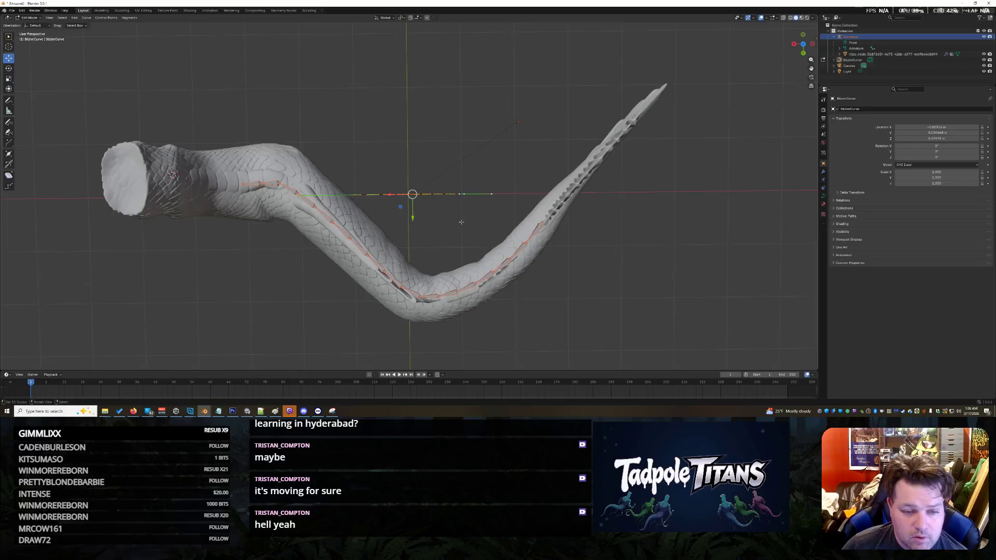
pyautogui.click(524, 217)
# - Move the curve's end point along X past the tail tip, then box-select the control points
pyautogui.click(507, 197)
pyautogui.scroll(2, 545, 213)
pyautogui.scroll(-2, 514, 203)
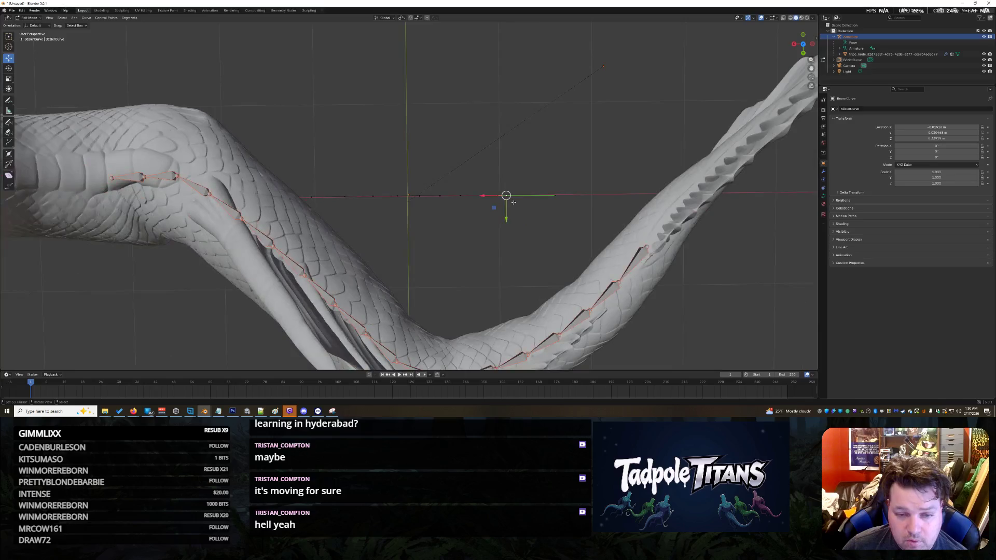
pyautogui.press('g')
pyautogui.press('x')
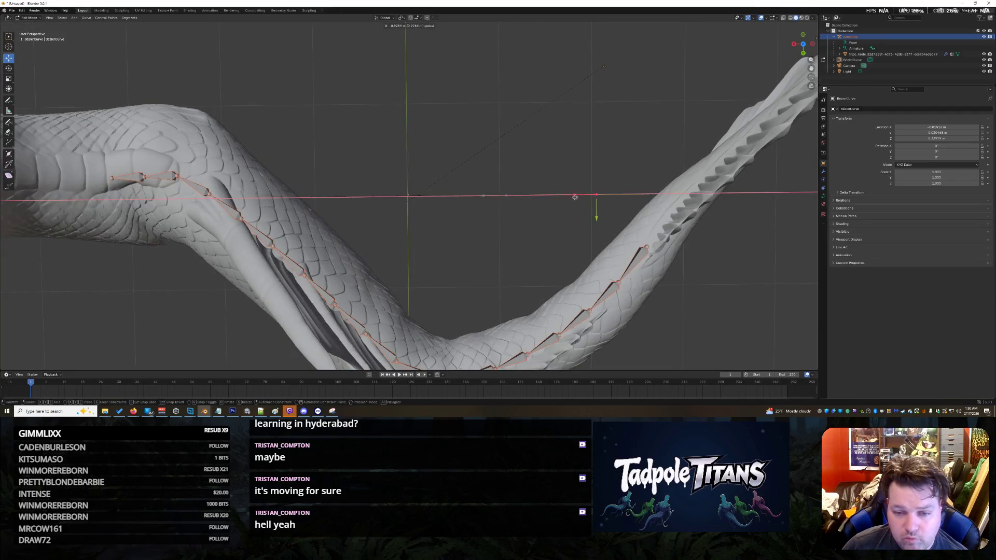
pyautogui.click(716, 200)
pyautogui.scroll(-2, 519, 207)
pyautogui.moveTo(199, 121)
pyautogui.mouseDown()
pyautogui.moveTo(542, 289)
pyautogui.moveTo(559, 310)
pyautogui.mouseUp()
pyautogui.moveTo(97, 99); pyautogui.dragTo(460, 320)
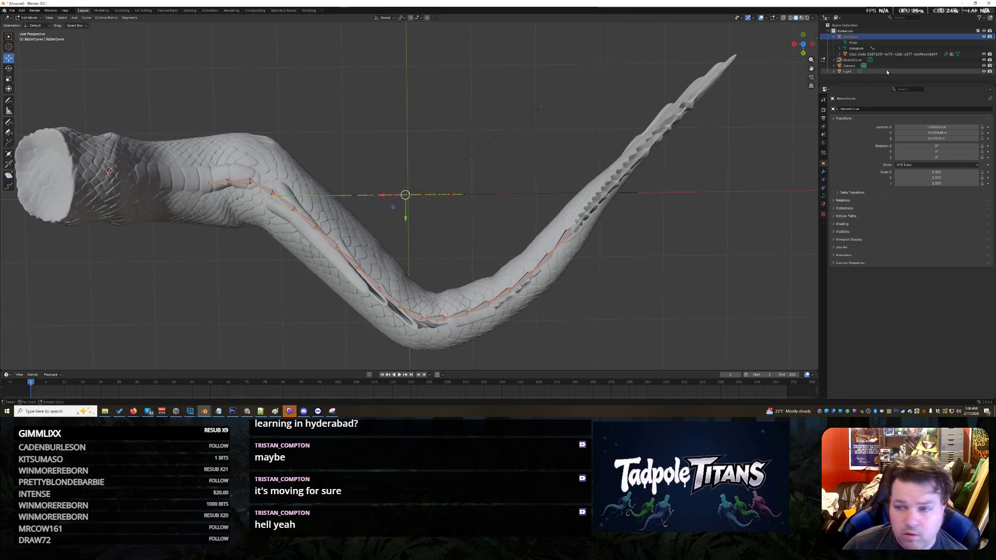
# - Hide the tail mesh and trial-move the curve's control points, cancelling each move
pyautogui.click(984, 36)
pyautogui.moveTo(190, 117)
pyautogui.mouseDown()
pyautogui.moveTo(322, 218)
pyautogui.moveTo(523, 296)
pyautogui.mouseUp()
pyautogui.scroll(5, 390, 249)
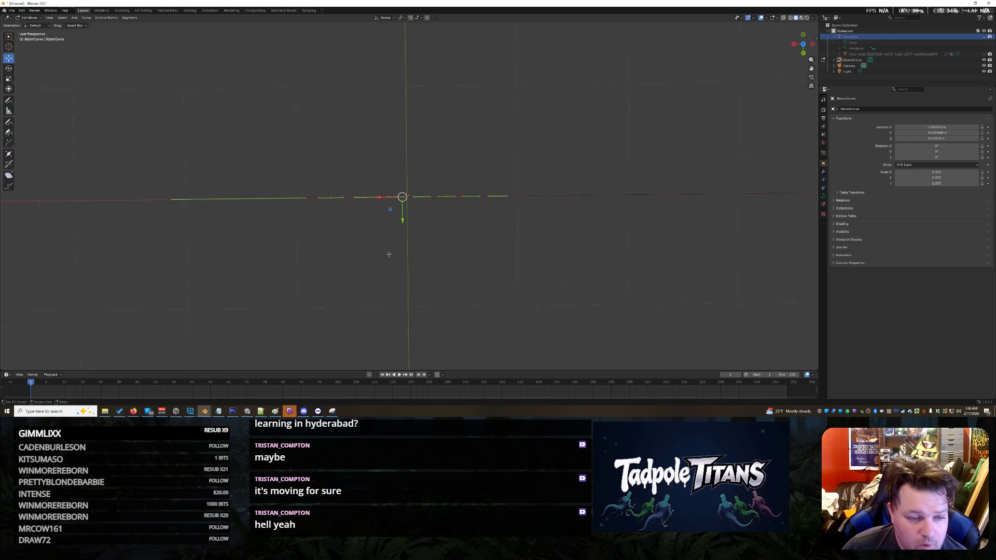
pyautogui.scroll(-3, 330, 224)
pyautogui.moveTo(174, 96); pyautogui.dragTo(530, 311)
pyautogui.press('a')
pyautogui.press('g')
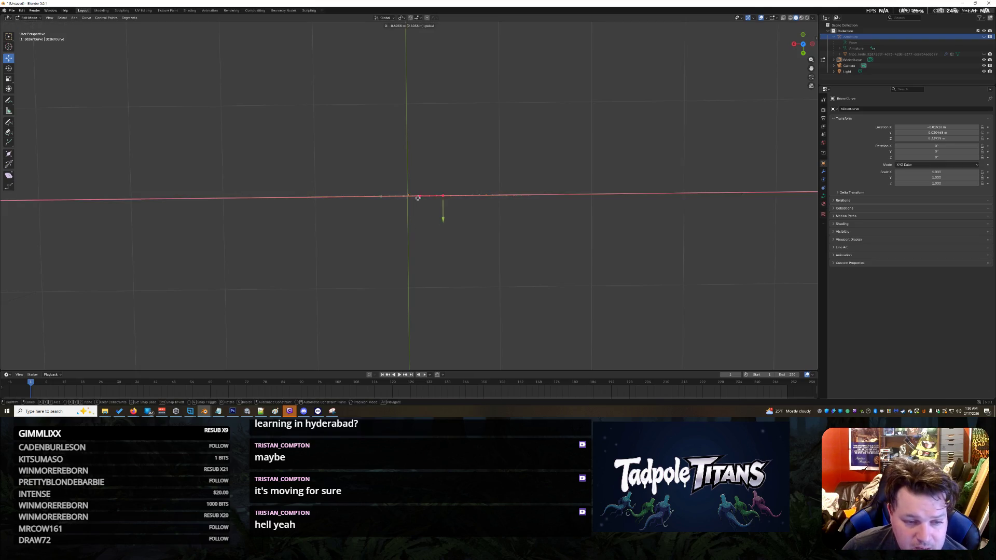
pyautogui.rightClick(475, 204)
pyautogui.scroll(-2, 605, 267)
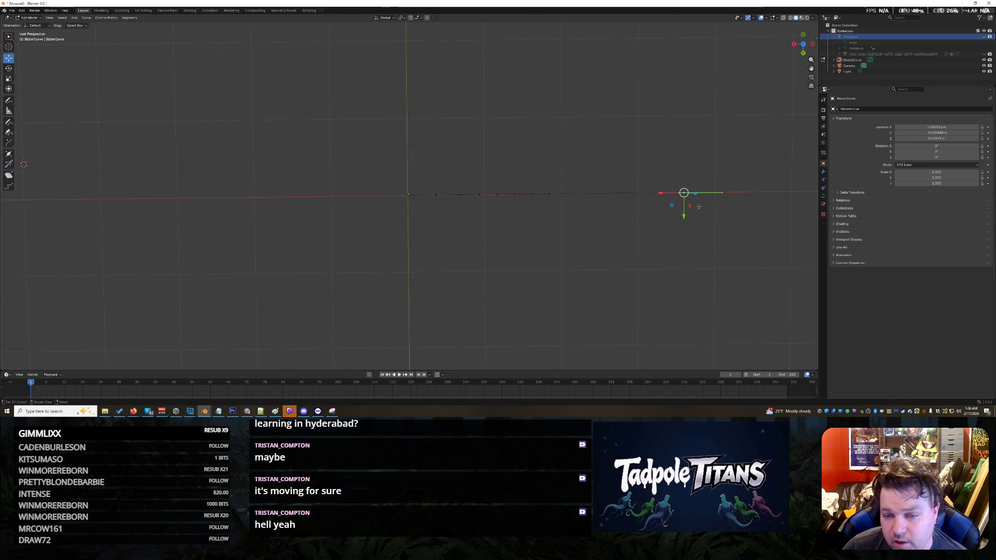
pyautogui.press('g')
pyautogui.press('x')
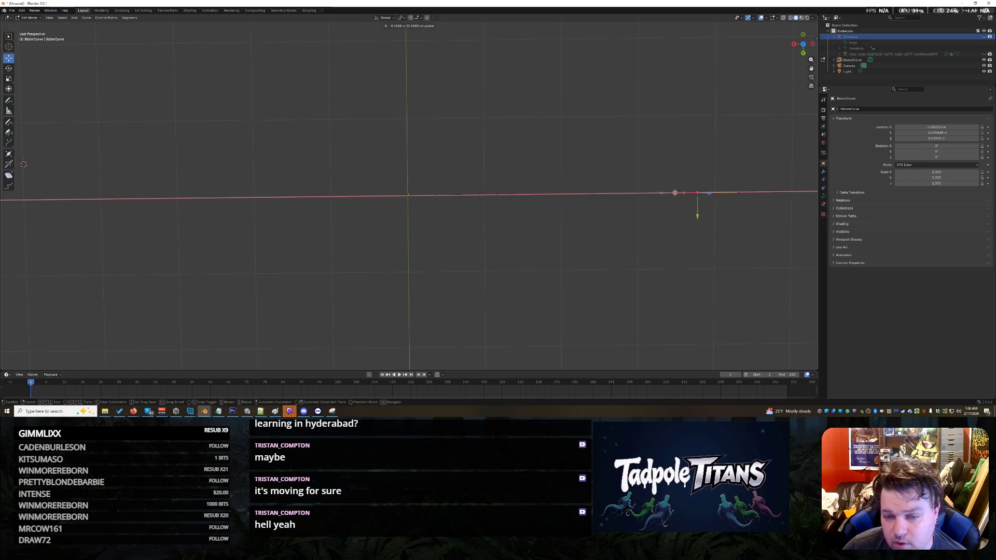
pyautogui.rightClick(698, 192)
pyautogui.scroll(-8, 698, 192)
# - Unhide the tail mesh, then expand its vertex groups and the Armature's bones in the Outliner
pyautogui.click(859, 60)
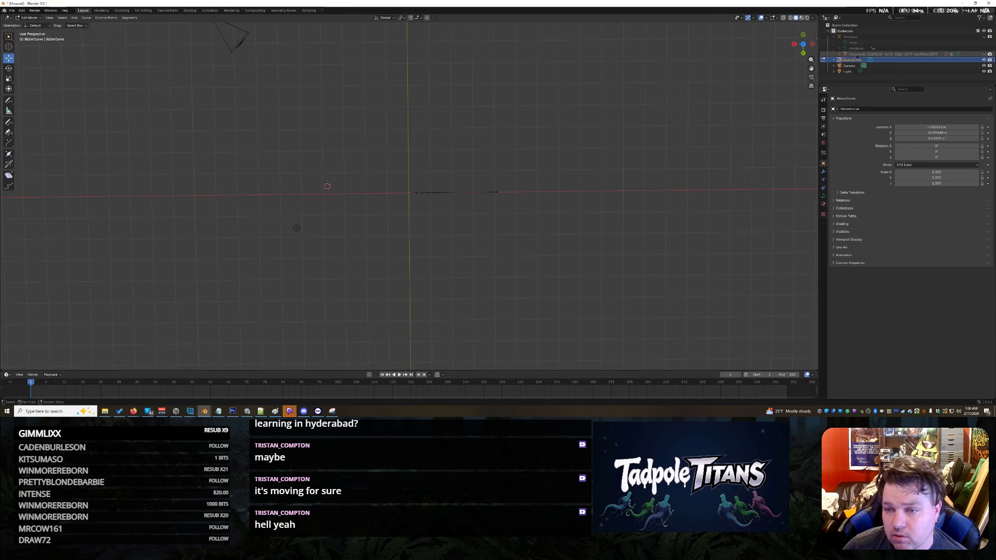
pyautogui.click(984, 54)
pyautogui.scroll(1, 458, 233)
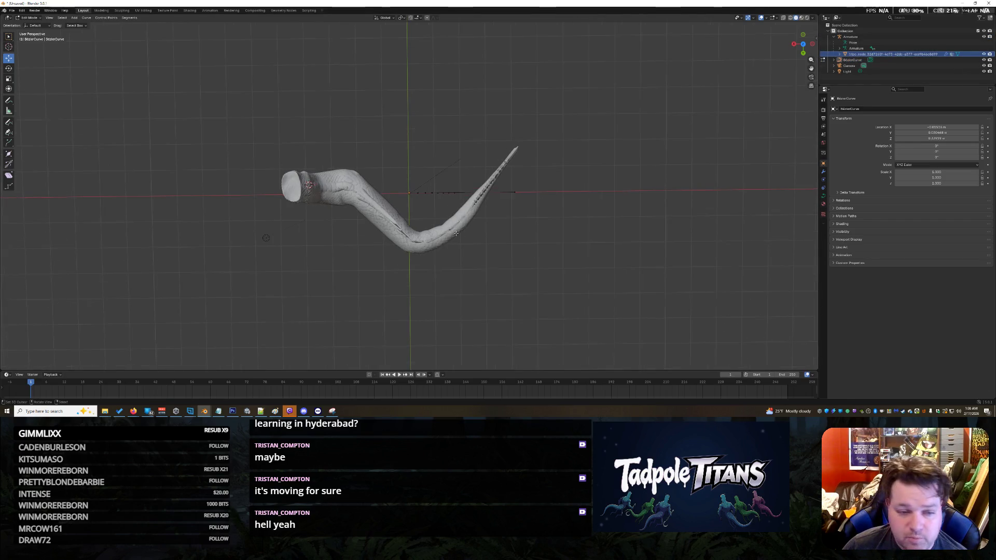
pyautogui.scroll(4, 339, 181)
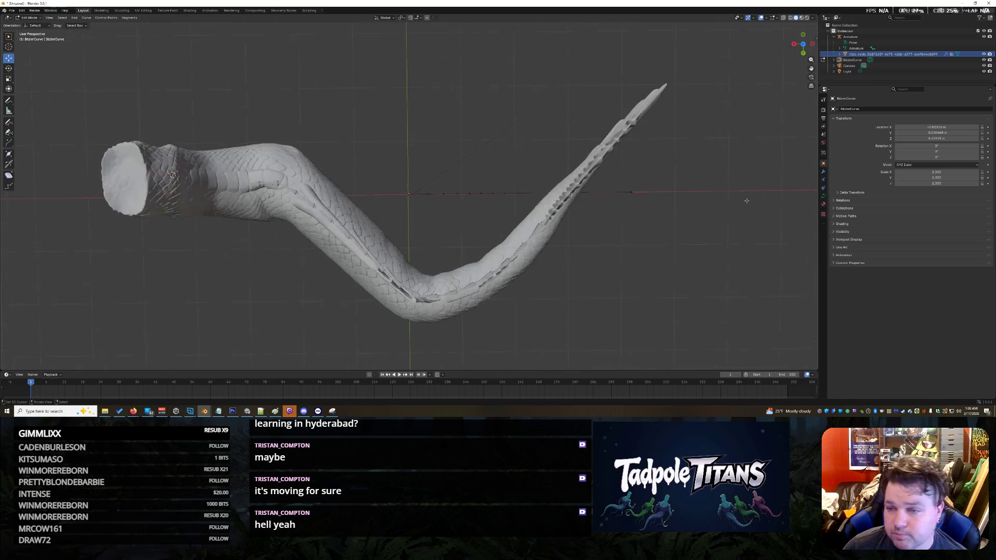
pyautogui.click(840, 54)
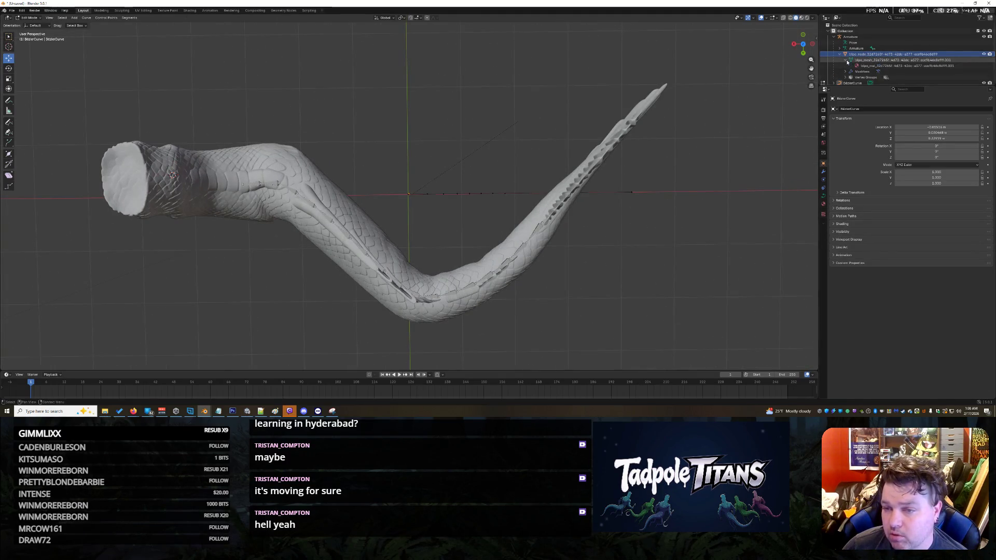
pyautogui.click(846, 72)
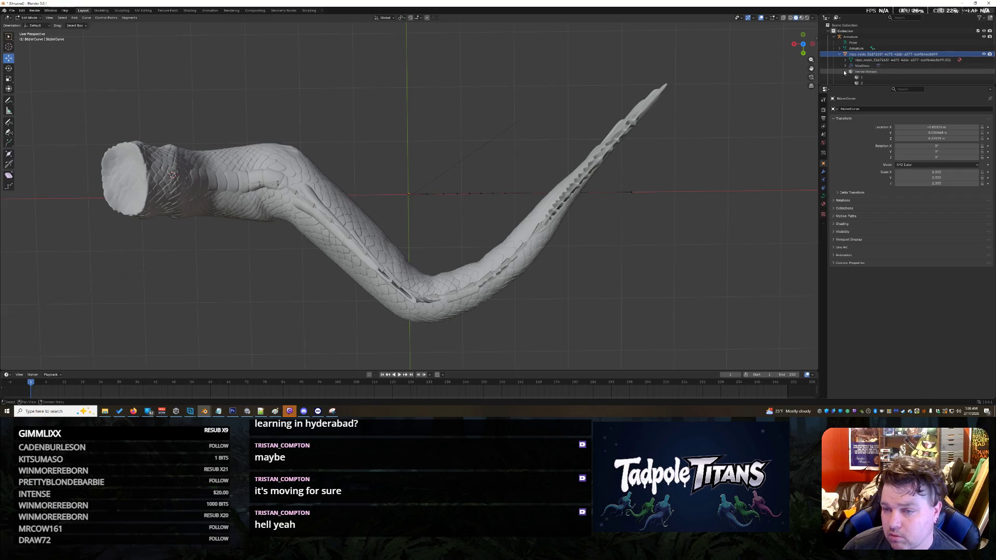
pyautogui.click(846, 72)
pyautogui.click(840, 48)
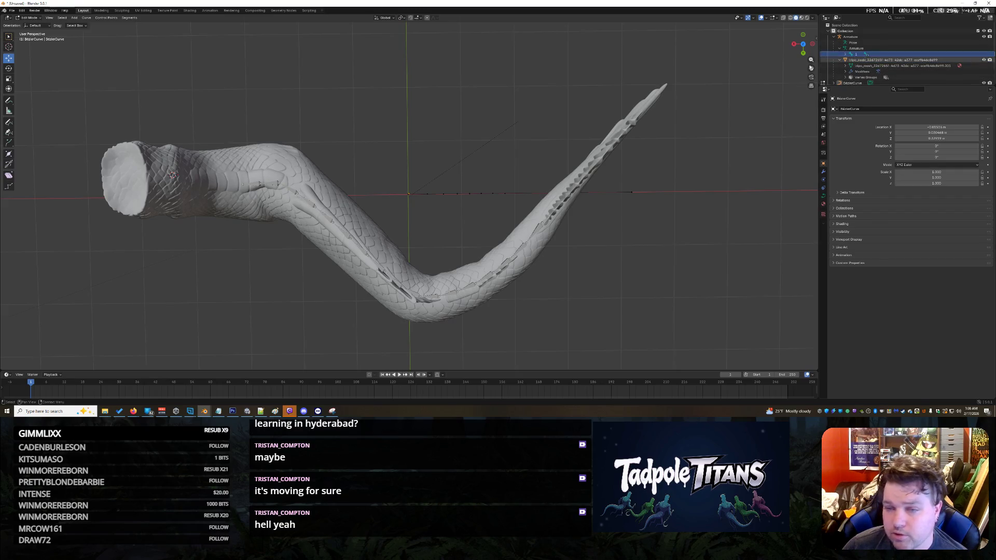
# - Return to Object Mode, select the tail armature and switch it to Pose Mode
pyautogui.moveTo(356, 162); pyautogui.dragTo(336, 131, button='middle')
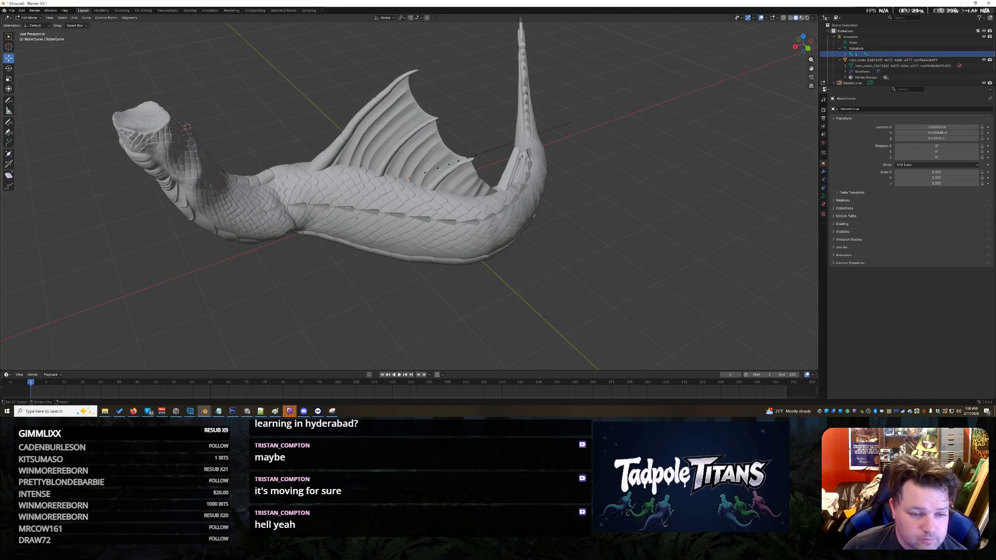
pyautogui.click(28, 18)
pyautogui.press('Tab')
pyautogui.click(347, 213)
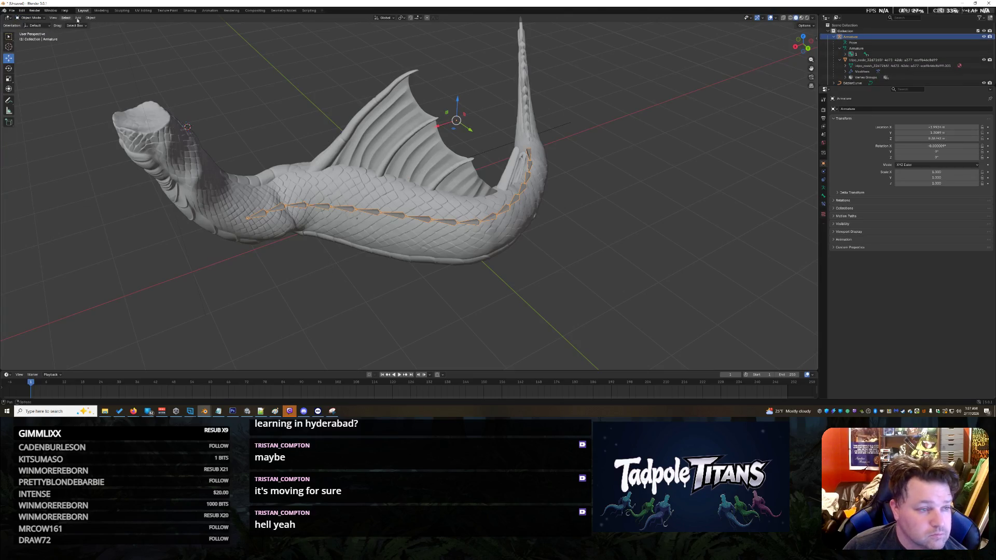
pyautogui.click(31, 20)
pyautogui.click(30, 36)
pyautogui.moveTo(572, 238); pyautogui.dragTo(583, 248, button='middle')
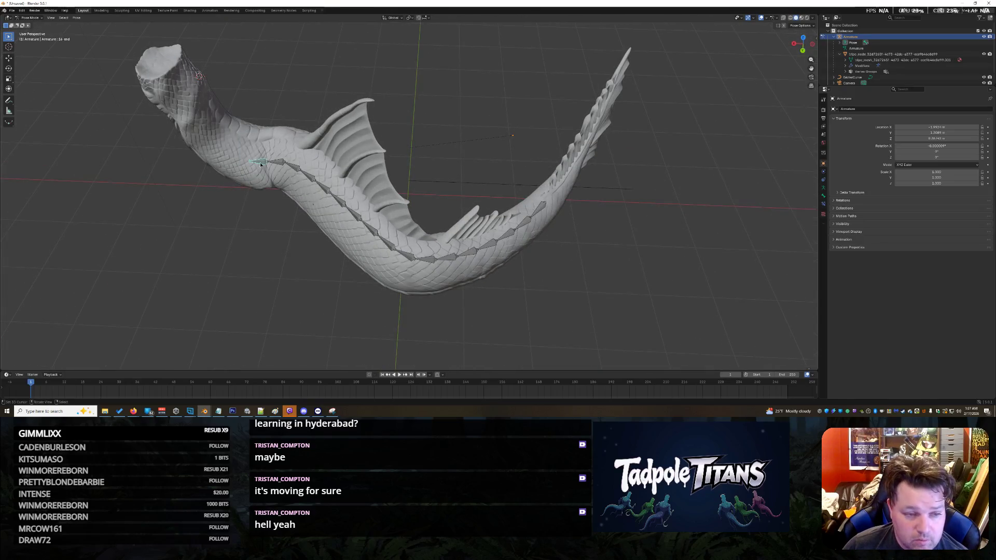
# - Add a Spline IK bone constraint targeting BezierCurve, then undo the target assignment
pyautogui.click(824, 205)
pyautogui.click(907, 111)
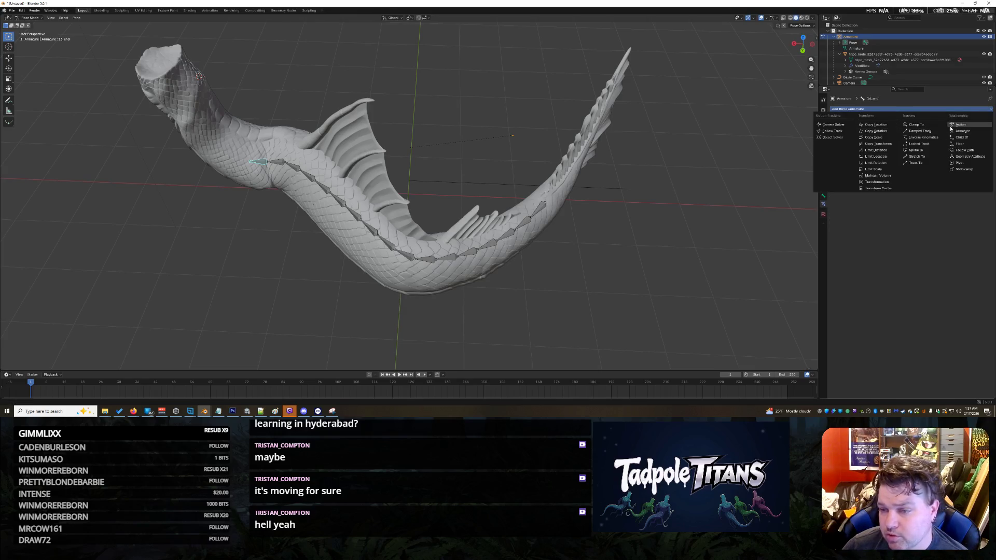
pyautogui.click(916, 149)
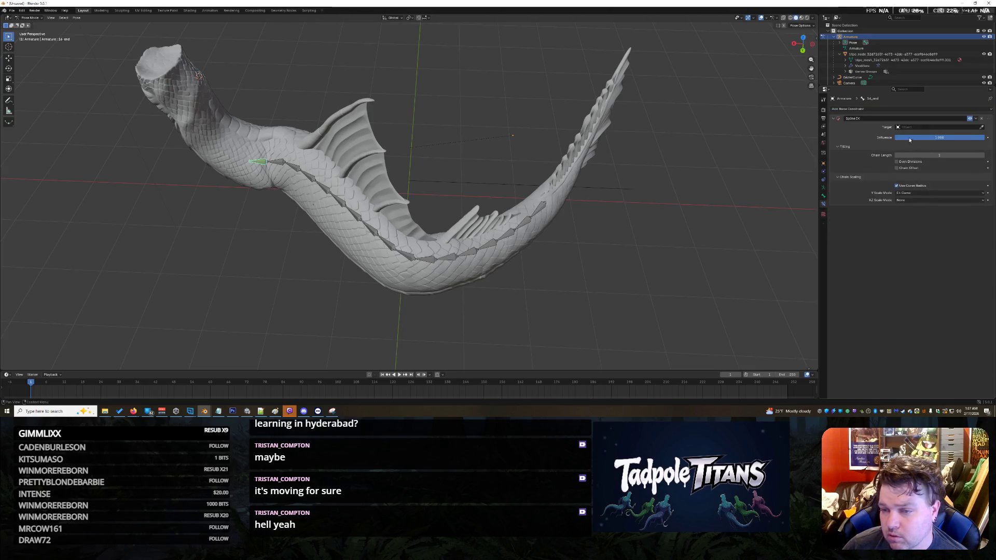
pyautogui.click(905, 127)
pyautogui.click(908, 137)
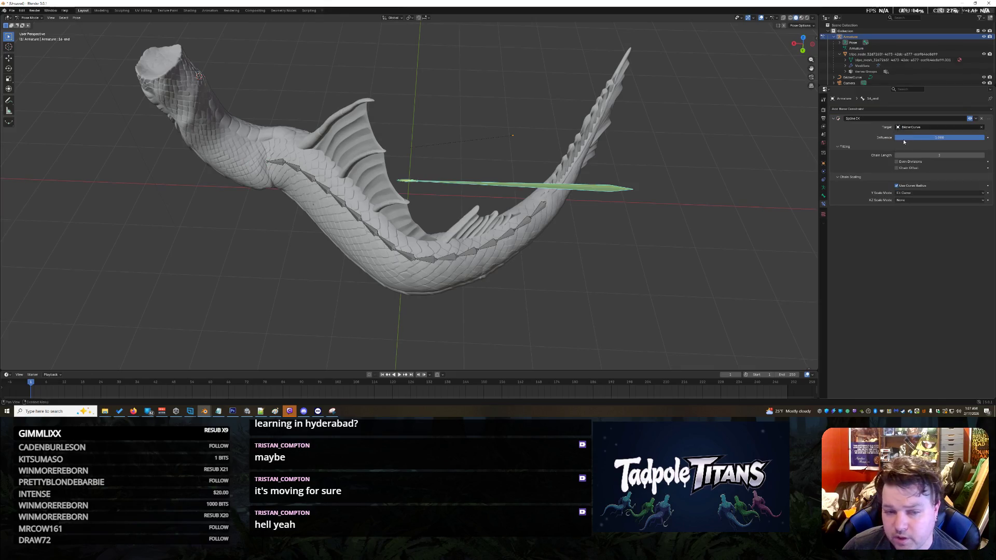
pyautogui.moveTo(612, 234); pyautogui.dragTo(641, 211, button='middle')
pyautogui.scroll(3, 641, 210)
pyautogui.hotkey('ctrl', 'z')
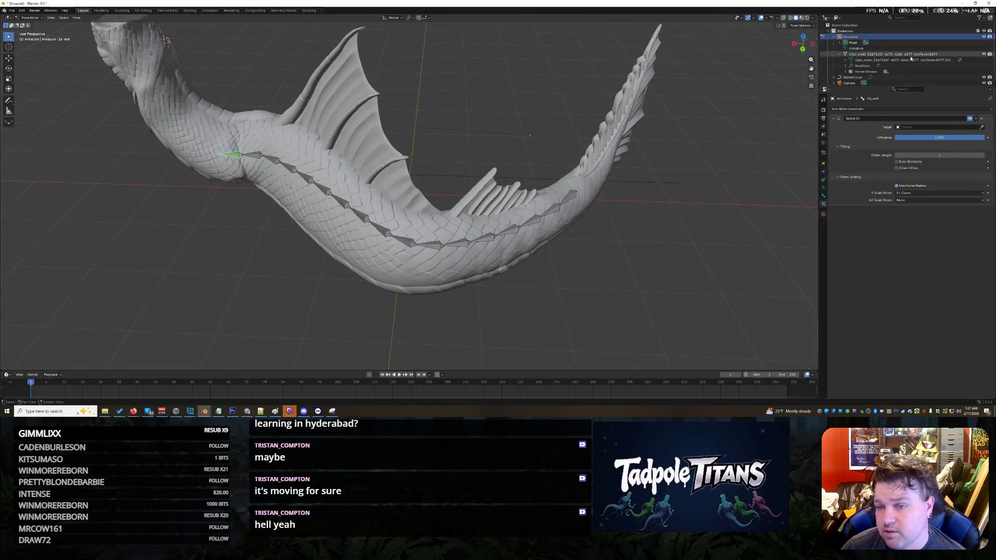
# - Expand the pose bone hierarchy in the Outliner from bone 1 down to bone 8
pyautogui.scroll(-1, 873, 62)
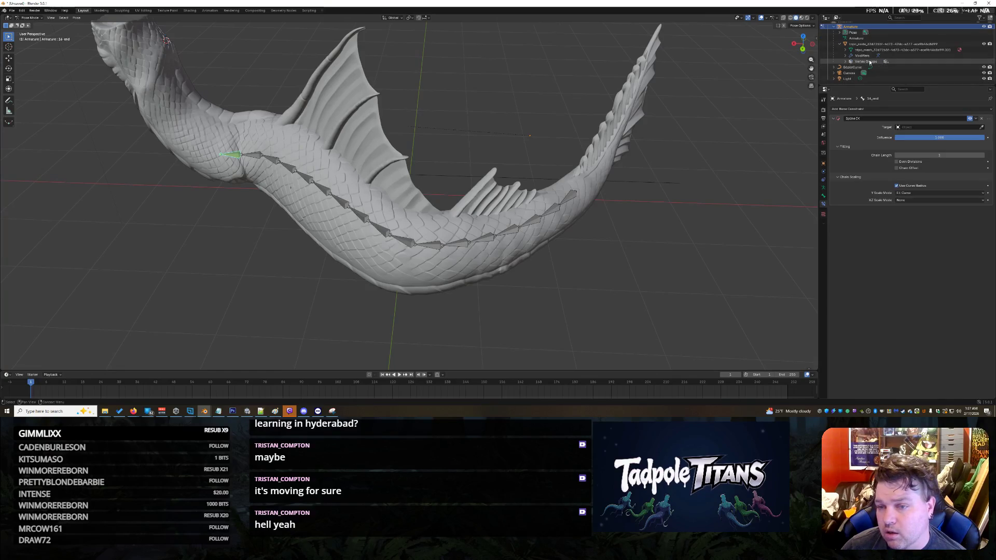
pyautogui.click(840, 32)
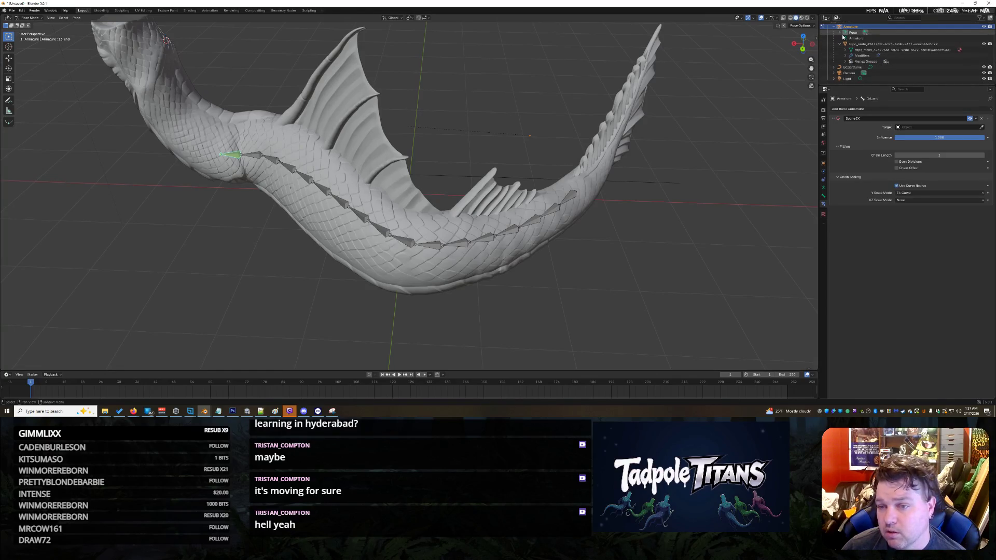
pyautogui.click(847, 38)
pyautogui.click(847, 38)
pyautogui.click(857, 44)
pyautogui.click(851, 44)
pyautogui.click(857, 50)
pyautogui.click(863, 55)
pyautogui.click(869, 61)
pyautogui.click(875, 67)
pyautogui.click(880, 72)
# - Continue expanding the bone chain through bone 16 and select the last bone, 16_end
pyautogui.scroll(-2, 893, 62)
pyautogui.click(856, 50)
pyautogui.click(885, 44)
pyautogui.click(891, 50)
pyautogui.click(897, 56)
pyautogui.click(901, 61)
pyautogui.click(907, 67)
pyautogui.click(921, 73)
pyautogui.scroll(-2, 917, 58)
pyautogui.click(915, 50)
pyautogui.click(929, 56)
pyautogui.click(921, 55)
pyautogui.click(927, 61)
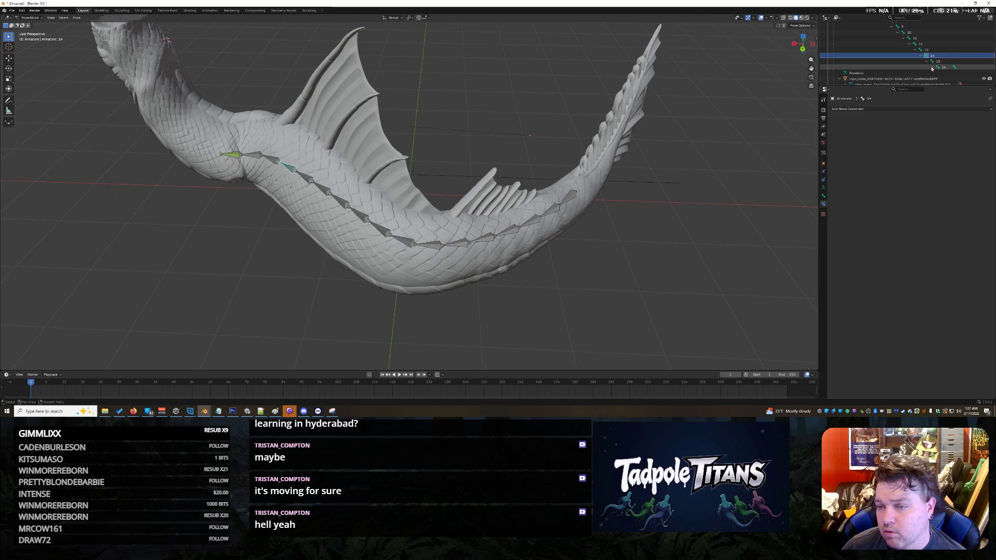
pyautogui.click(933, 68)
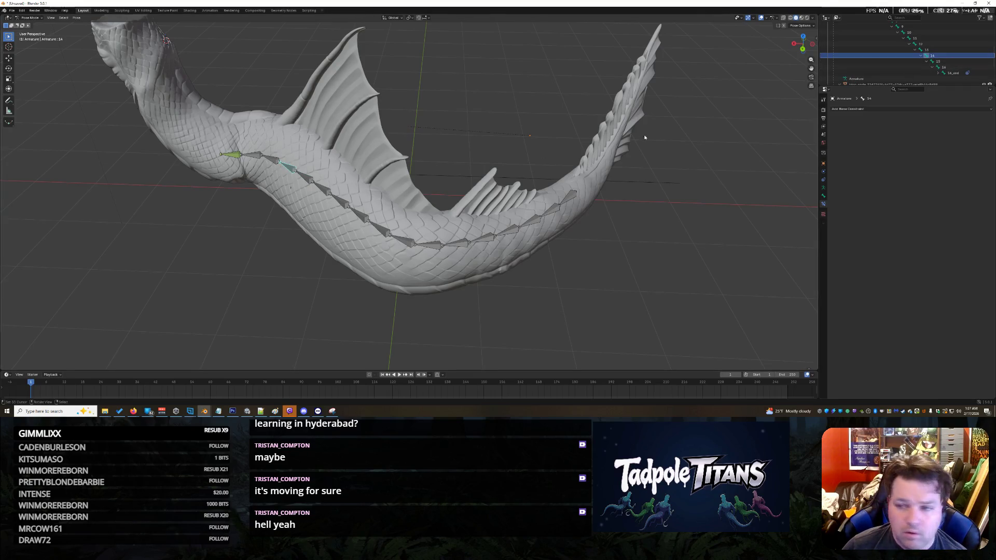
pyautogui.click(958, 74)
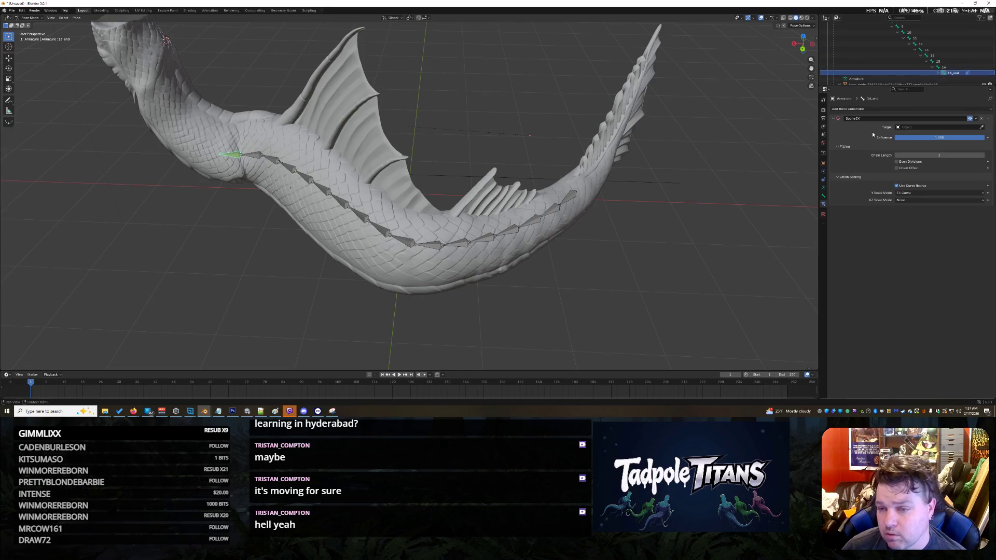
# - Set BezierCurve as the Spline IK target, then undo that assignment
pyautogui.click(907, 128)
pyautogui.click(908, 137)
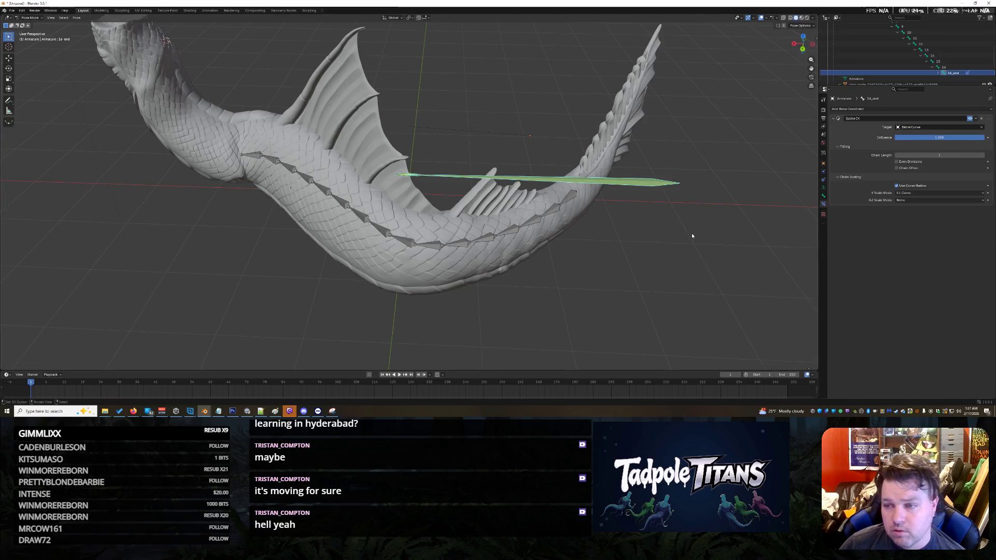
pyautogui.hotkey('ctrl', 'z')
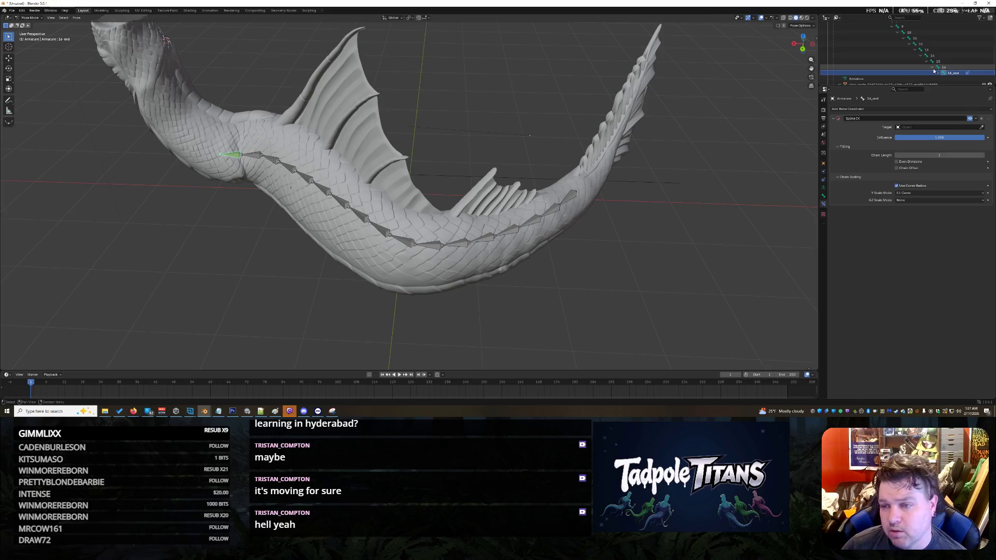
pyautogui.hotkey('ctrl', 'z')
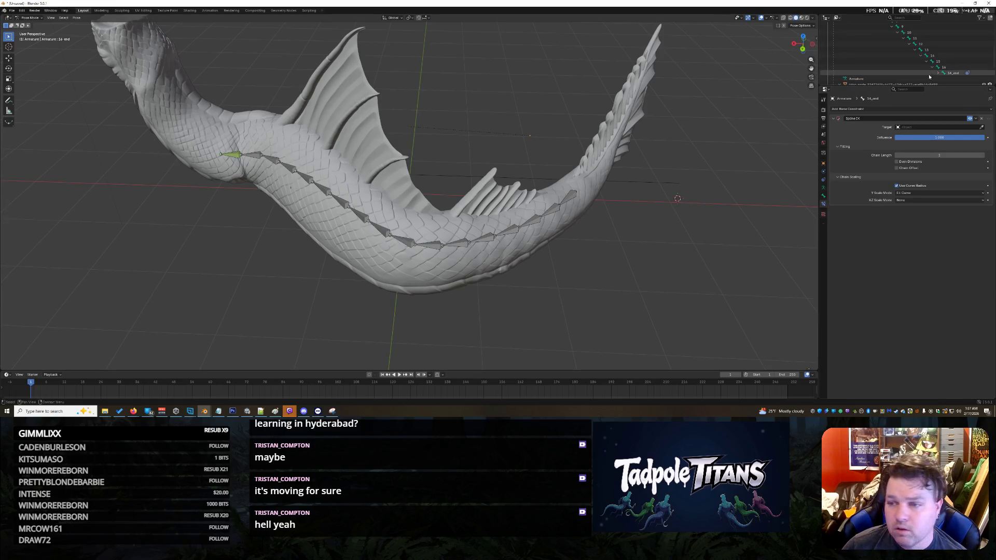
pyautogui.scroll(4, 954, 72)
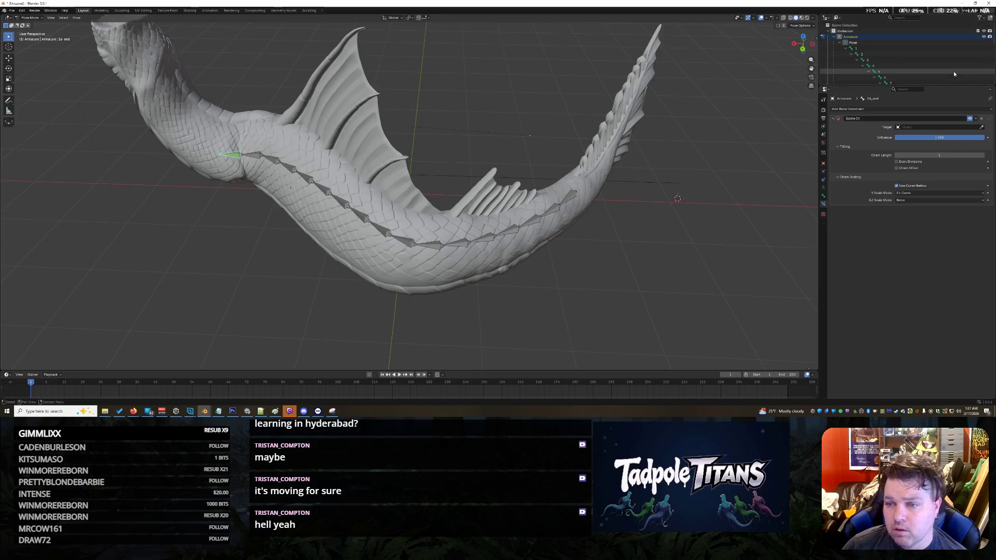
pyautogui.scroll(-3, 954, 60)
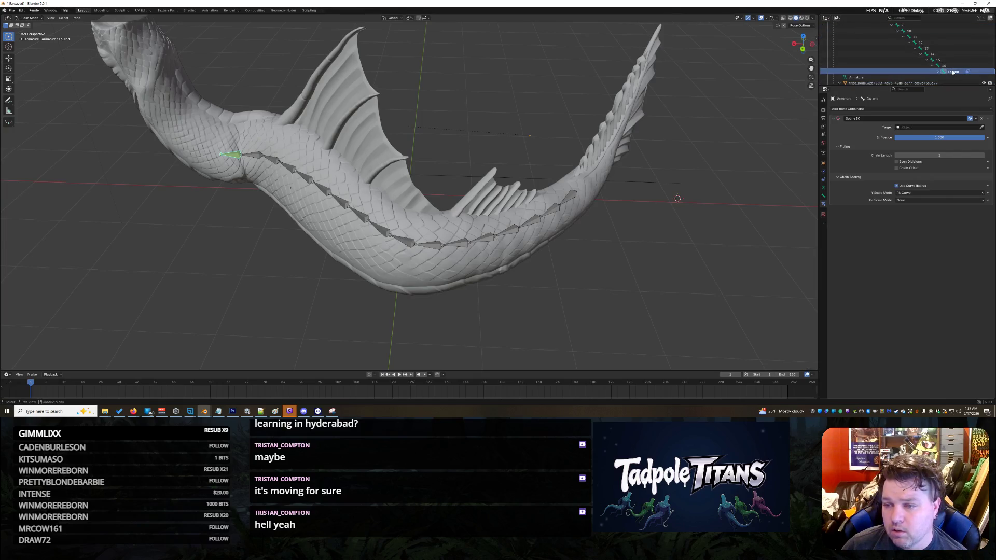
# - Rename the 16_end bone to 17 and review bone 16 and 17's constraints
pyautogui.doubleClick(953, 71)
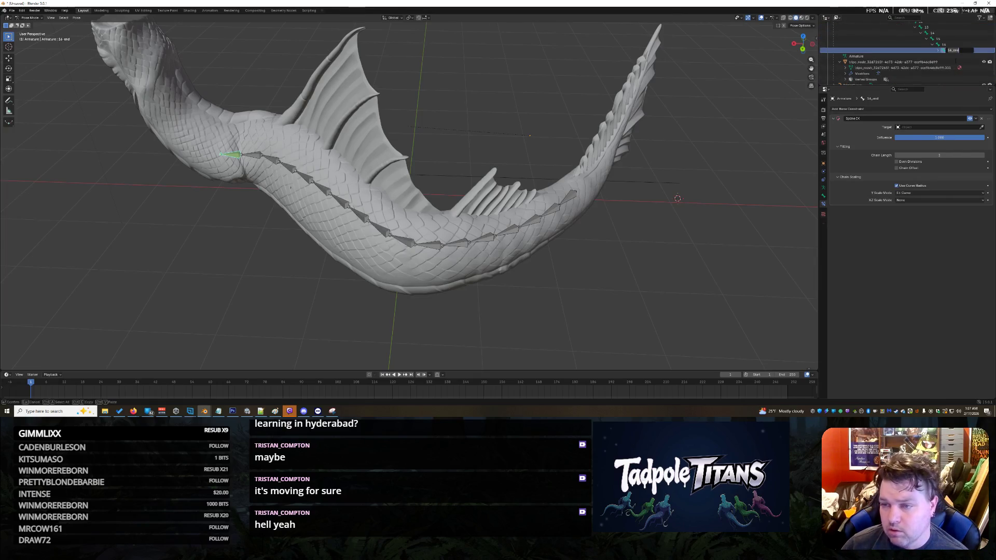
pyautogui.press('Return')
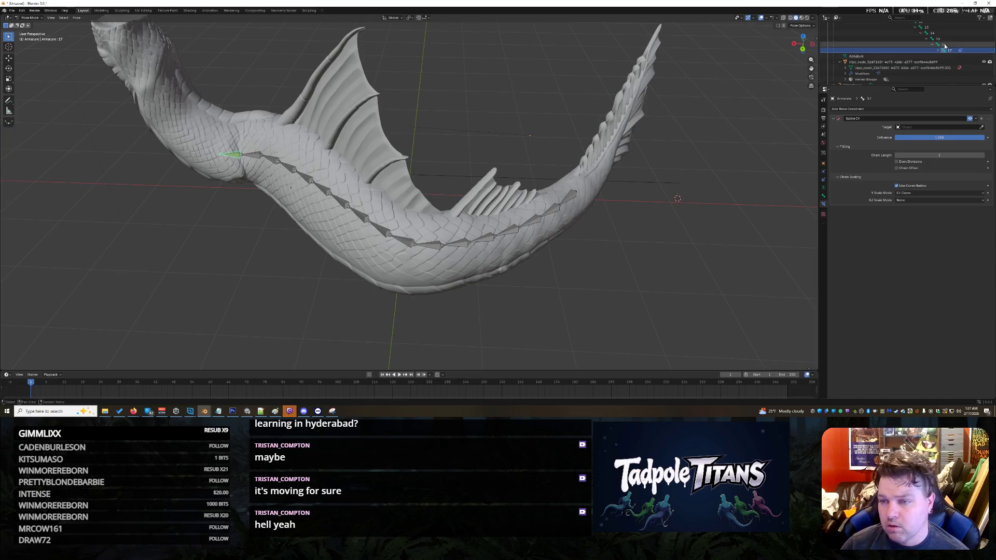
pyautogui.click(944, 45)
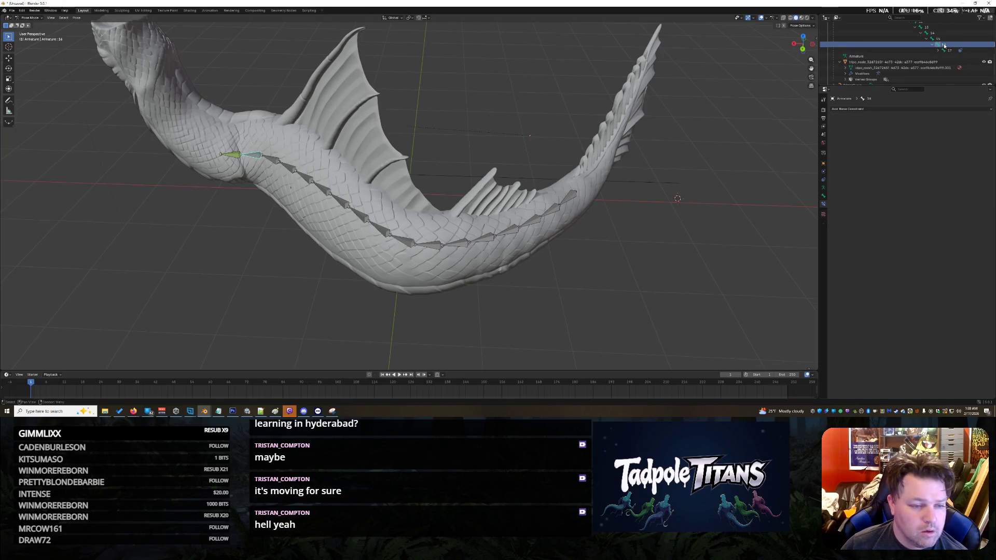
pyautogui.click(948, 50)
pyautogui.moveTo(234, 204); pyautogui.dragTo(256, 203, button='middle')
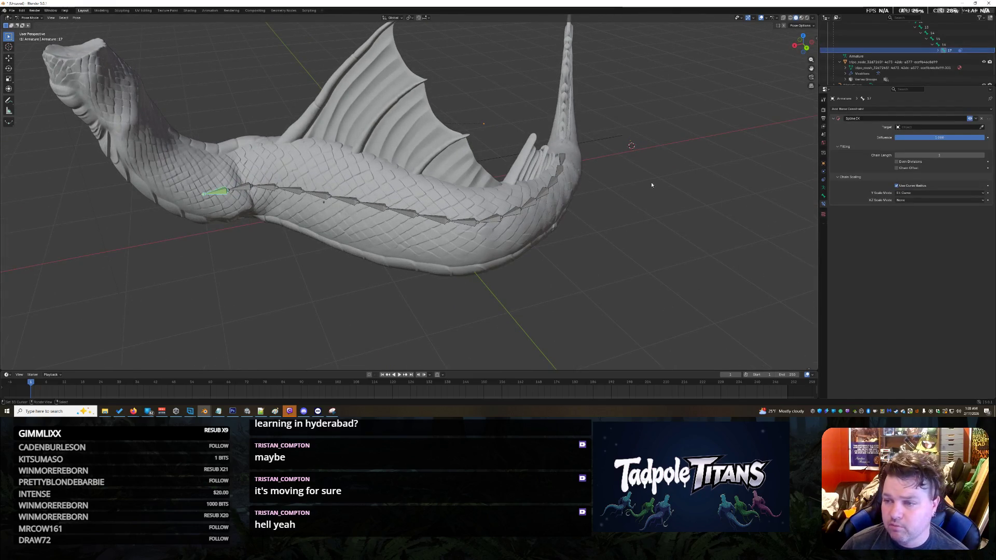
pyautogui.rightClick(965, 50)
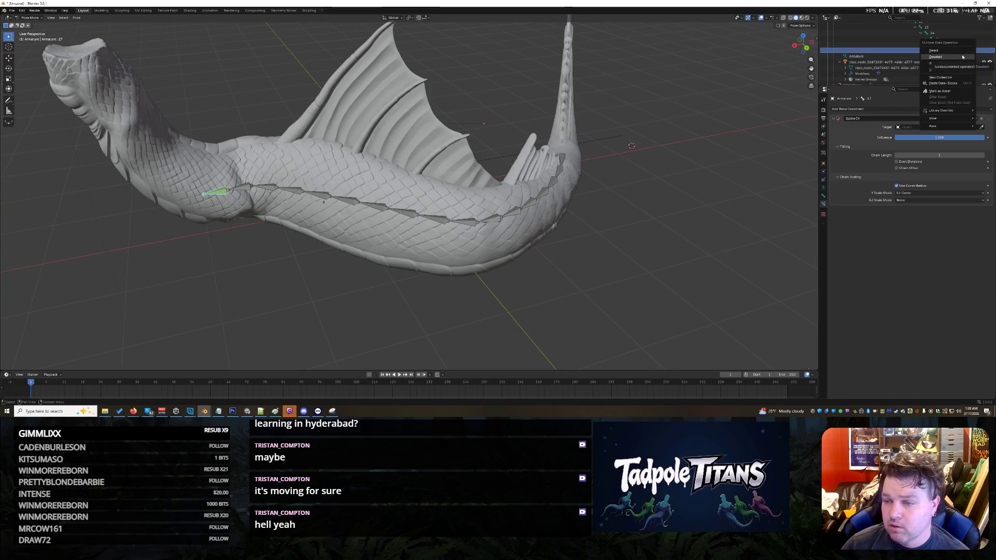
pyautogui.click(963, 57)
pyautogui.rightClick(963, 48)
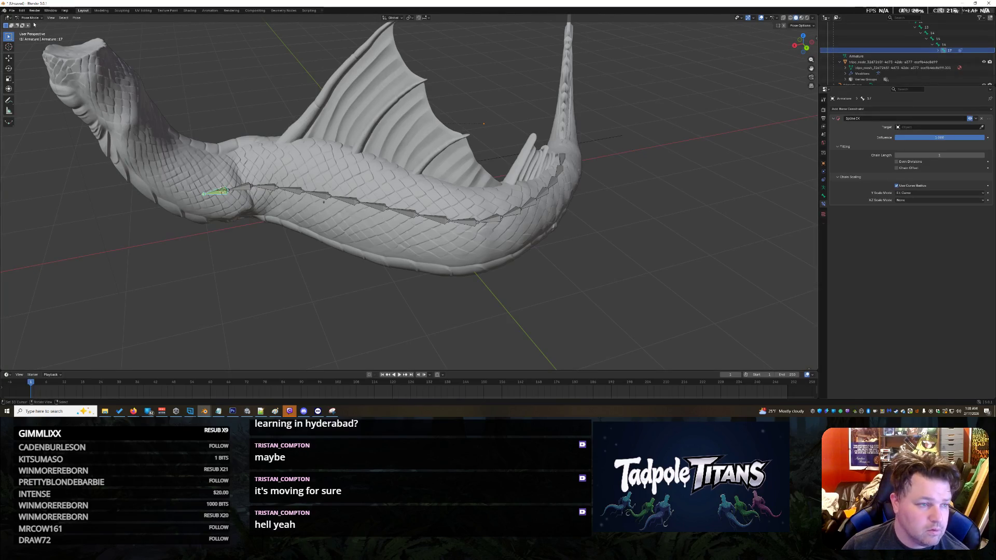
pyautogui.click(26, 11)
pyautogui.press('Escape')
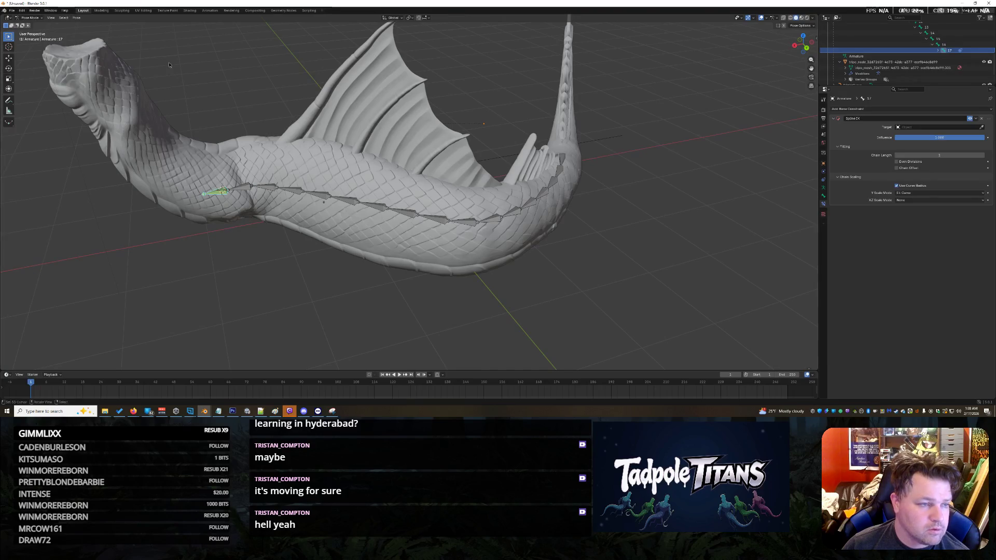
# - In Edit Mode, delete the extra root bone and return to Object Mode
pyautogui.click(30, 18)
pyautogui.click(31, 31)
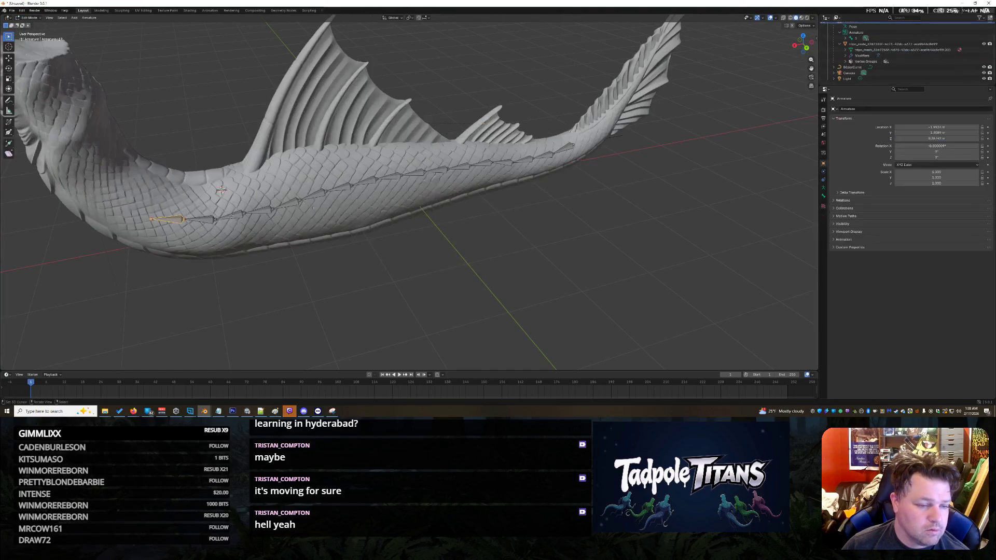
pyautogui.press('x')
pyautogui.click(161, 222)
pyautogui.press('Tab')
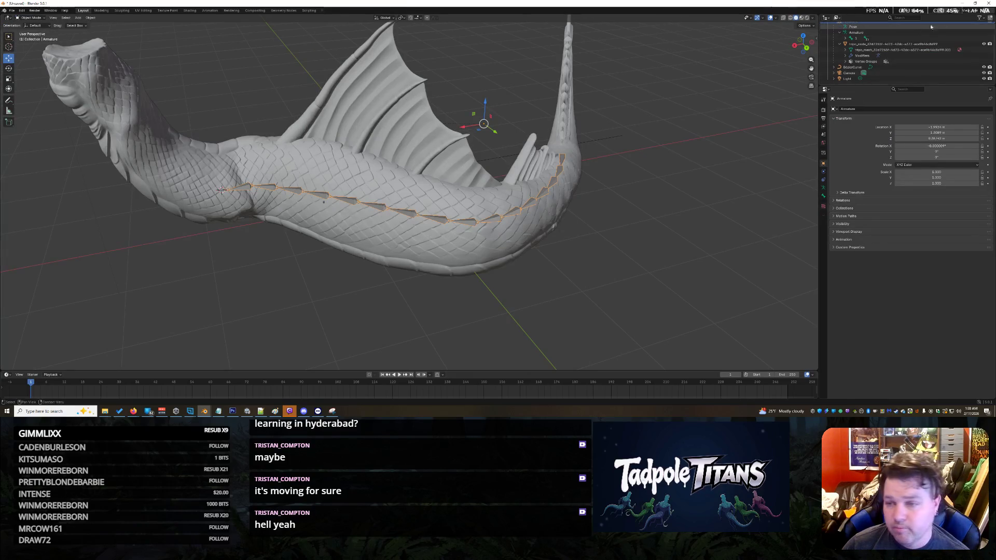
# - In Pose Mode, add a Spline IK constraint to bone 16 with BezierCurve as target
pyautogui.click(31, 17)
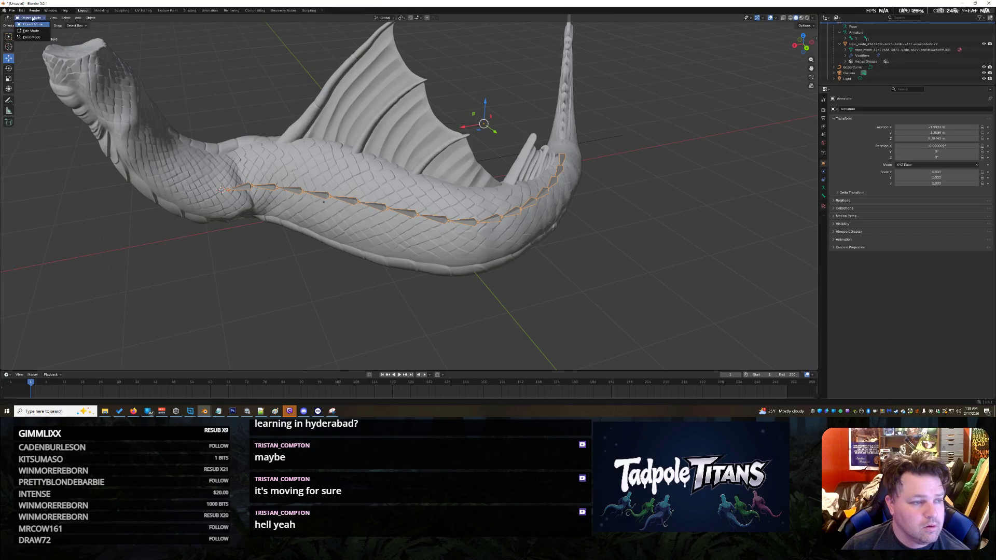
pyautogui.click(32, 37)
pyautogui.scroll(-3, 928, 57)
pyautogui.click(941, 50)
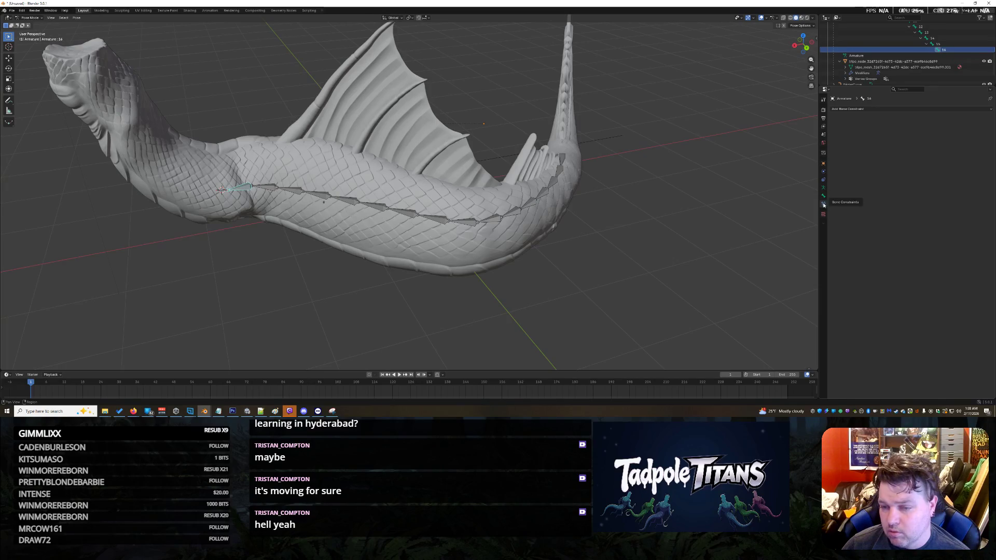
pyautogui.click(846, 109)
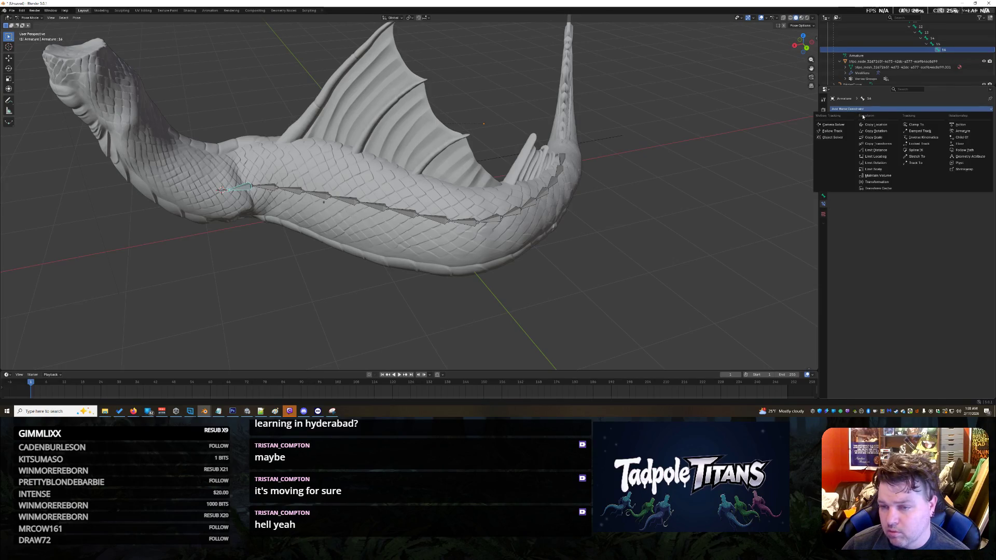
pyautogui.click(927, 151)
pyautogui.click(927, 126)
pyautogui.click(919, 137)
pyautogui.moveTo(629, 210)
pyautogui.mouseDown(button='middle')
pyautogui.moveTo(238, 69)
pyautogui.moveTo(274, 42)
pyautogui.moveTo(628, 207)
pyautogui.moveTo(488, 144)
pyautogui.mouseUp(button='middle')
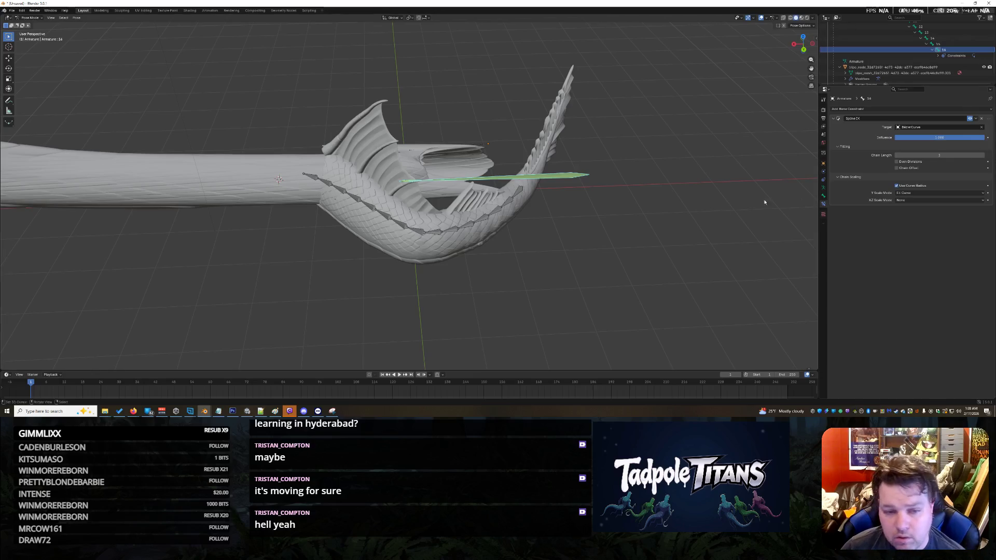
# - Raise the Spline IK Chain Length to 16
pyautogui.scroll(2, 688, 226)
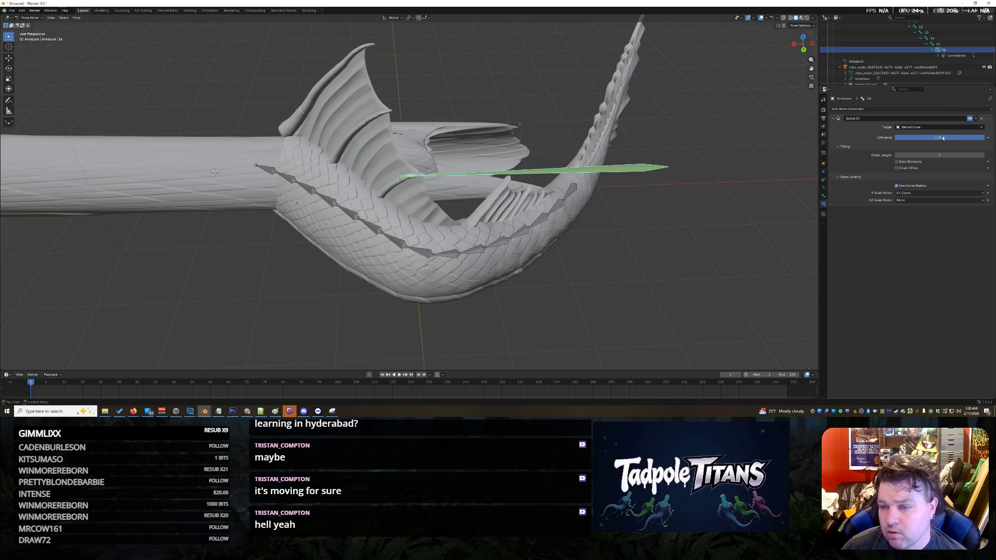
pyautogui.moveTo(940, 155)
pyautogui.mouseDown()
pyautogui.moveTo(986, 155)
pyautogui.moveTo(955, 155)
pyautogui.mouseUp()
pyautogui.moveTo(737, 216)
pyautogui.mouseDown(button='middle')
pyautogui.moveTo(647, 261)
pyautogui.moveTo(651, 275)
pyautogui.moveTo(667, 259)
pyautogui.mouseUp(button='middle')
# - Collapse the Armature tree in the Outliner and expand the BezierCurve entry
pyautogui.scroll(-5, 654, 285)
pyautogui.scroll(4, 661, 254)
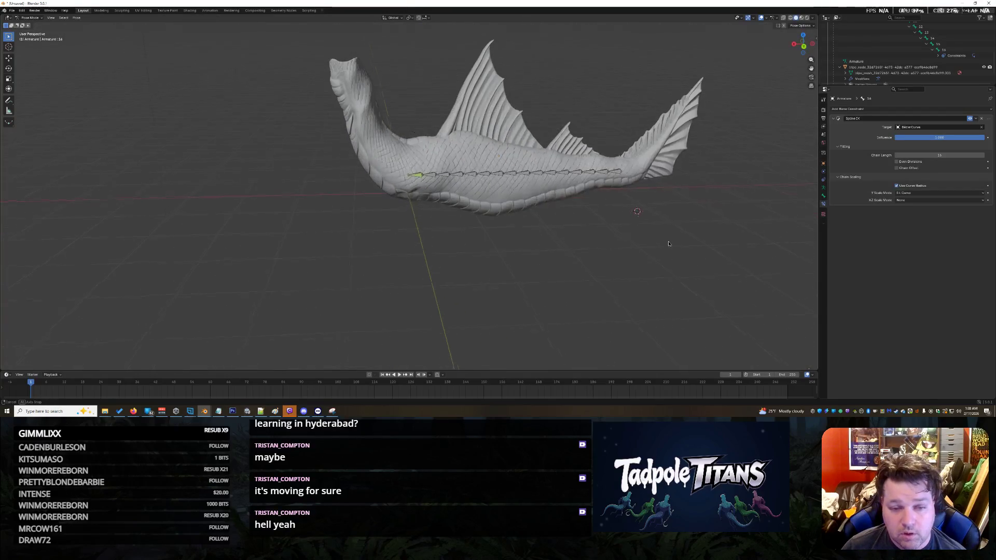
pyautogui.scroll(10, 851, 47)
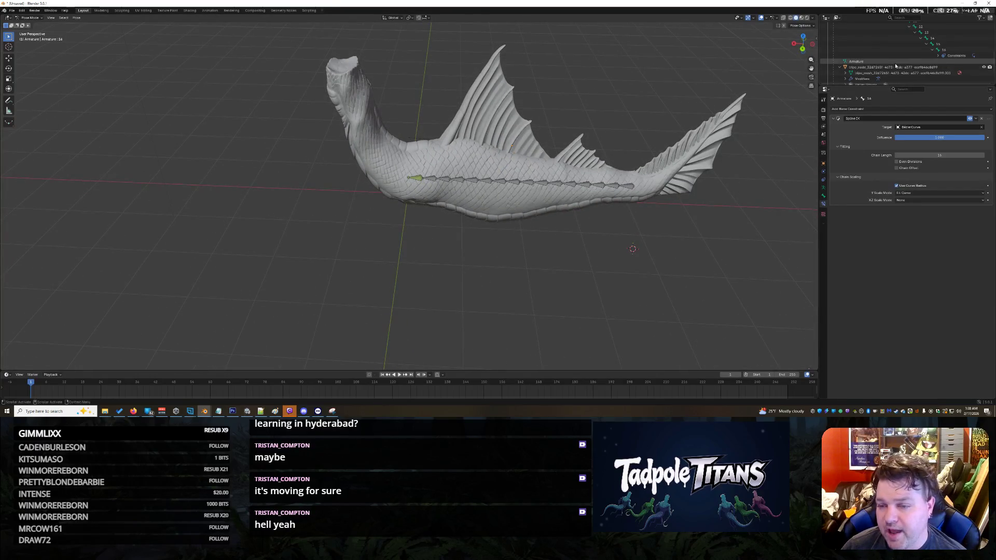
pyautogui.press('Home')
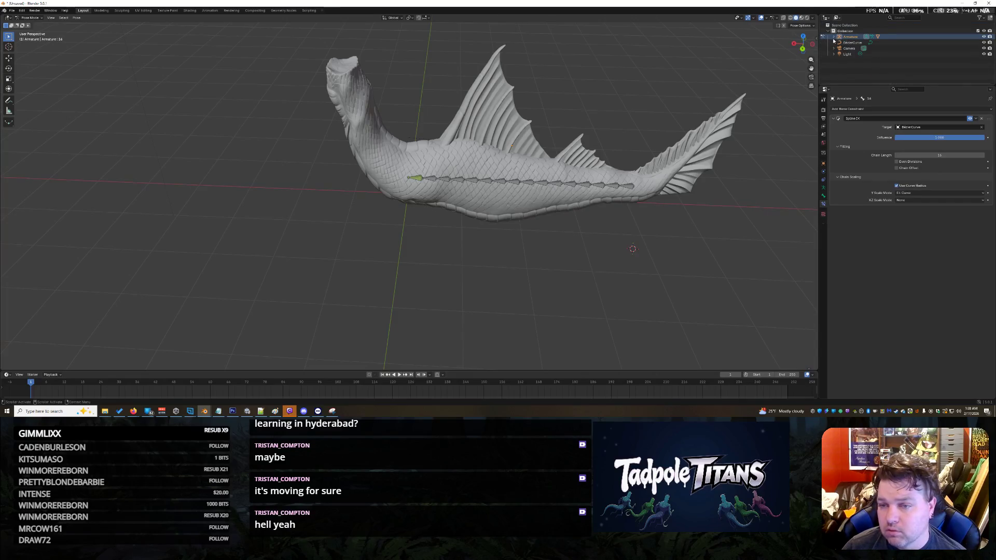
pyautogui.click(833, 42)
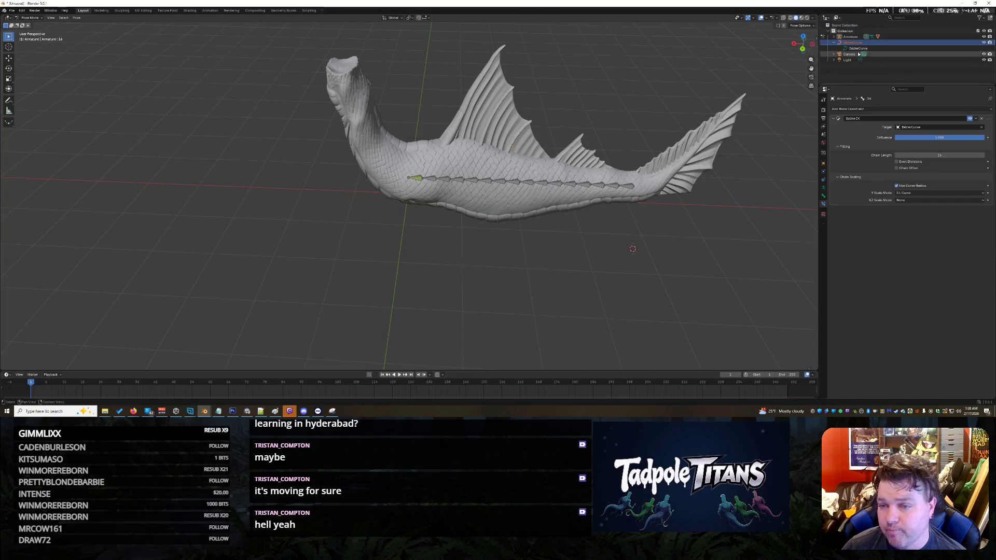
pyautogui.click(859, 49)
pyautogui.moveTo(725, 189); pyautogui.dragTo(728, 227, button='middle')
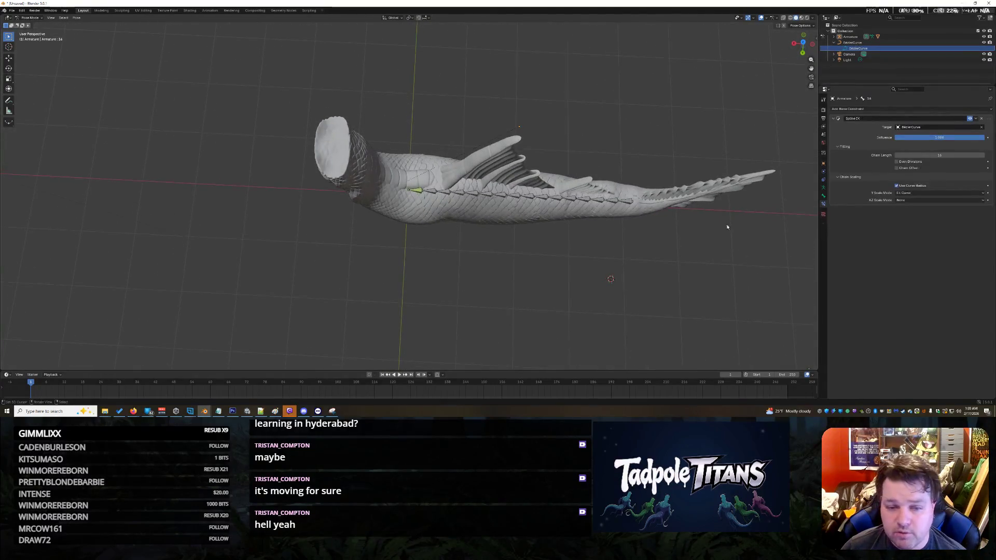
# - Return to Object Mode and hide the Armature and the tripo_node fish mesh in the viewport
pyautogui.click(35, 18)
pyautogui.click(38, 25)
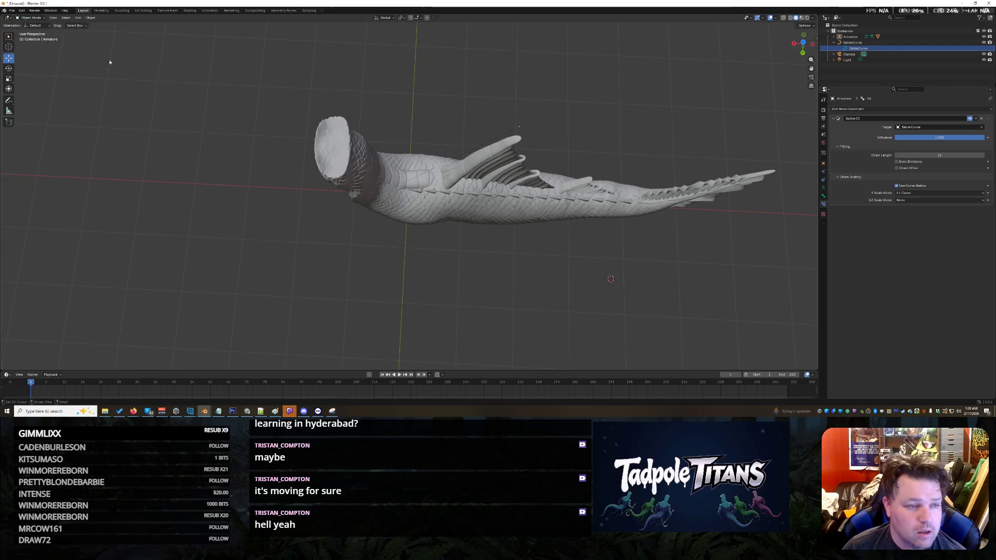
pyautogui.press('Tab')
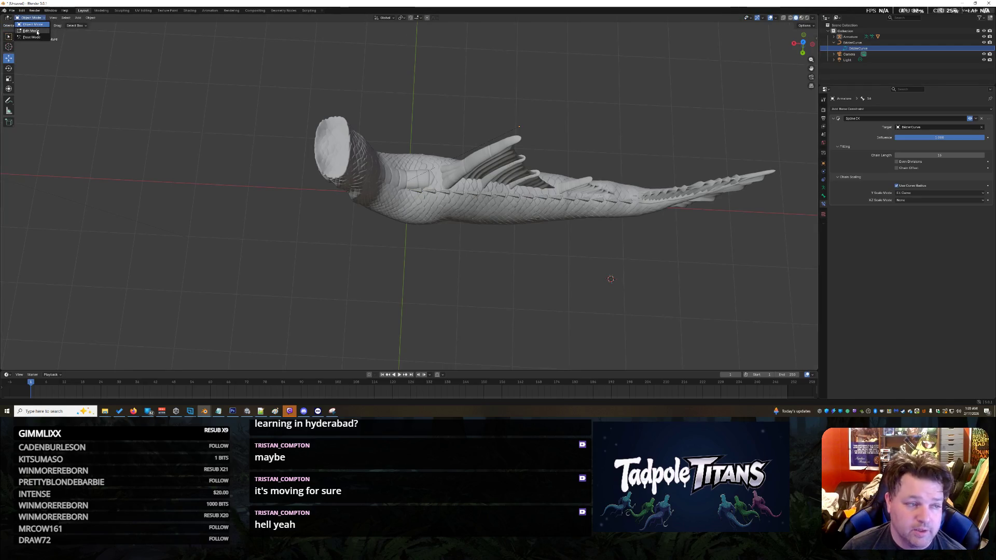
pyautogui.moveTo(535, 265)
pyautogui.mouseDown(button='middle')
pyautogui.moveTo(536, 241)
pyautogui.moveTo(561, 222)
pyautogui.moveTo(666, 194)
pyautogui.mouseUp(button='middle')
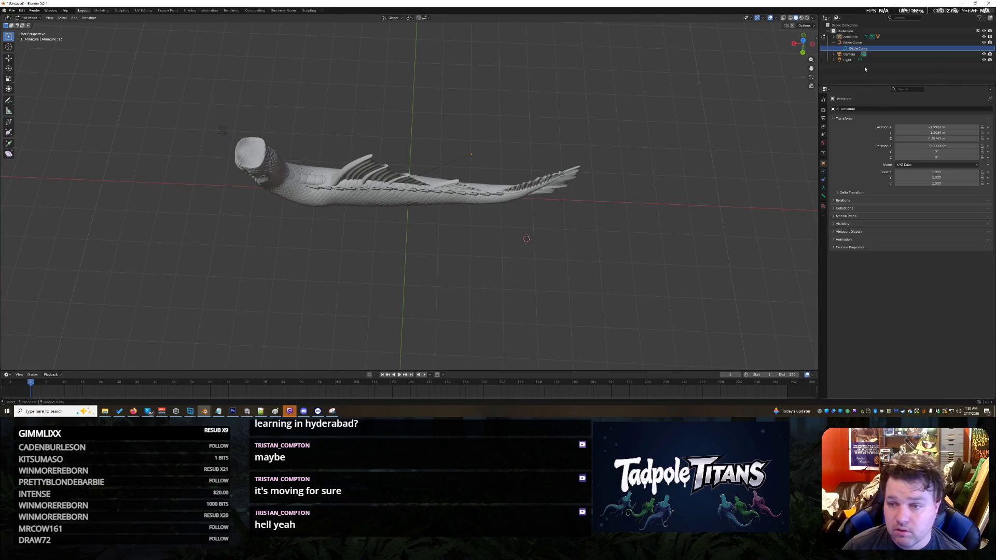
pyautogui.click(985, 37)
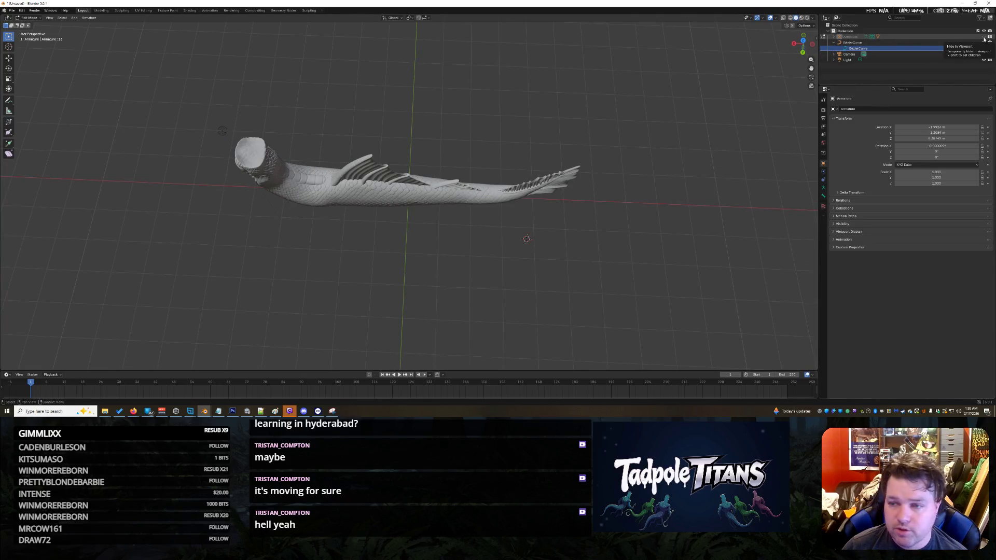
pyautogui.click(833, 37)
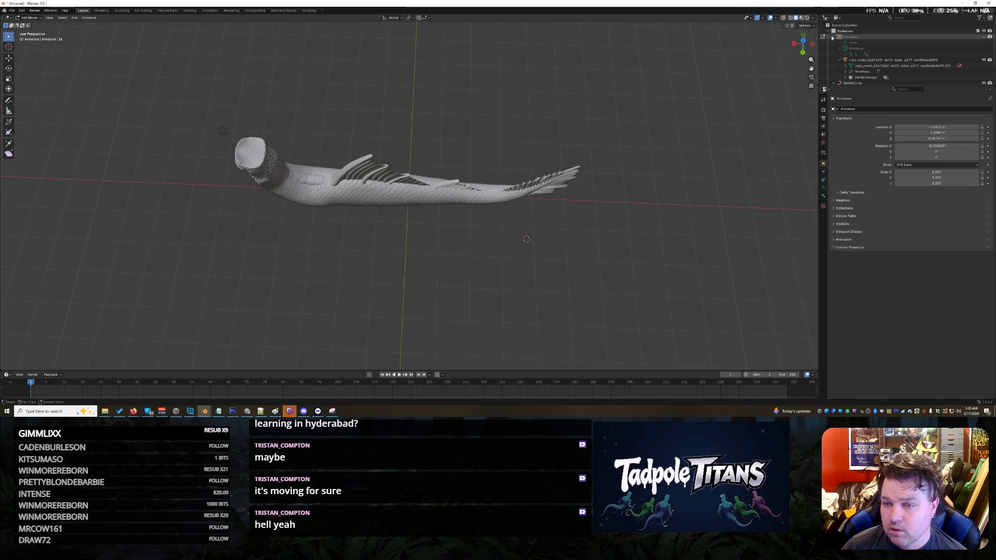
pyautogui.click(984, 60)
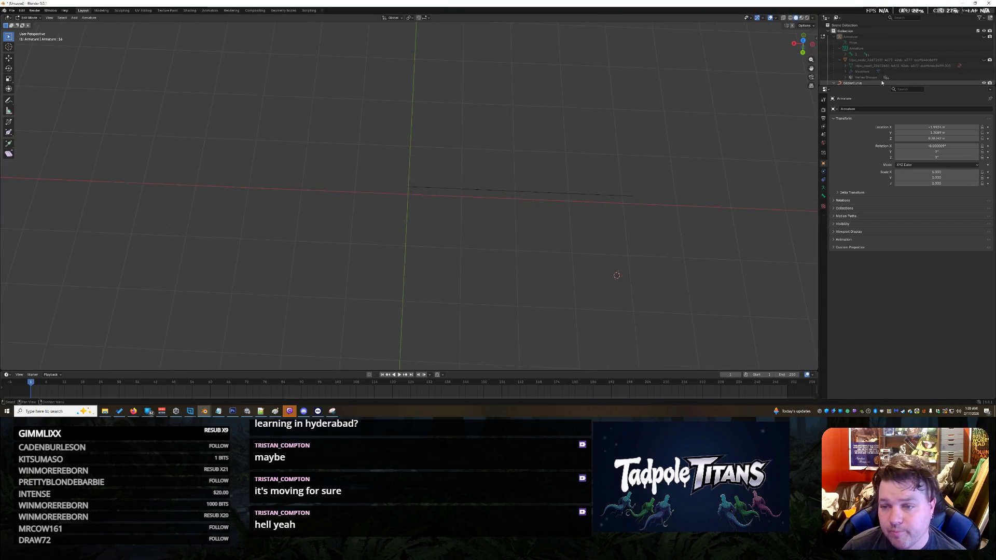
pyautogui.scroll(-1, 837, 47)
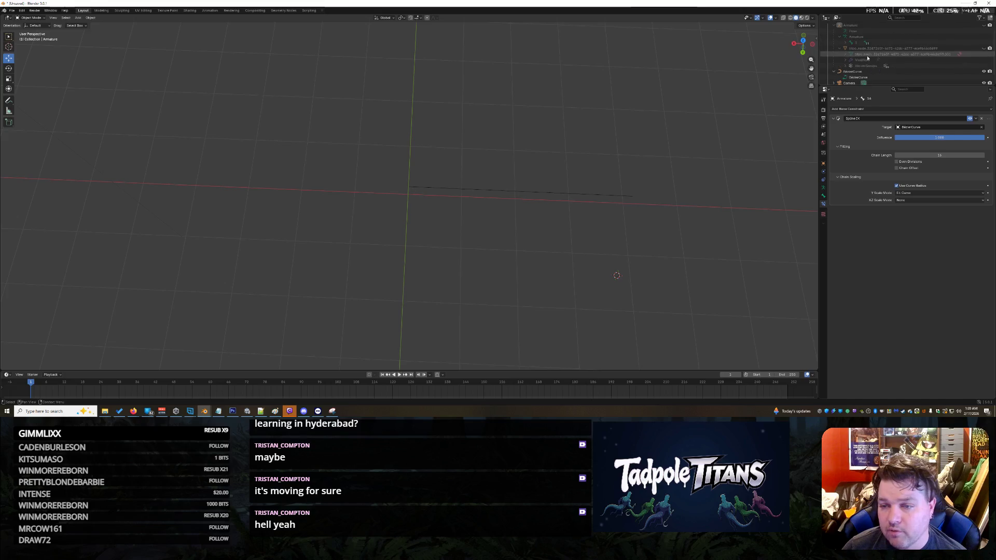
# - Put BezierCurve in Edit Mode, slide a point along X, and make the curve visible again
pyautogui.click(853, 71)
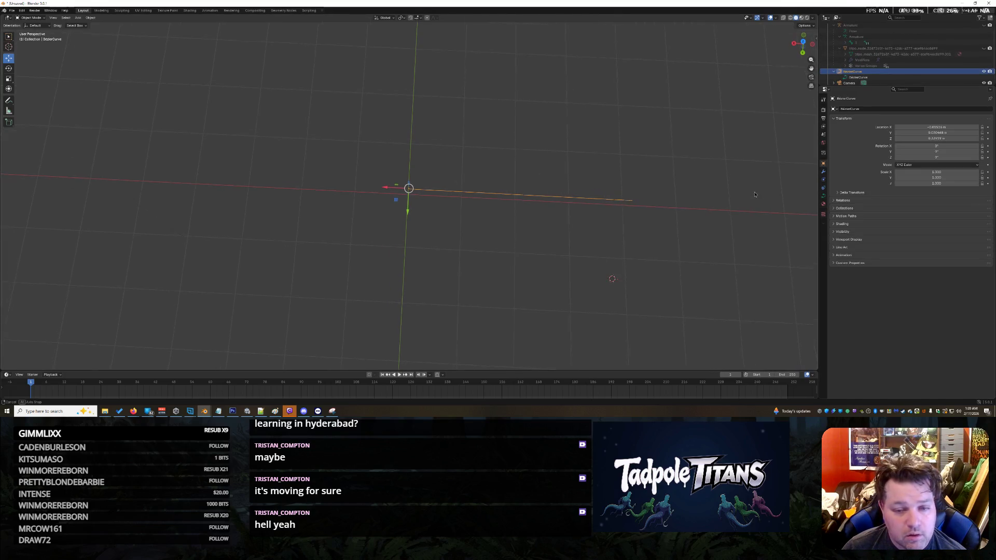
pyautogui.click(32, 17)
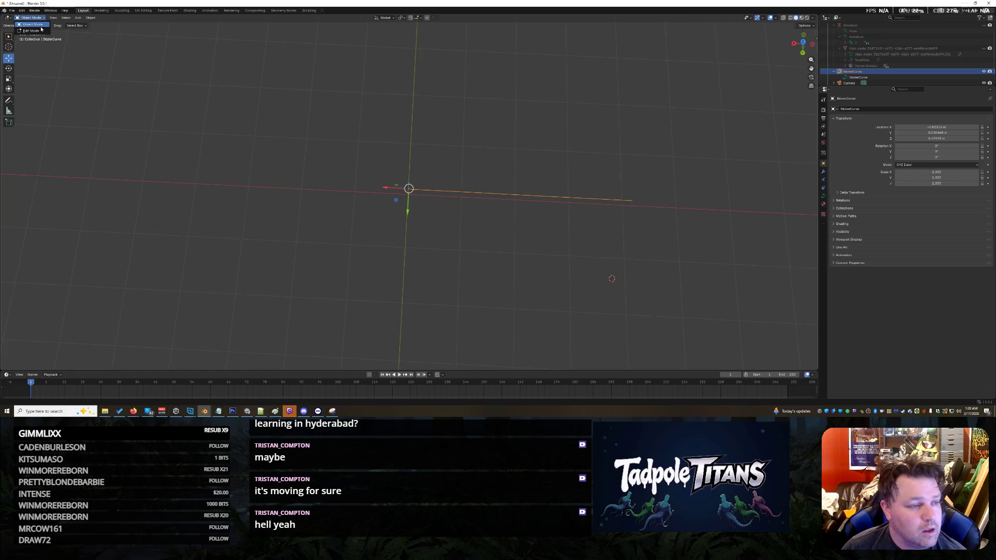
pyautogui.click(39, 30)
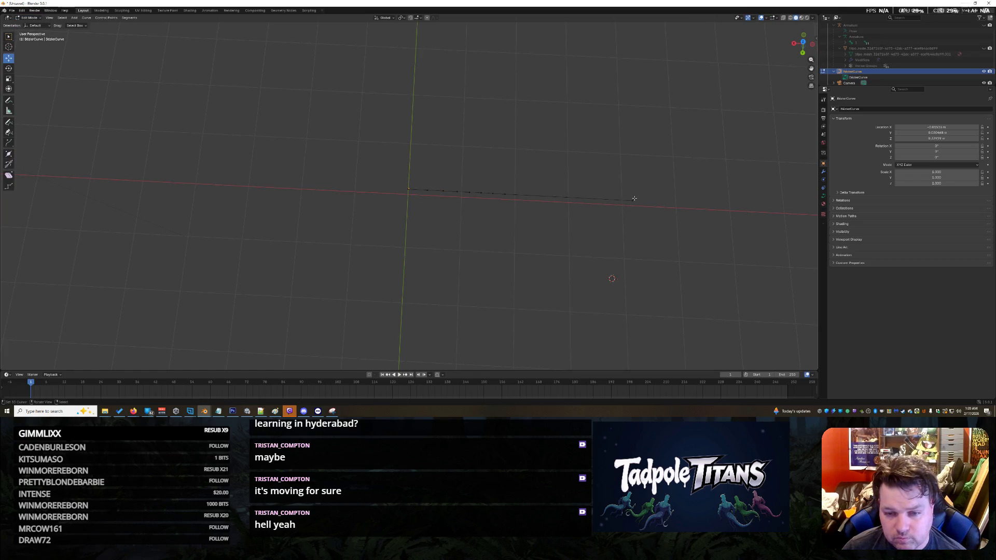
pyautogui.moveTo(611, 200); pyautogui.dragTo(649, 202)
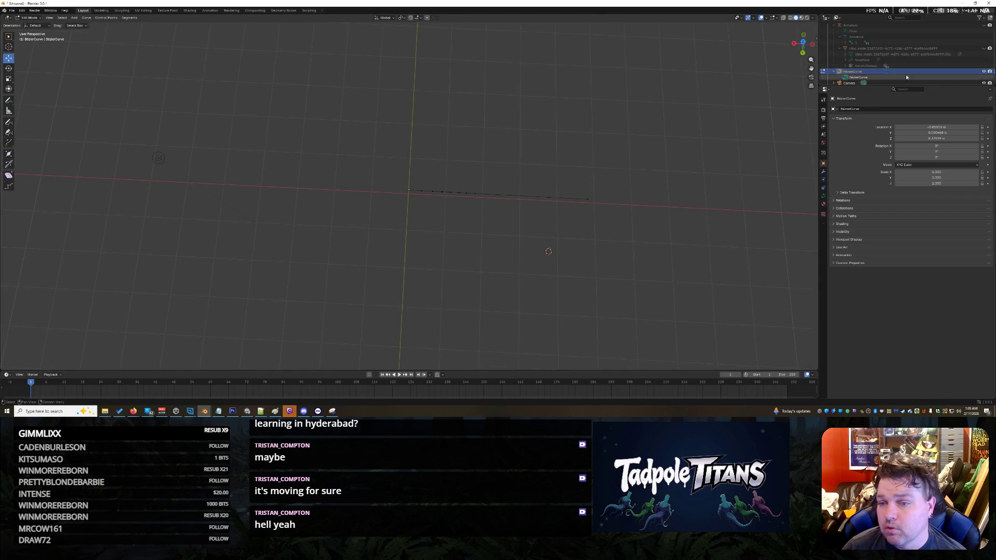
pyautogui.scroll(2, 988, 72)
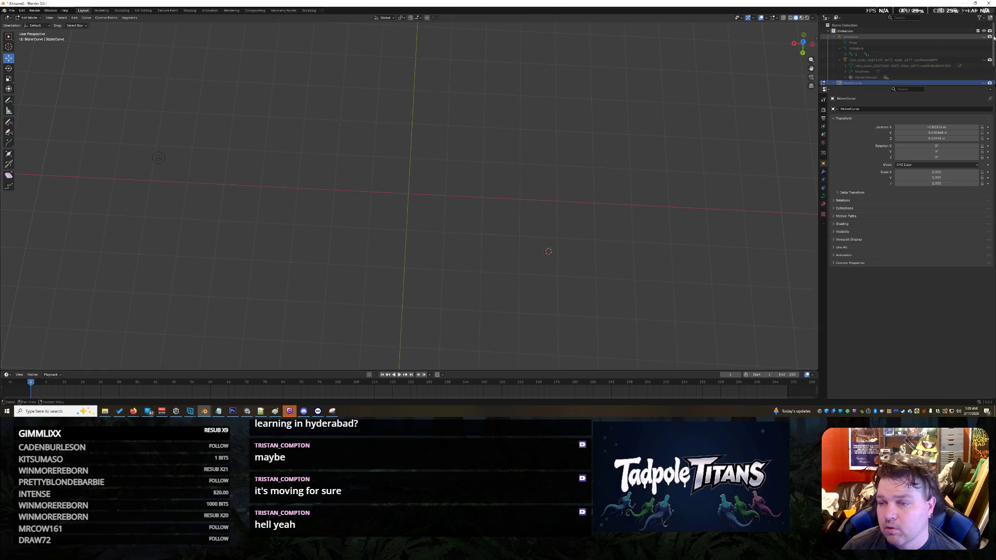
pyautogui.scroll(-3, 985, 49)
pyautogui.click(984, 61)
pyautogui.click(859, 67)
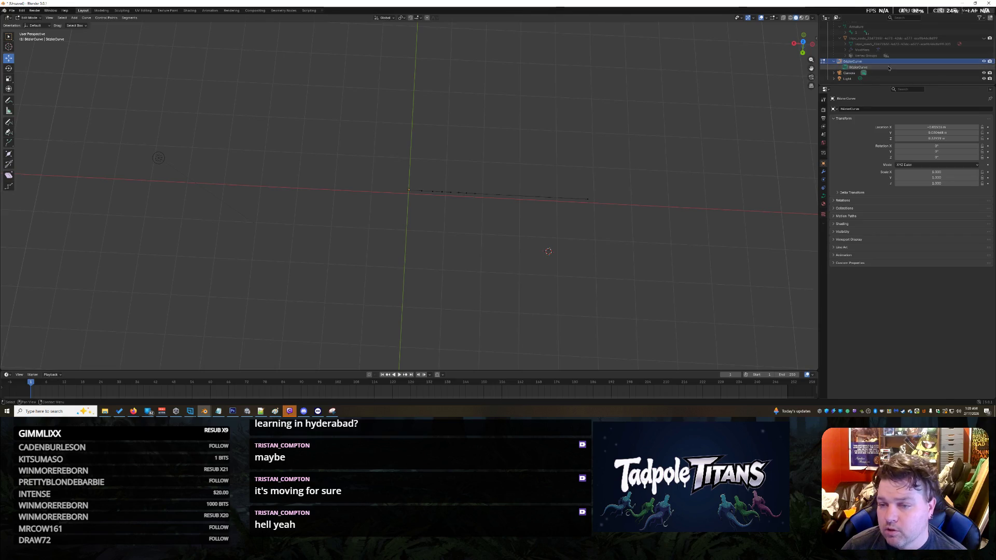
# - Expand the curve's Visibility and Viewport Display settings and turn on Shadow
pyautogui.click(842, 231)
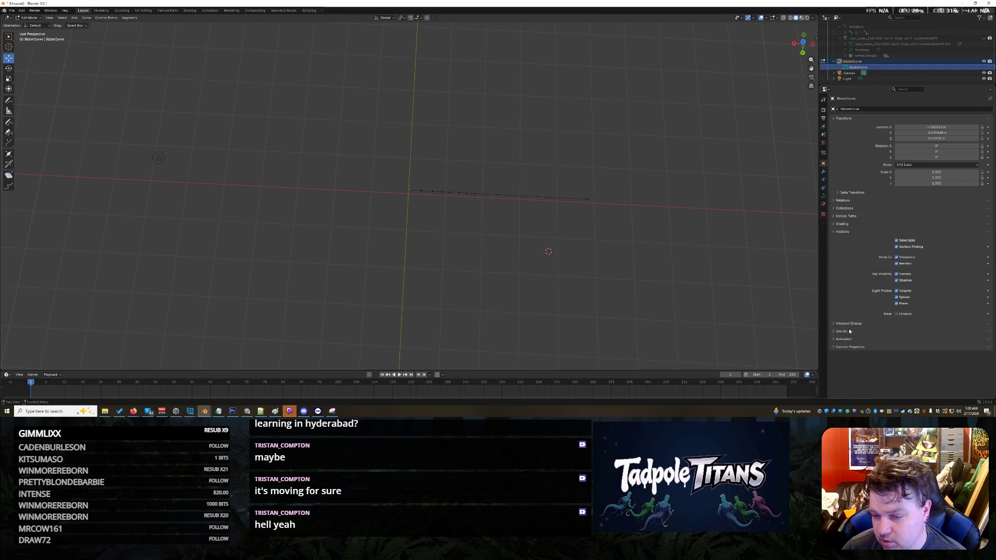
pyautogui.click(851, 323)
pyautogui.scroll(-1, 890, 320)
pyautogui.click(896, 343)
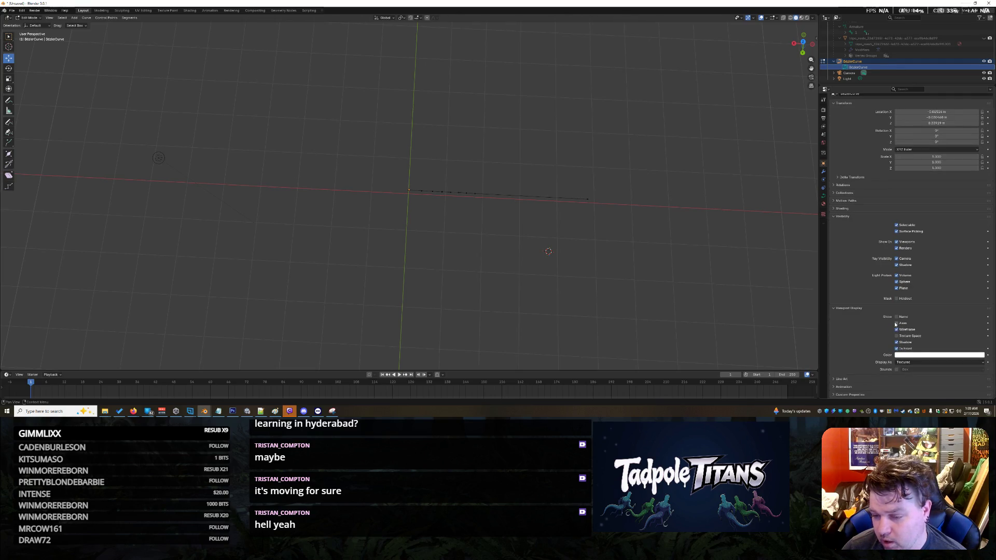
# - Try Display As Bounds, then Wire, and settle on Solid for the curve
pyautogui.click(911, 363)
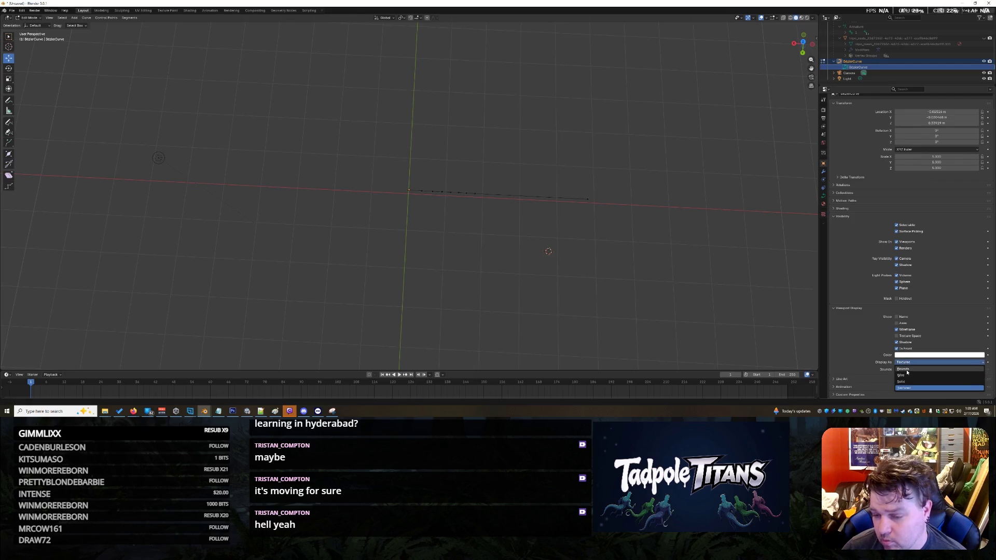
pyautogui.click(907, 369)
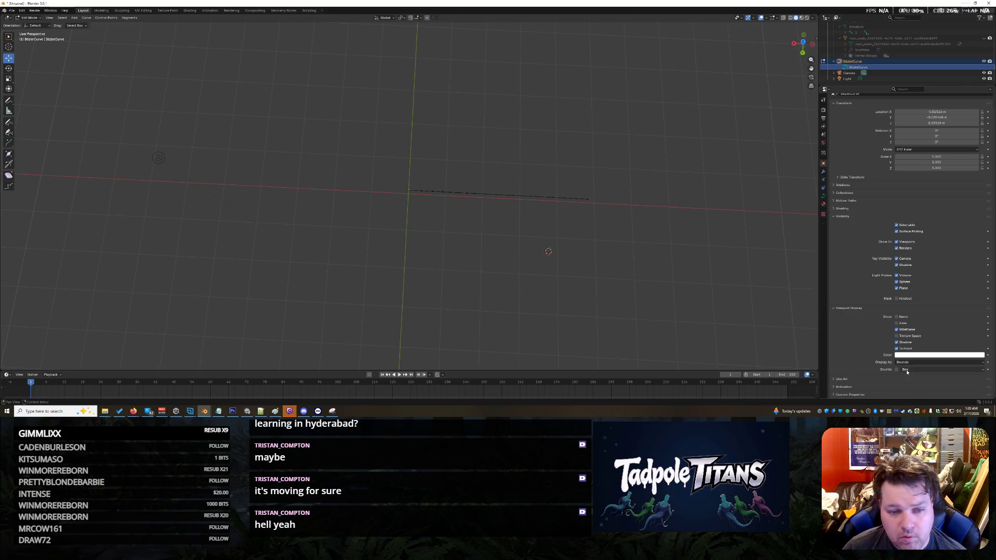
pyautogui.moveTo(506, 221); pyautogui.dragTo(560, 240, button='middle')
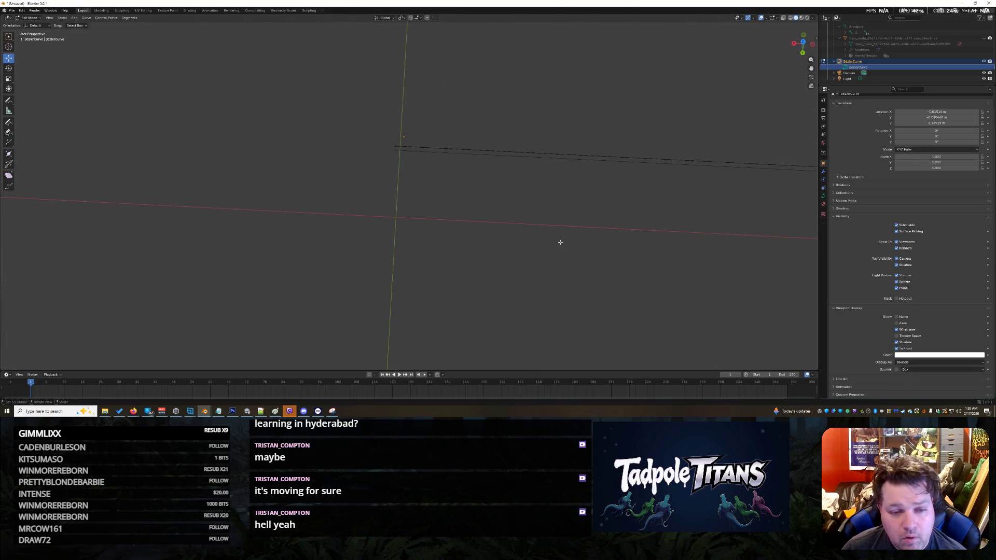
pyautogui.click(920, 363)
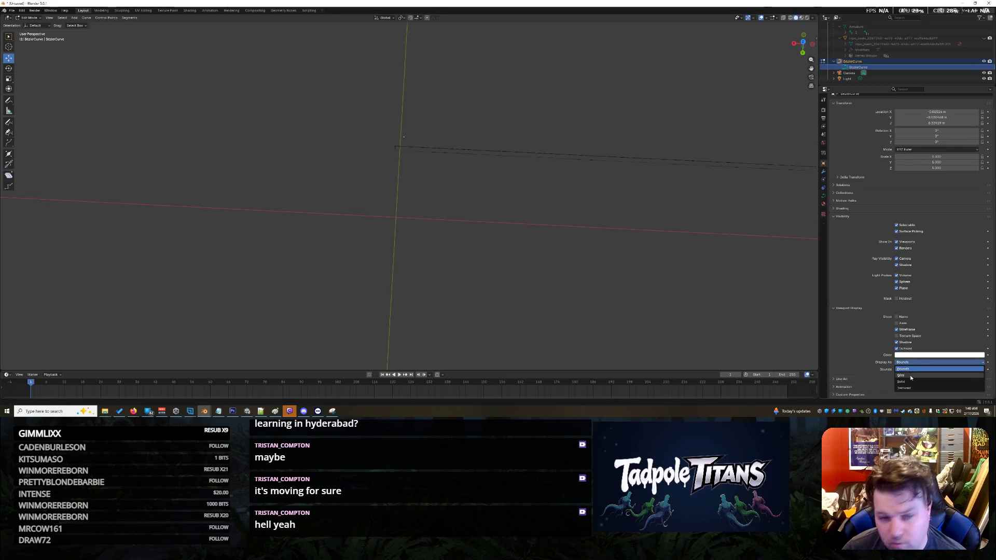
pyautogui.click(915, 377)
pyautogui.click(917, 356)
pyautogui.click(911, 363)
pyautogui.click(902, 382)
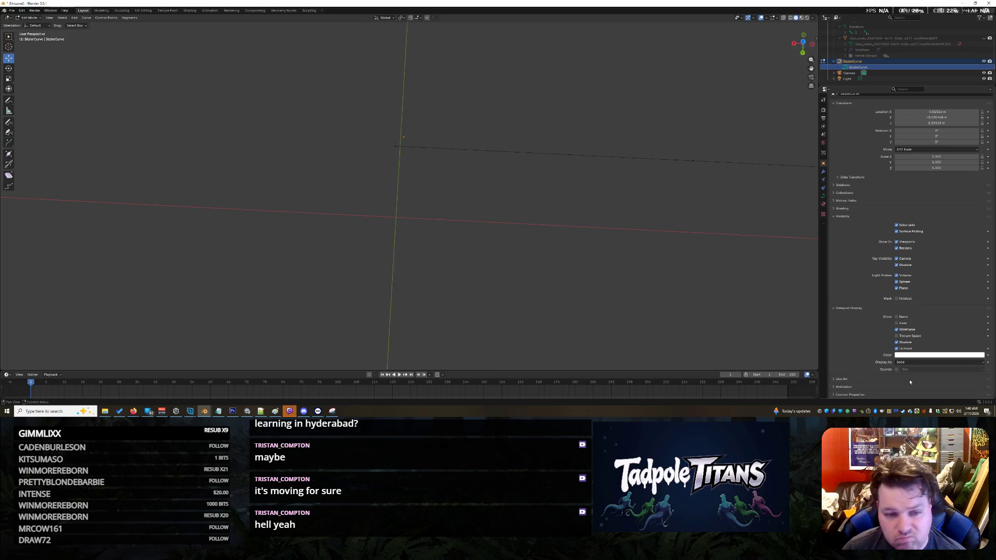
pyautogui.moveTo(716, 263)
pyautogui.mouseDown(button='middle')
pyautogui.moveTo(671, 197)
pyautogui.moveTo(723, 223)
pyautogui.moveTo(623, 240)
pyautogui.moveTo(724, 211)
pyautogui.mouseUp(button='middle')
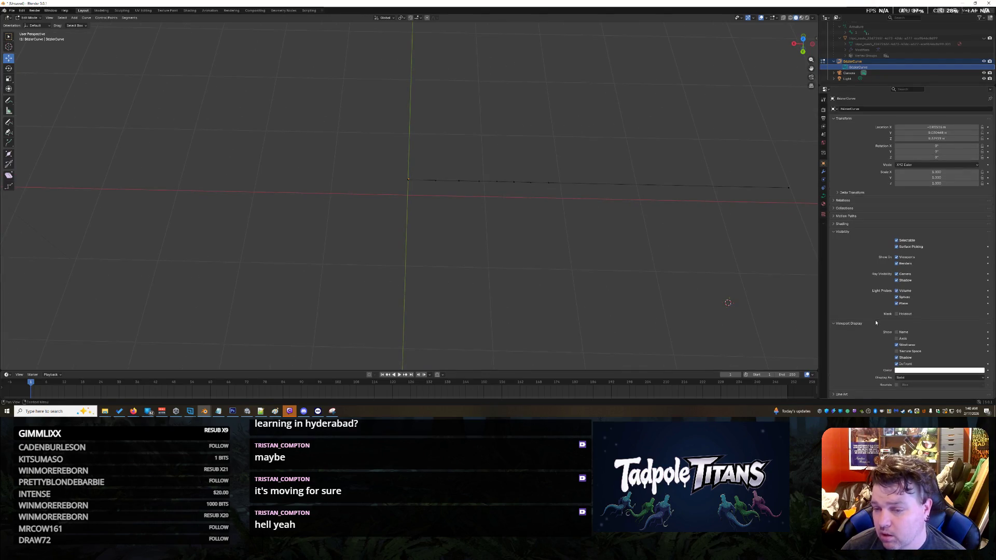
# - Expand the curve's Line Art settings in Object Properties
pyautogui.click(862, 379)
pyautogui.scroll(-1, 862, 364)
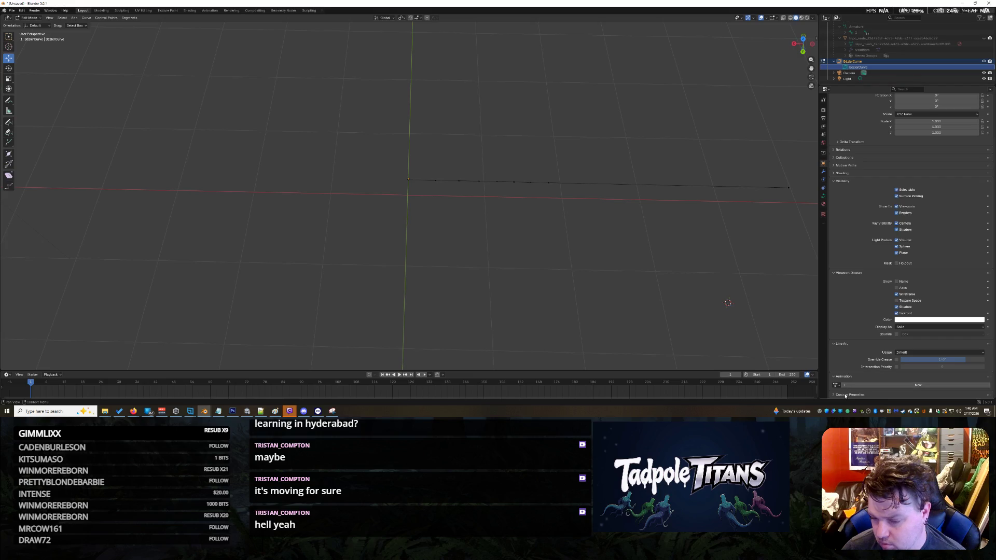
pyautogui.scroll(-1, 851, 384)
pyautogui.scroll(5, 851, 383)
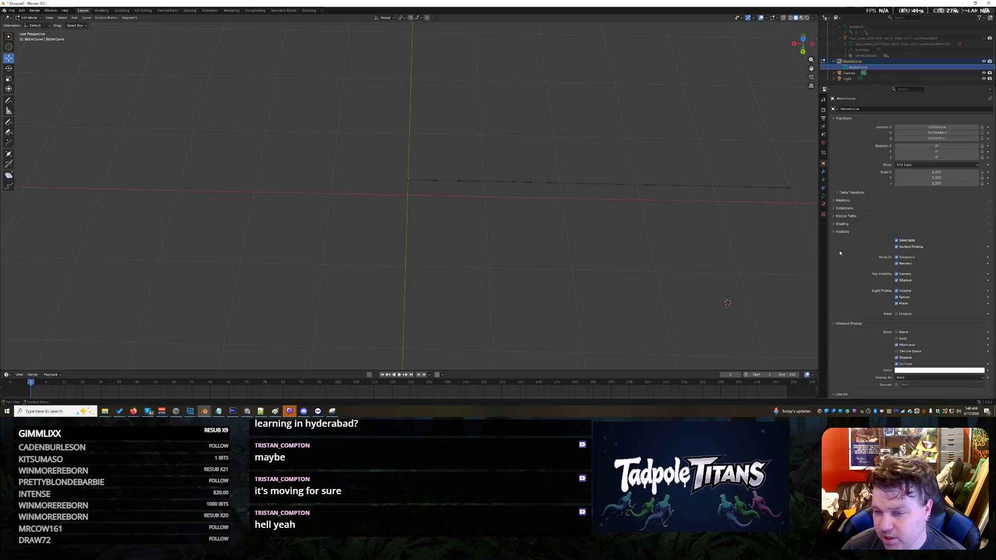
# - Deselect all curve points and unhide the sculpted fish mesh in the Outliner
pyautogui.moveTo(656, 232)
pyautogui.mouseDown(button='middle')
pyautogui.moveTo(636, 167)
pyautogui.moveTo(643, 156)
pyautogui.moveTo(466, 158)
pyautogui.mouseUp(button='middle')
pyautogui.click(445, 176)
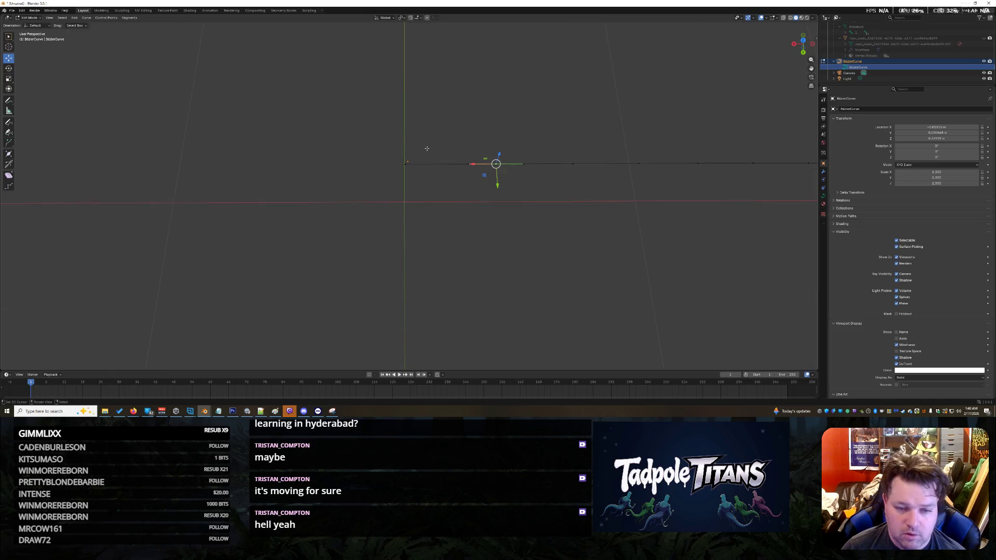
pyautogui.keyDown('shift'); pyautogui.rightClick(537, 104); pyautogui.keyUp('shift')
pyautogui.moveTo(261, 80)
pyautogui.mouseDown()
pyautogui.moveTo(674, 236)
pyautogui.moveTo(754, 247)
pyautogui.mouseUp()
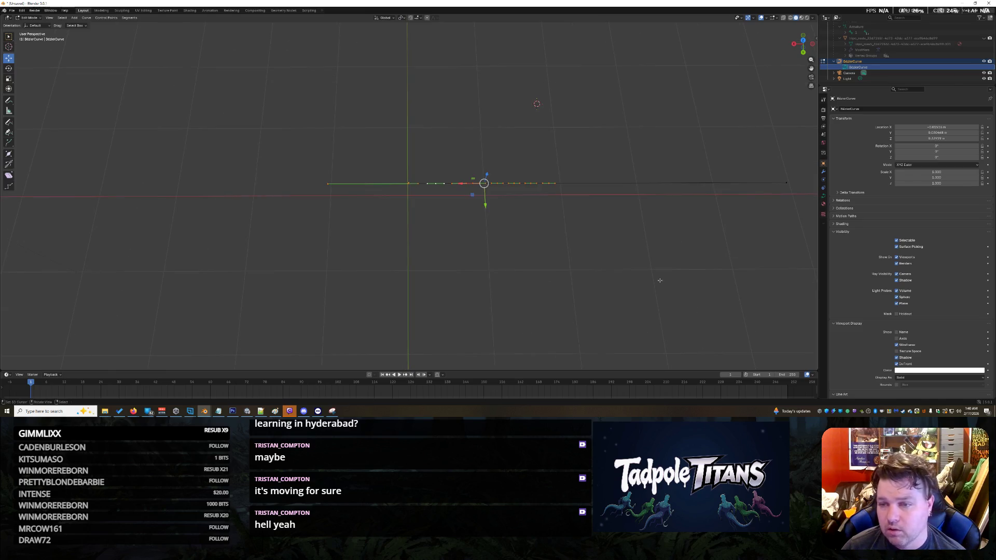
pyautogui.scroll(3, 897, 61)
pyautogui.click(984, 60)
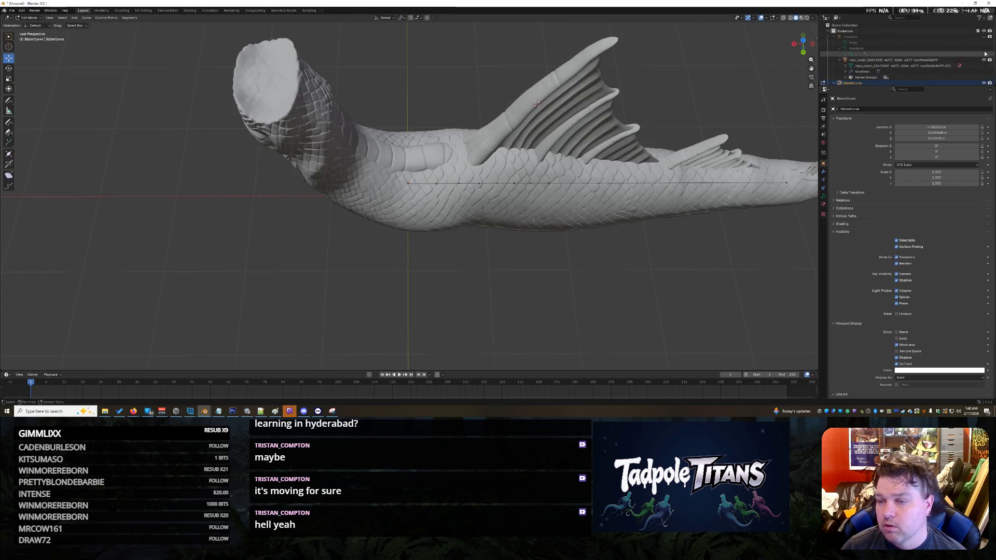
# - Unhide the armature and inspect it together with the fish mesh
pyautogui.click(984, 37)
pyautogui.moveTo(623, 208); pyautogui.dragTo(737, 231, button='middle')
pyautogui.scroll(4, 742, 234)
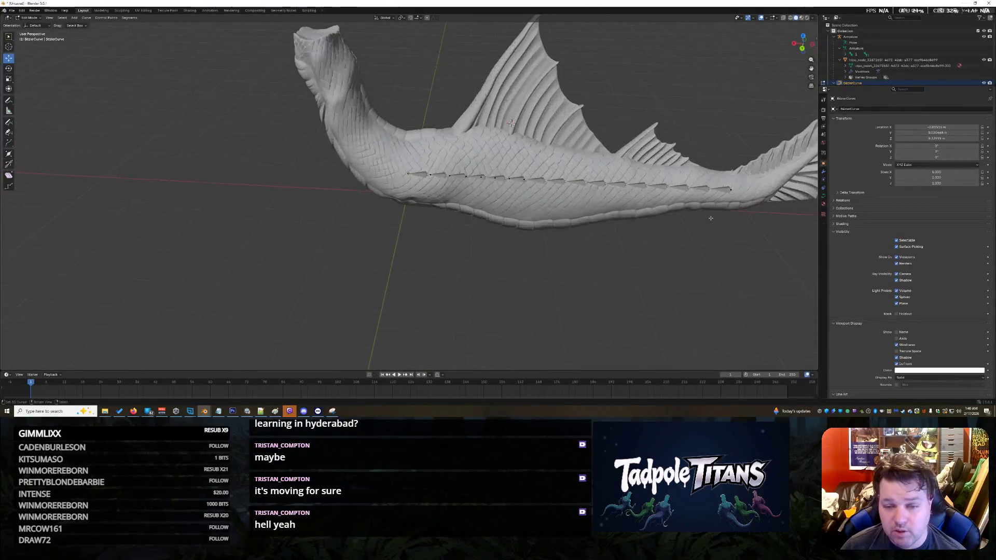
pyautogui.moveTo(699, 272); pyautogui.dragTo(724, 236, button='middle')
pyautogui.scroll(-3, 897, 53)
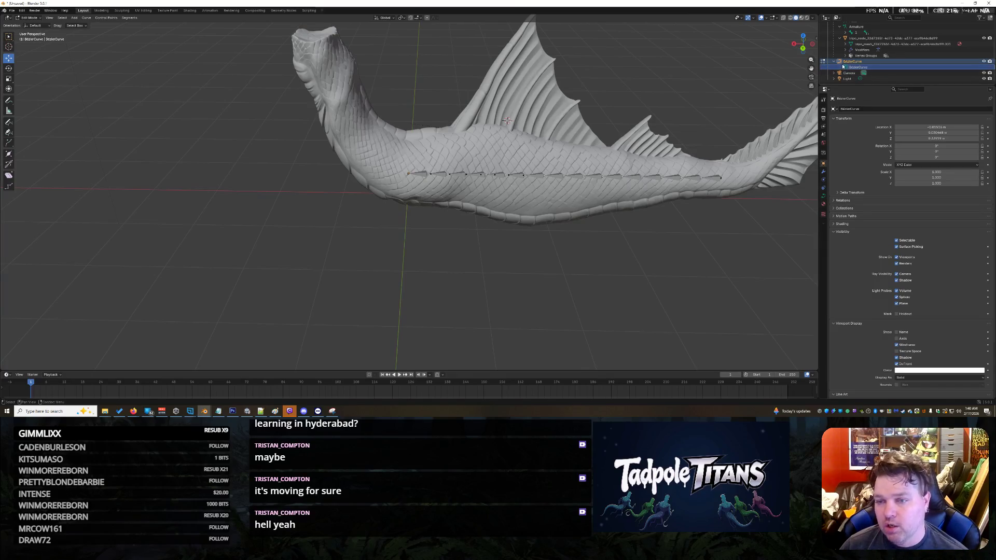
# - Hide the fish mesh and armature, then select the curve's end point and call up Hooks (Ctrl+H)
pyautogui.click(827, 63)
pyautogui.scroll(2, 903, 52)
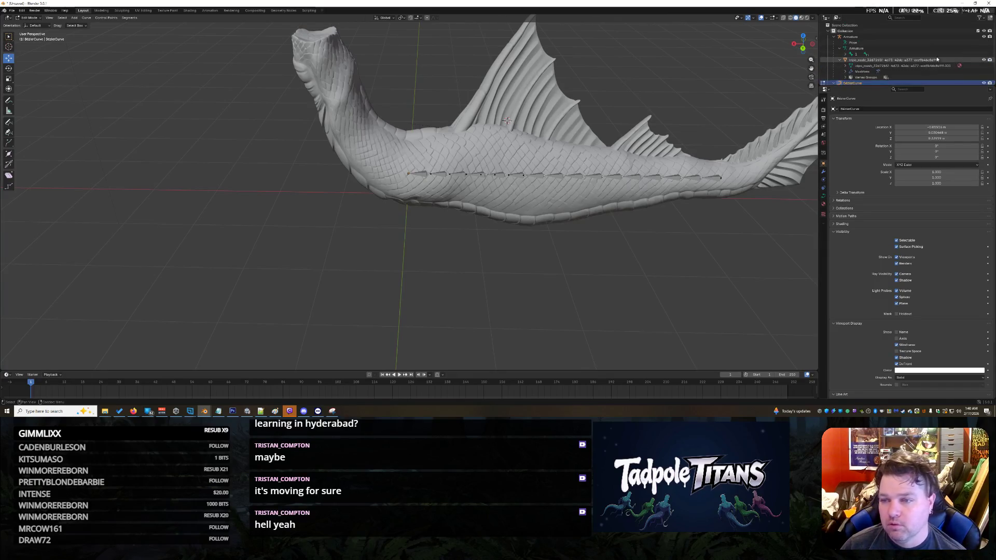
pyautogui.click(985, 60)
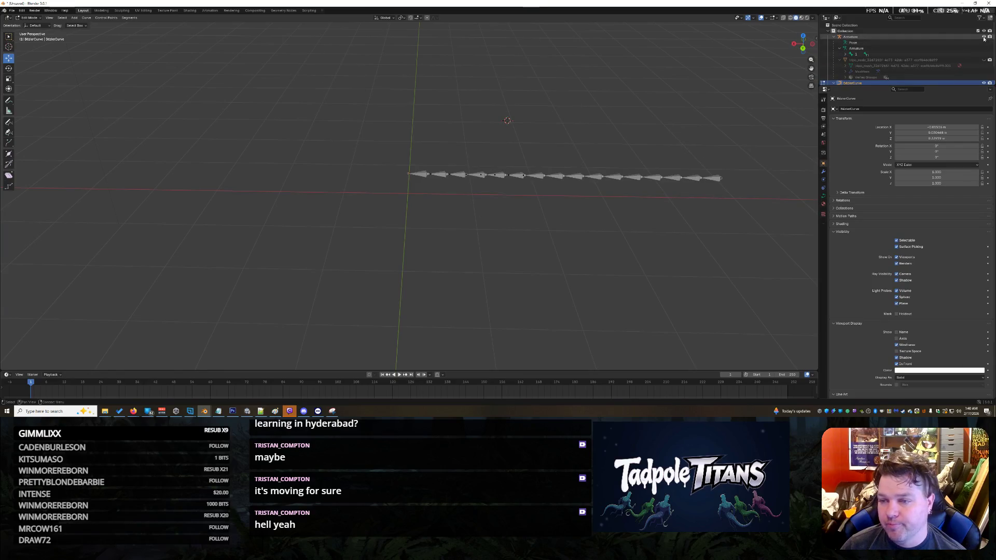
pyautogui.click(990, 37)
pyautogui.moveTo(674, 205); pyautogui.dragTo(685, 208, button='middle')
pyautogui.moveTo(374, 145); pyautogui.dragTo(410, 195)
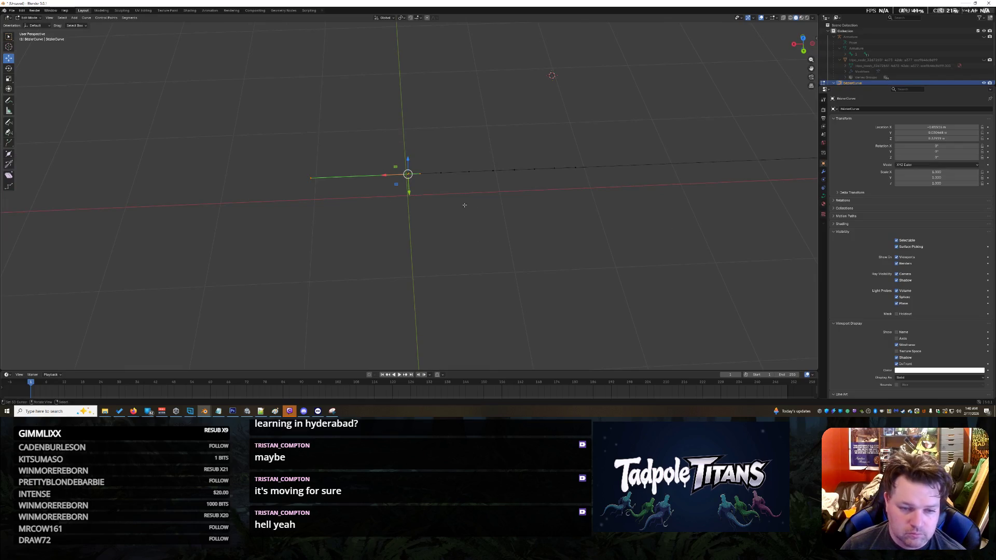
pyautogui.hotkey('ctrl', 'h')
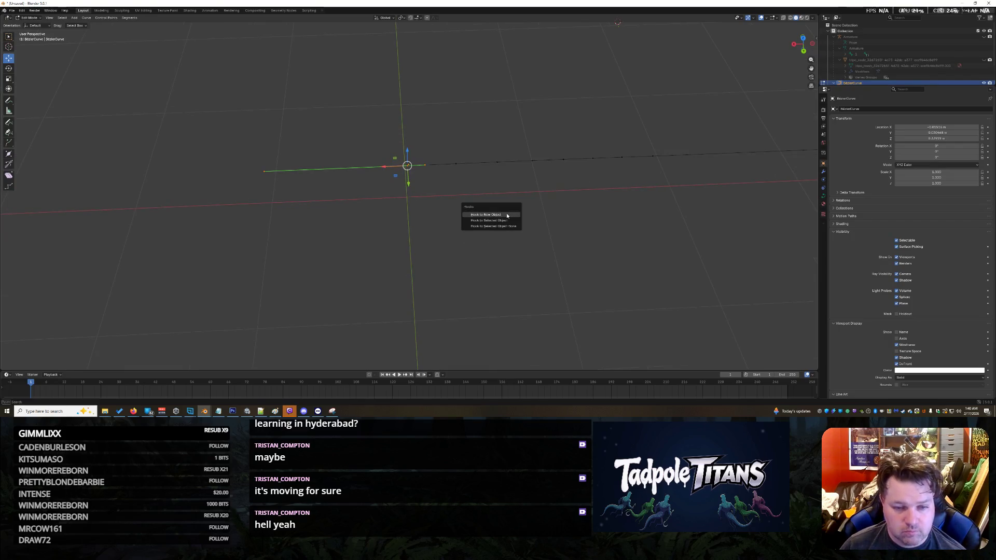
# - Hook the curve's end point to a new empty and rename it 'CurvePOS 1'
pyautogui.click(509, 215)
pyautogui.scroll(-3, 910, 59)
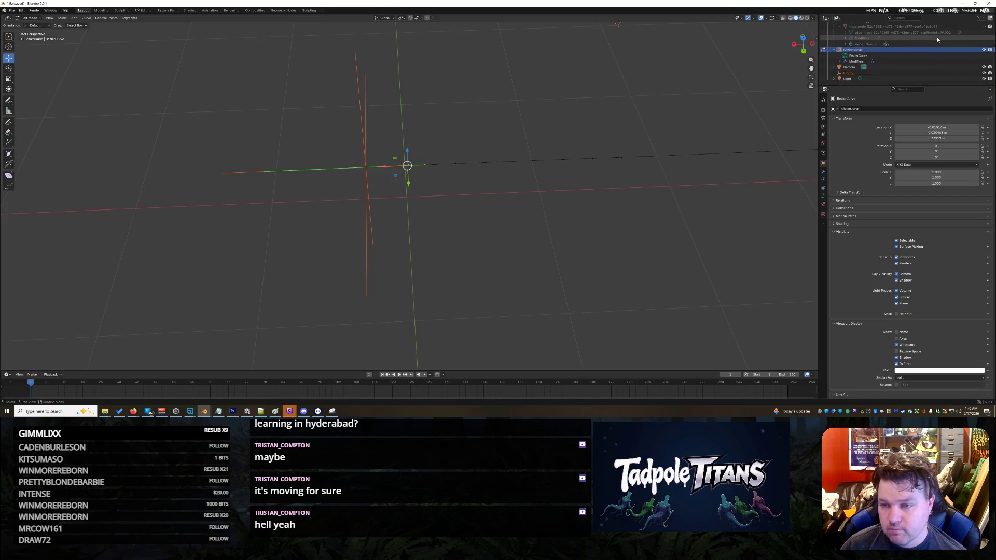
pyautogui.click(851, 73)
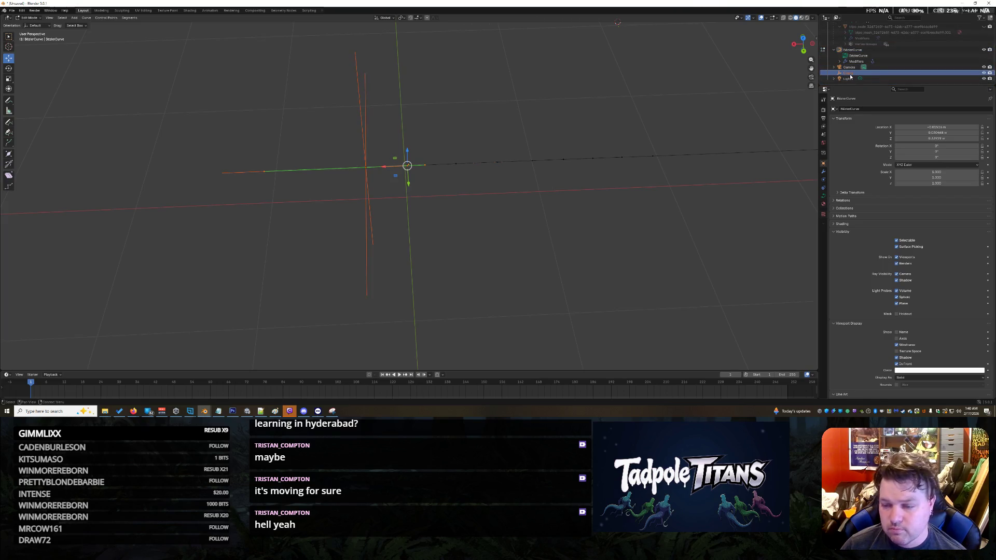
pyautogui.doubleClick(851, 74)
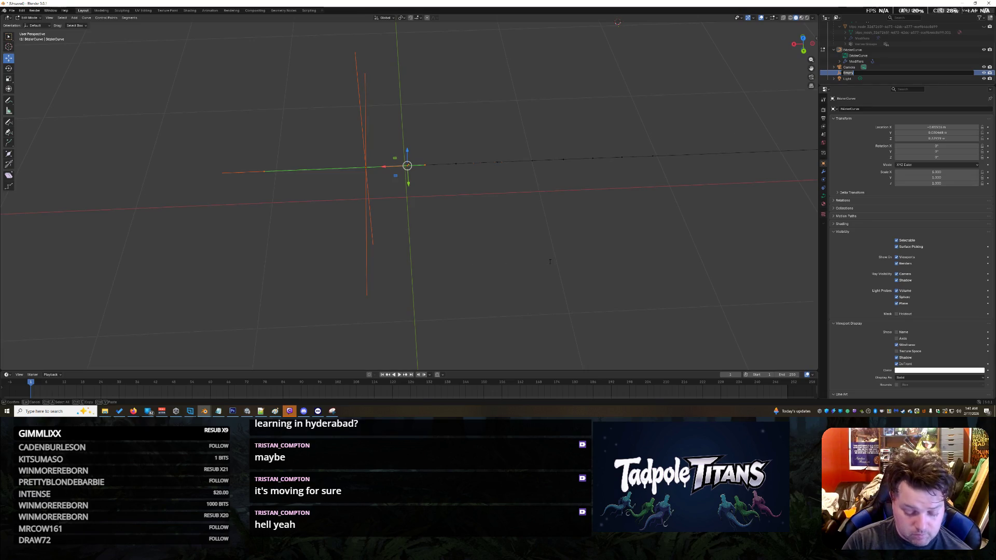
pyautogui.press('BackSpace')
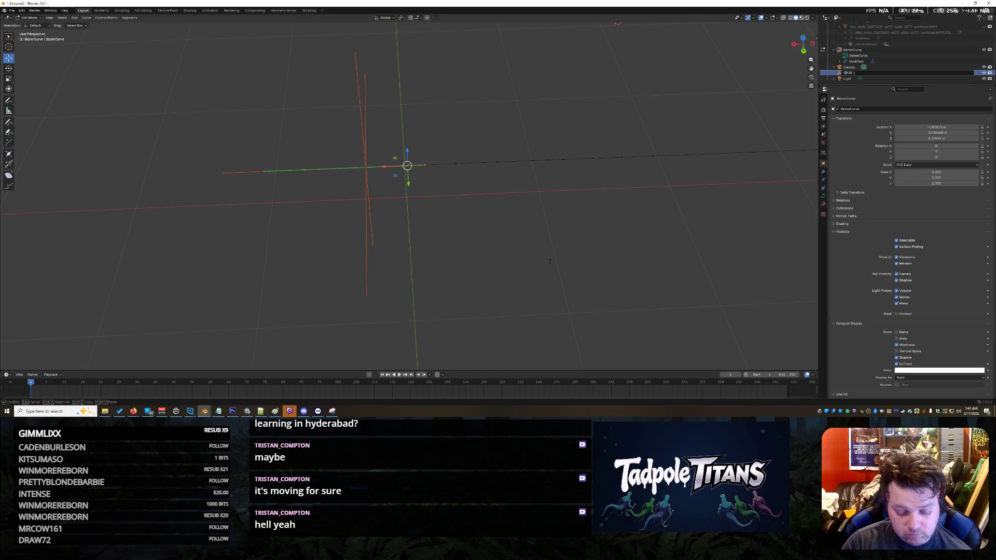
pyautogui.press('Return')
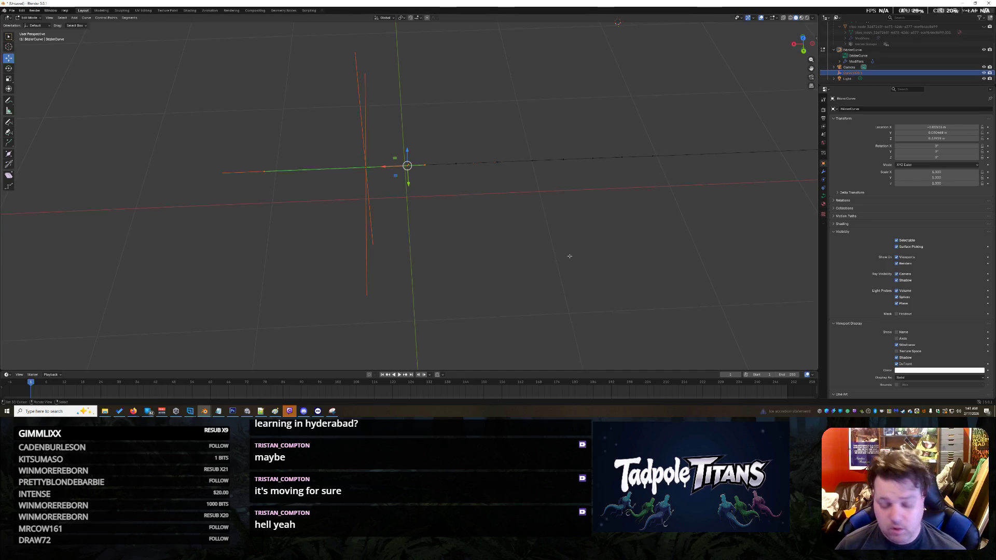
pyautogui.click(474, 227)
# - Move the whole BezierCurve along the Y axis in Object Mode, then return to Edit Mode
pyautogui.moveTo(543, 226); pyautogui.dragTo(416, 203, button='middle')
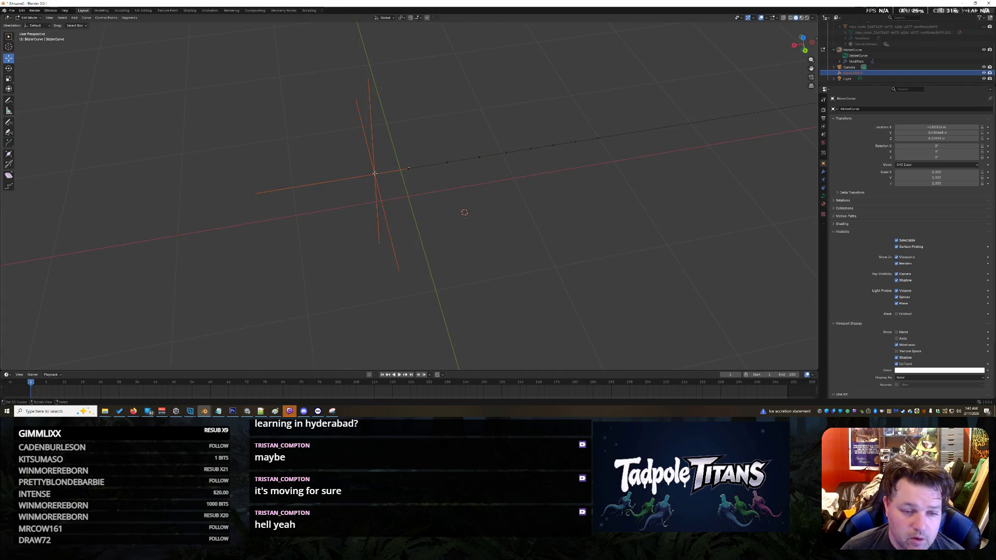
pyautogui.moveTo(642, 241); pyautogui.dragTo(555, 223, button='middle')
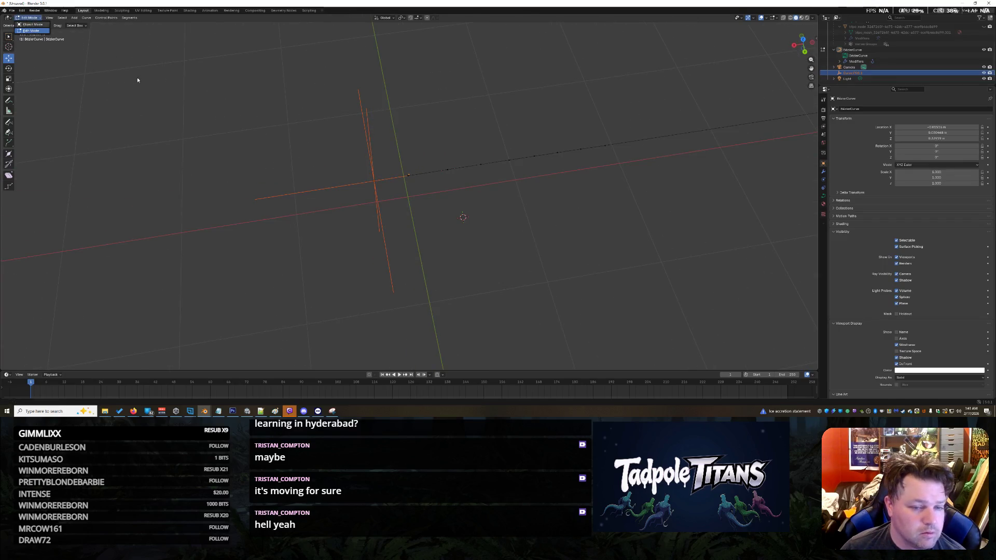
pyautogui.press('Tab')
pyautogui.press('g')
pyautogui.press('y')
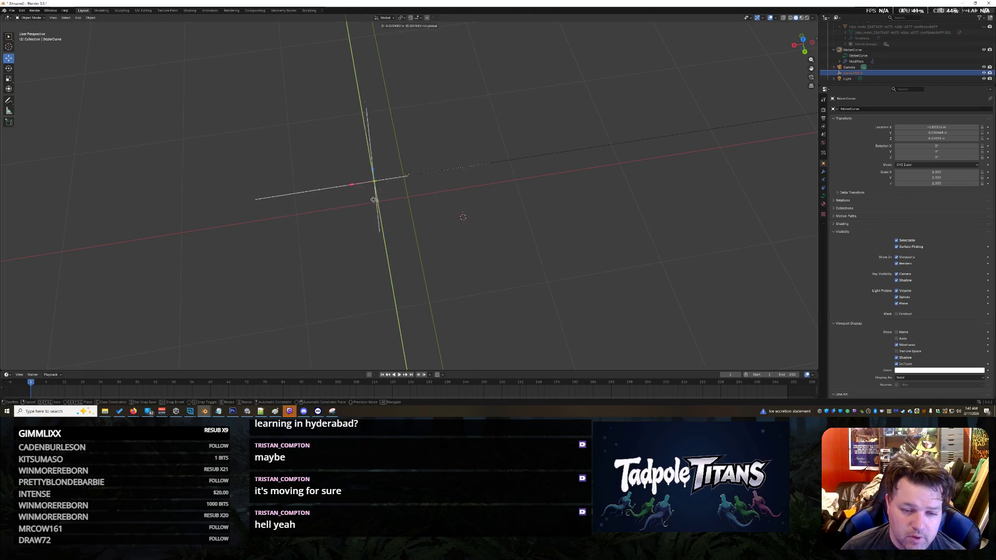
pyautogui.click(454, 262)
pyautogui.moveTo(454, 263)
pyautogui.mouseDown(button='middle')
pyautogui.moveTo(521, 271)
pyautogui.moveTo(420, 261)
pyautogui.mouseUp(button='middle')
pyautogui.press('Tab')
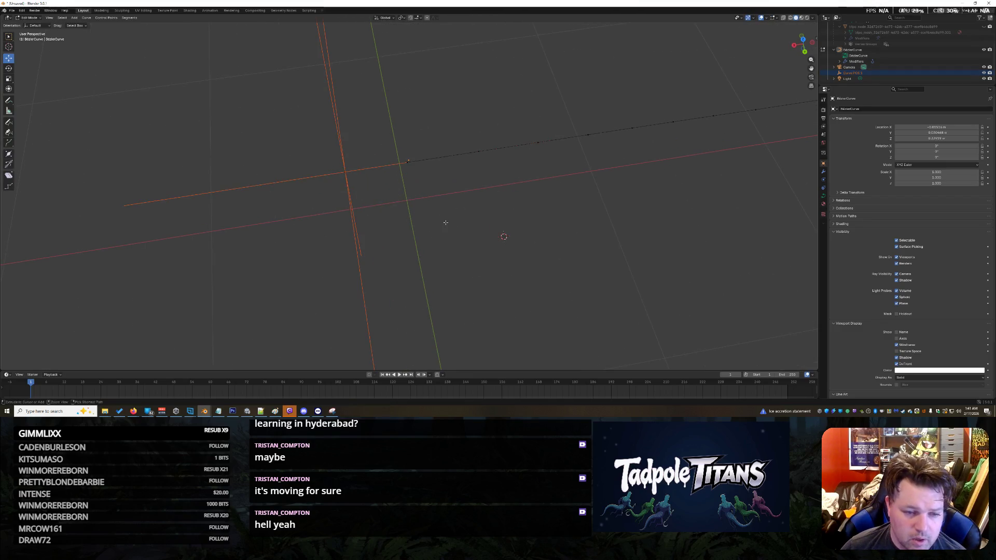
# - Select the curve's end point and delete the stray Empty from the scene
pyautogui.click(408, 161)
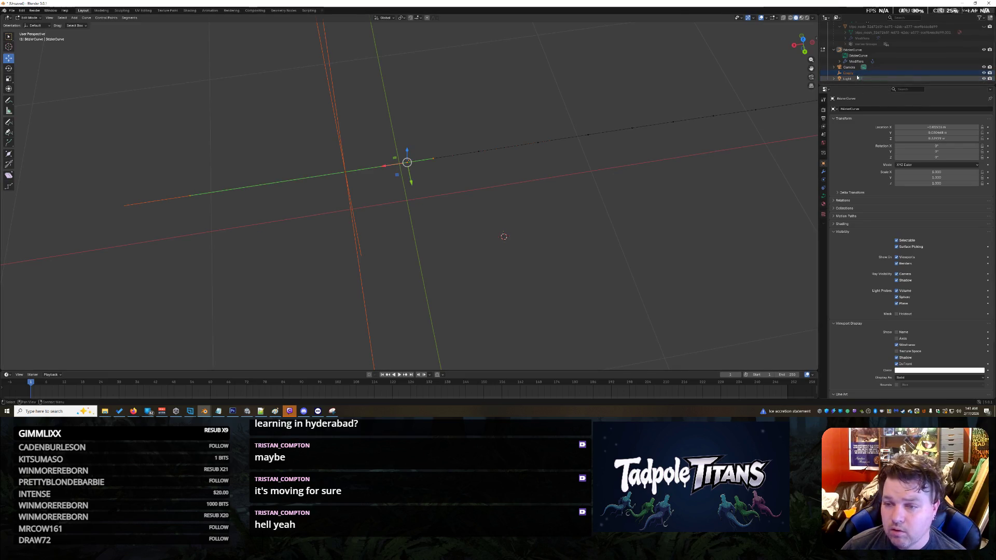
pyautogui.rightClick(855, 73)
pyautogui.click(855, 74)
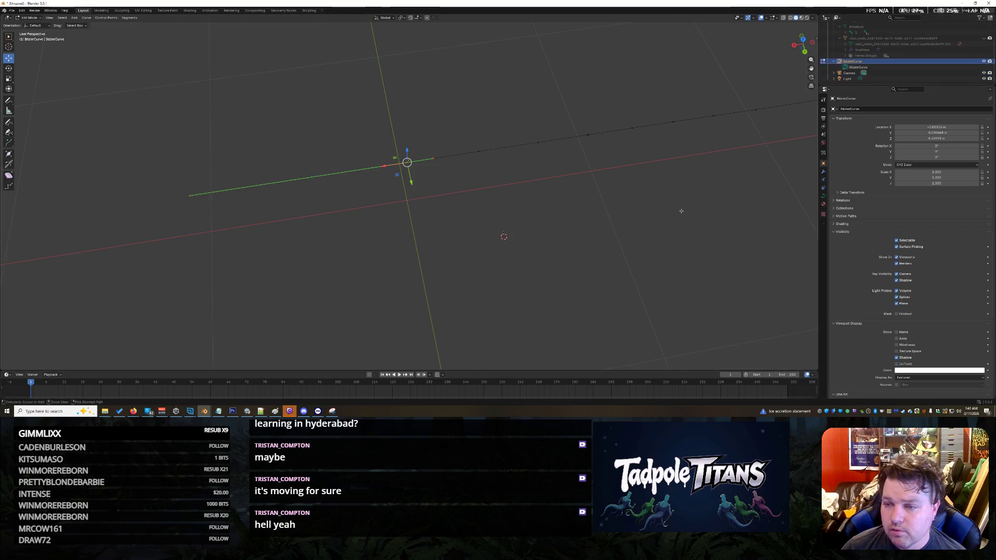
# - Reselect a control point on the curve and begin moving it
pyautogui.scroll(1, 473, 211)
pyautogui.click(448, 200)
pyautogui.moveTo(476, 165)
pyautogui.mouseDown(button='middle')
pyautogui.moveTo(534, 189)
pyautogui.moveTo(429, 231)
pyautogui.moveTo(397, 183)
pyautogui.mouseUp(button='middle')
pyautogui.click(400, 173)
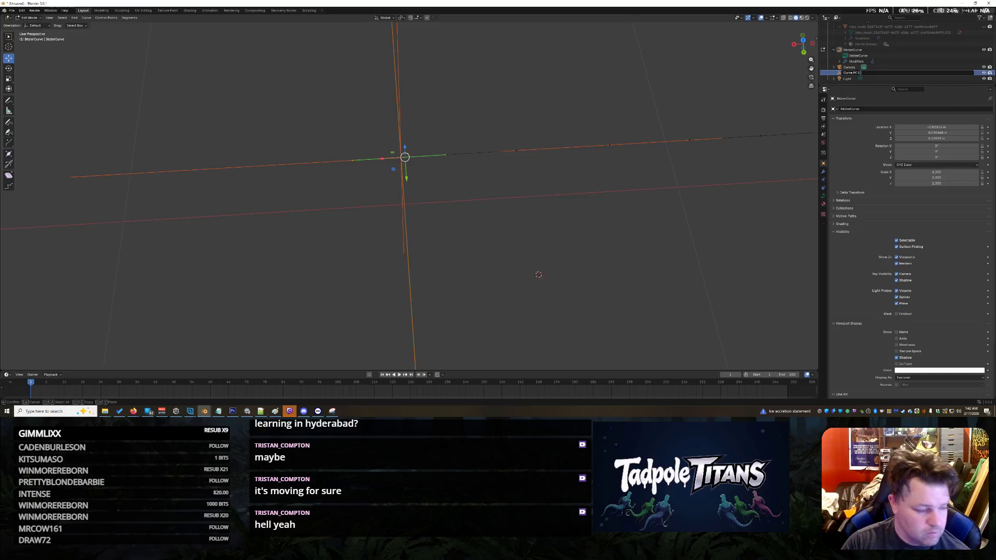
pyautogui.scroll(-1, 842, 75)
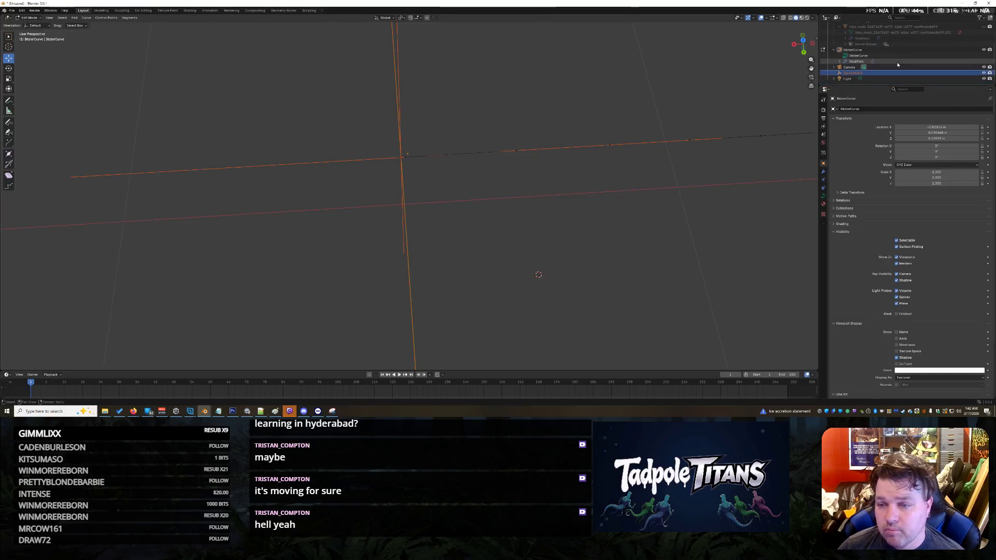
pyautogui.press('g')
pyautogui.moveTo(649, 192)
pyautogui.mouseDown(button='middle')
pyautogui.moveTo(695, 221)
pyautogui.moveTo(728, 205)
pyautogui.moveTo(667, 178)
pyautogui.mouseUp(button='middle')
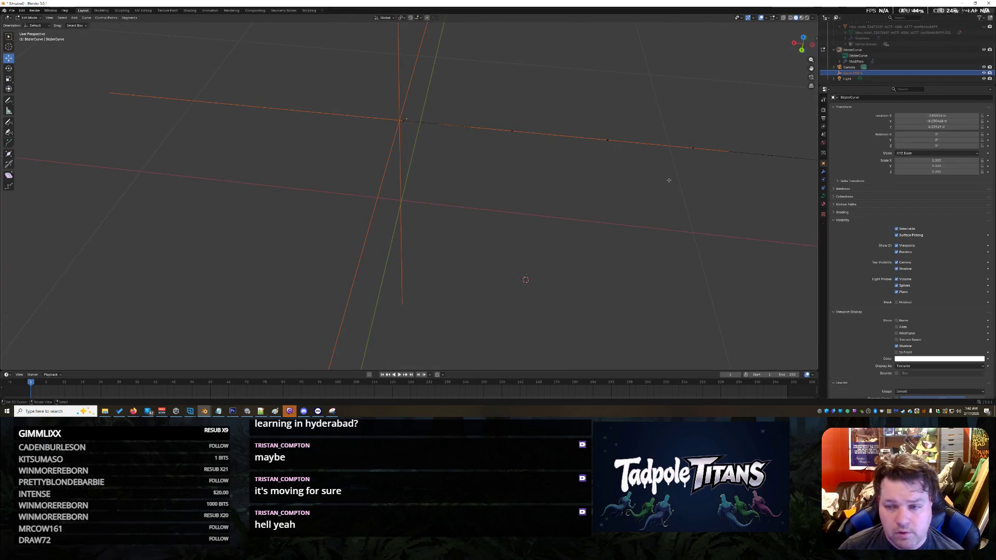
# - Select the BezierCurve and try Display As Wire, then Bounds
pyautogui.click(881, 72)
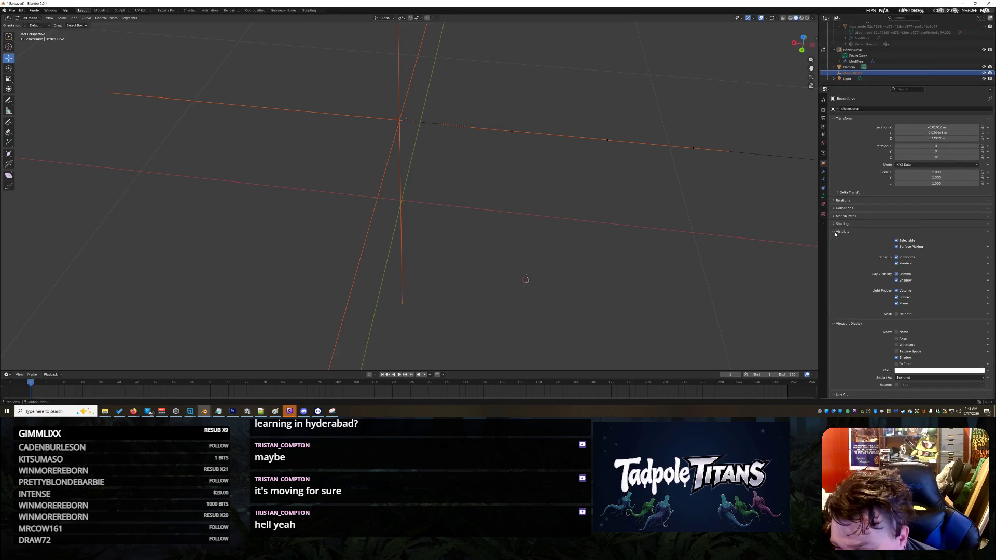
pyautogui.scroll(-1, 835, 234)
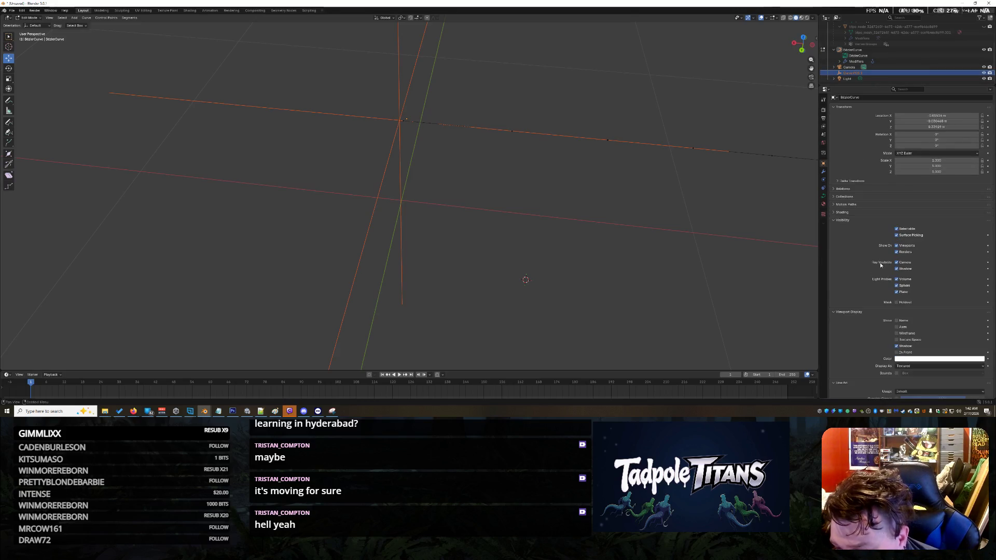
pyautogui.click(907, 366)
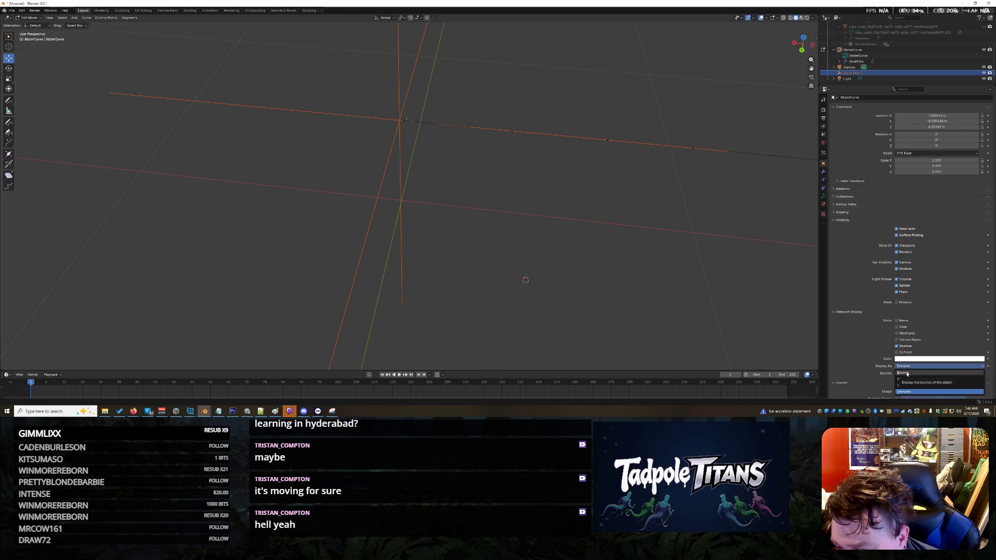
pyautogui.click(910, 379)
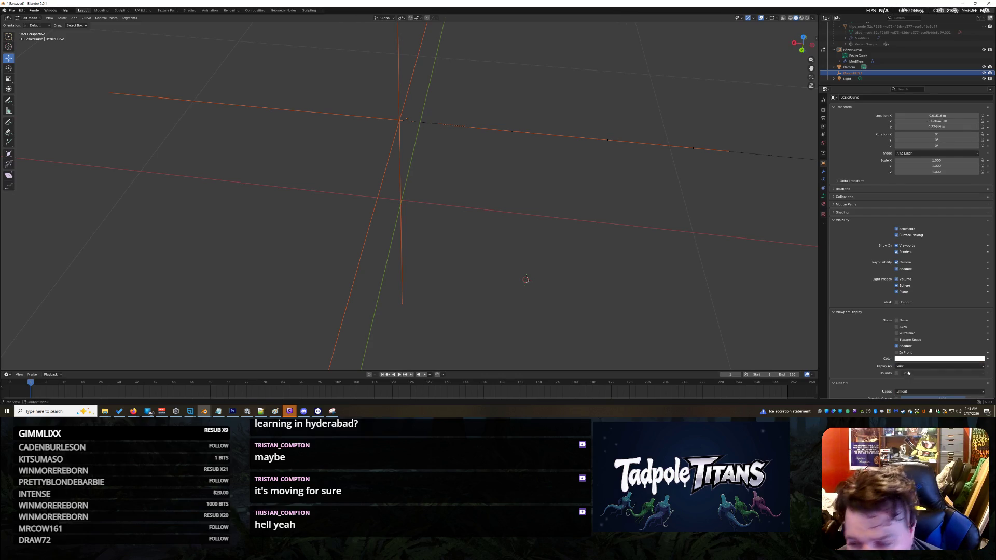
pyautogui.click(912, 366)
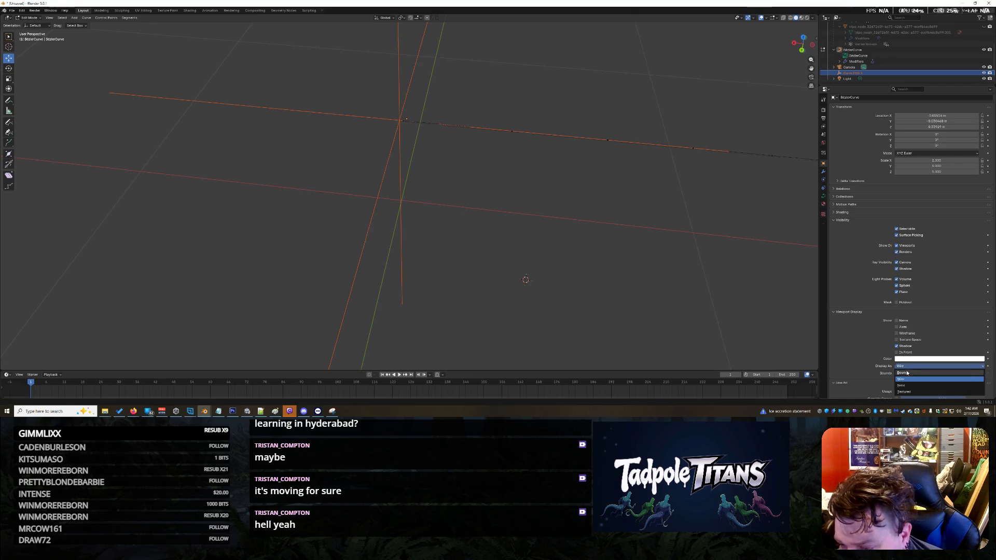
pyautogui.click(912, 359)
# - Turn off wireframe, show the name, enable In Front, and show Sphere bounds
pyautogui.scroll(-2, 914, 312)
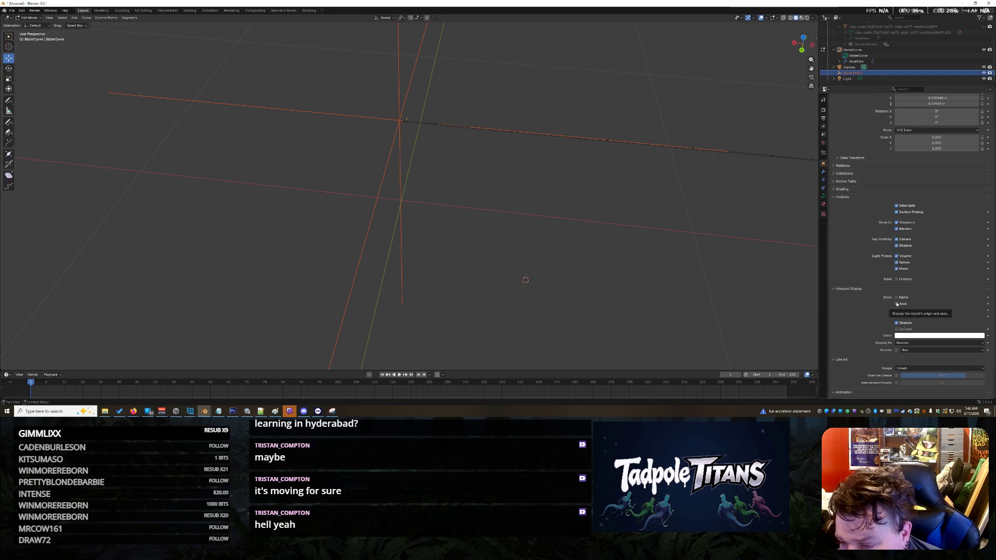
pyautogui.click(899, 312)
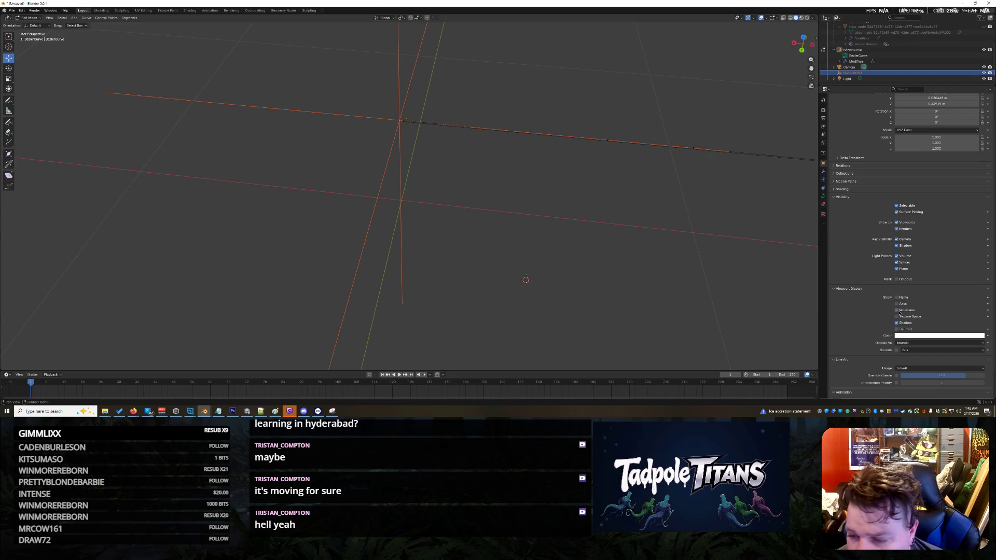
pyautogui.click(897, 297)
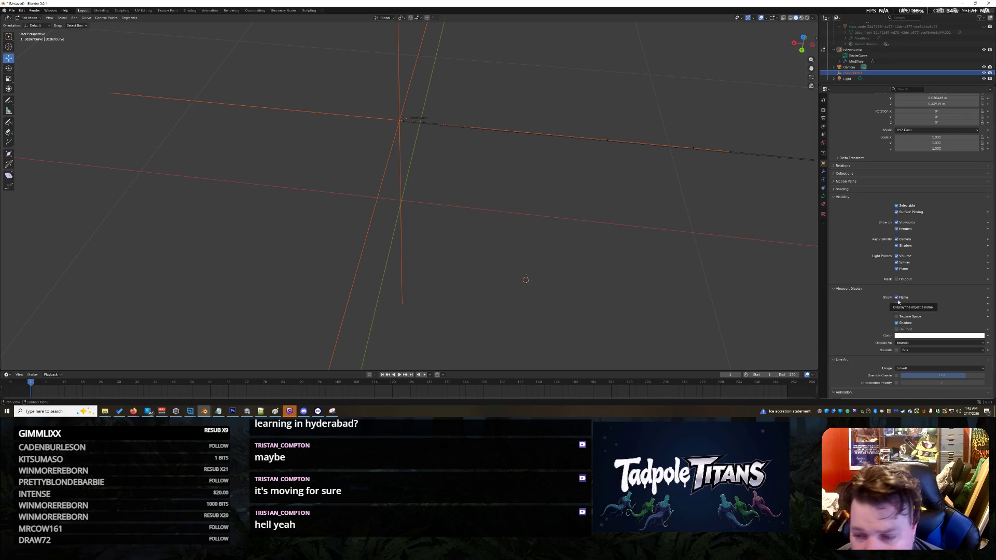
pyautogui.scroll(-1, 927, 313)
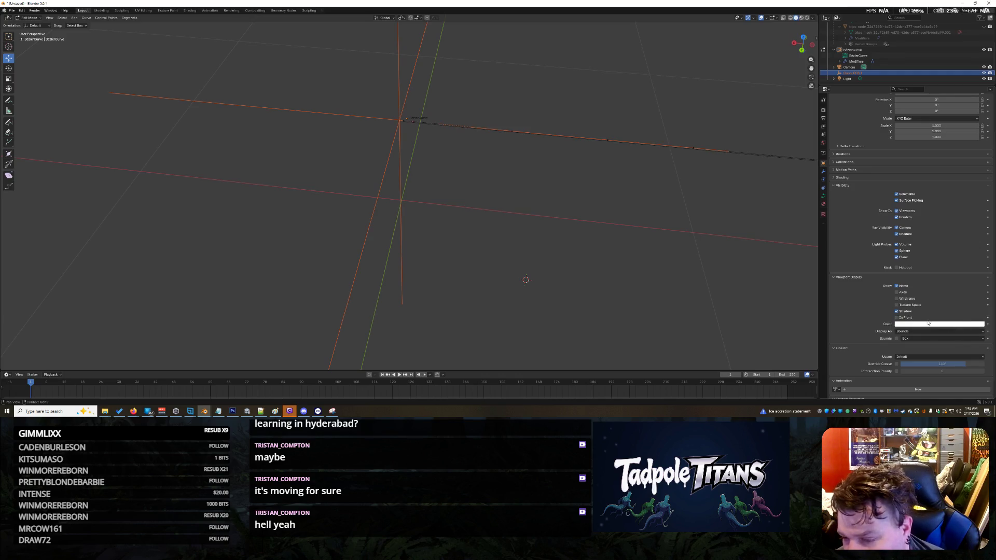
pyautogui.click(896, 317)
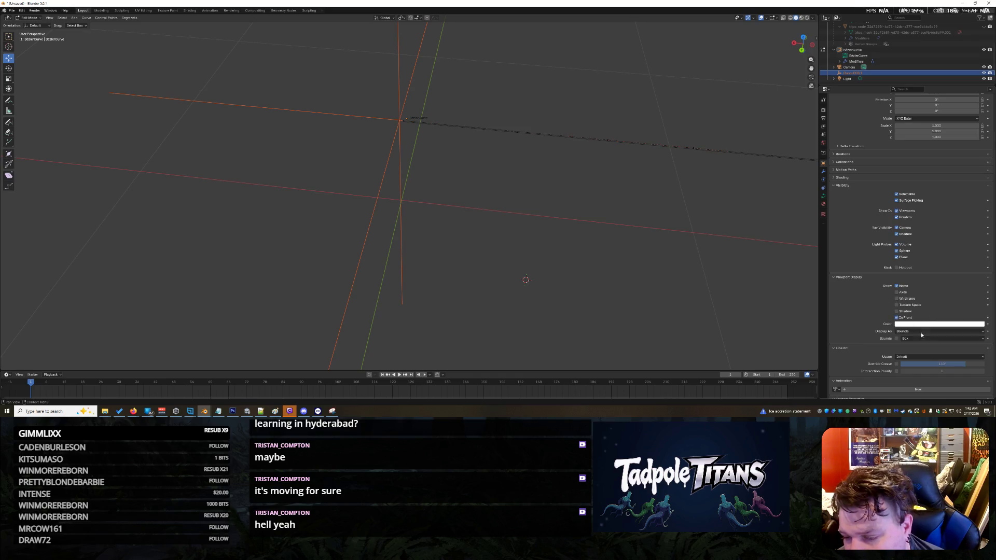
pyautogui.click(897, 339)
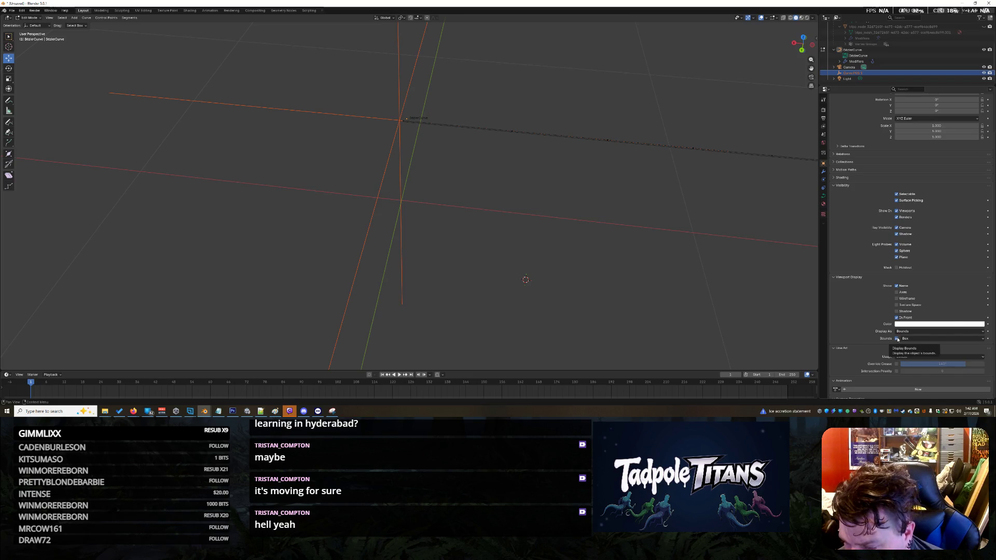
pyautogui.click(915, 339)
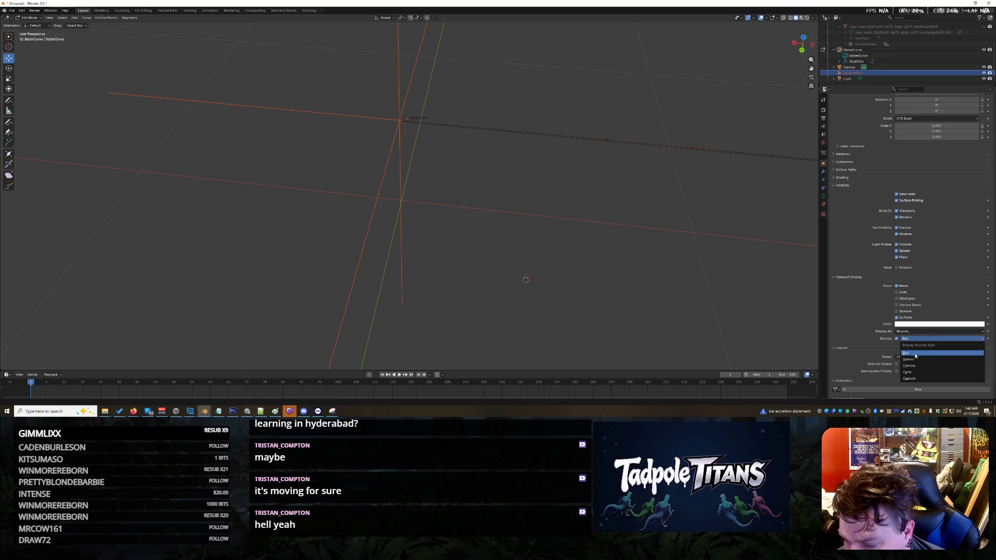
pyautogui.click(909, 359)
# - Set the bounds shape back to Box and try Line Art usage Force Intersection, then Inherit
pyautogui.moveTo(652, 260); pyautogui.dragTo(664, 266, button='middle')
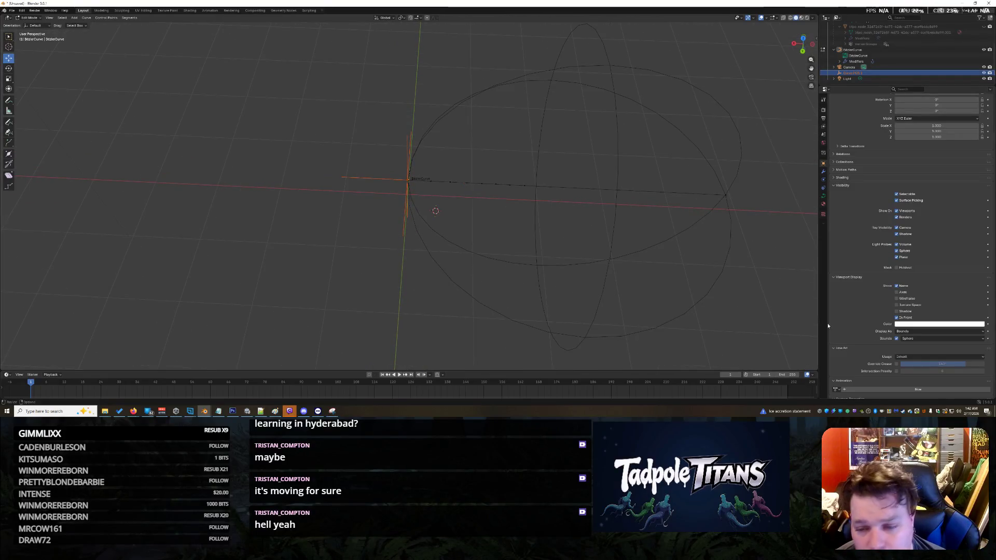
pyautogui.click(912, 341)
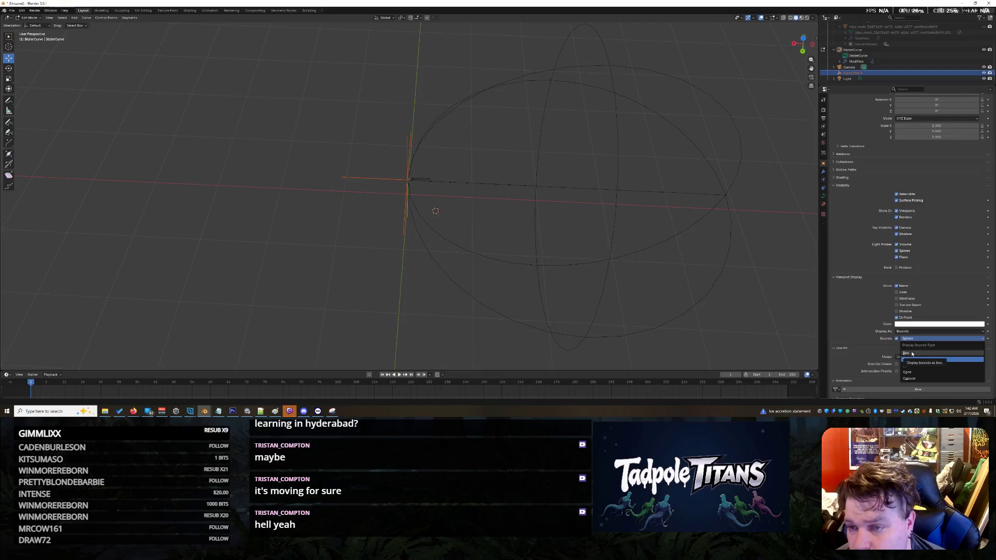
pyautogui.click(913, 354)
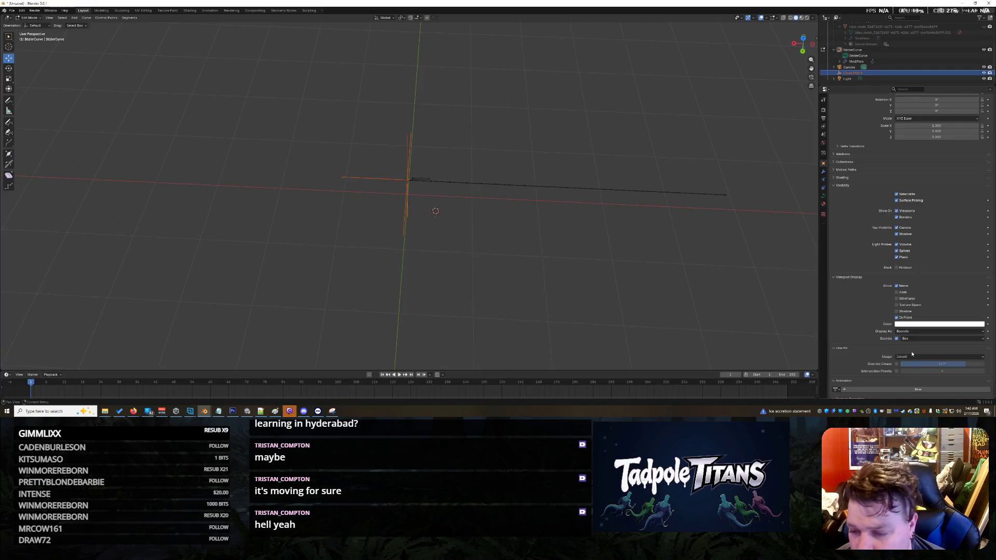
pyautogui.click(912, 356)
pyautogui.click(912, 350)
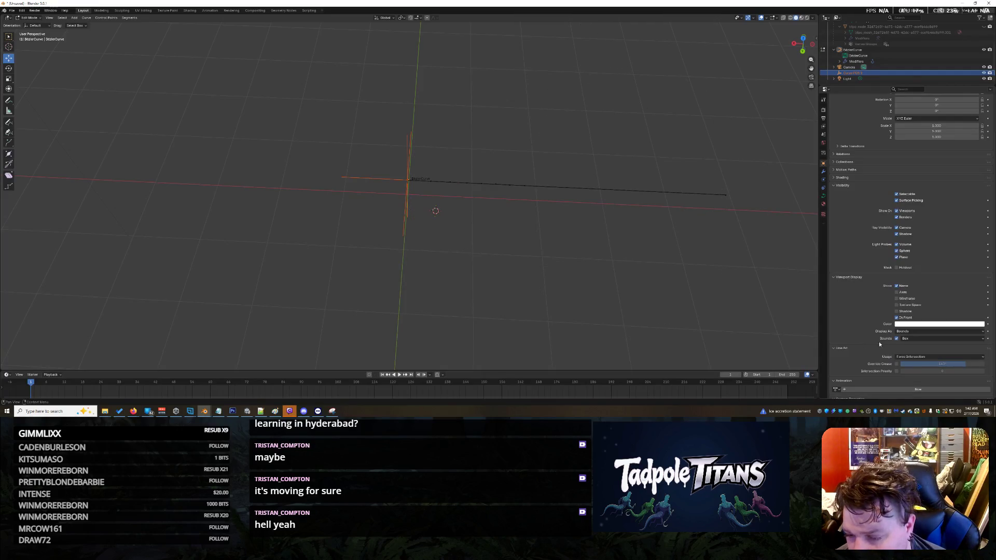
pyautogui.click(911, 356)
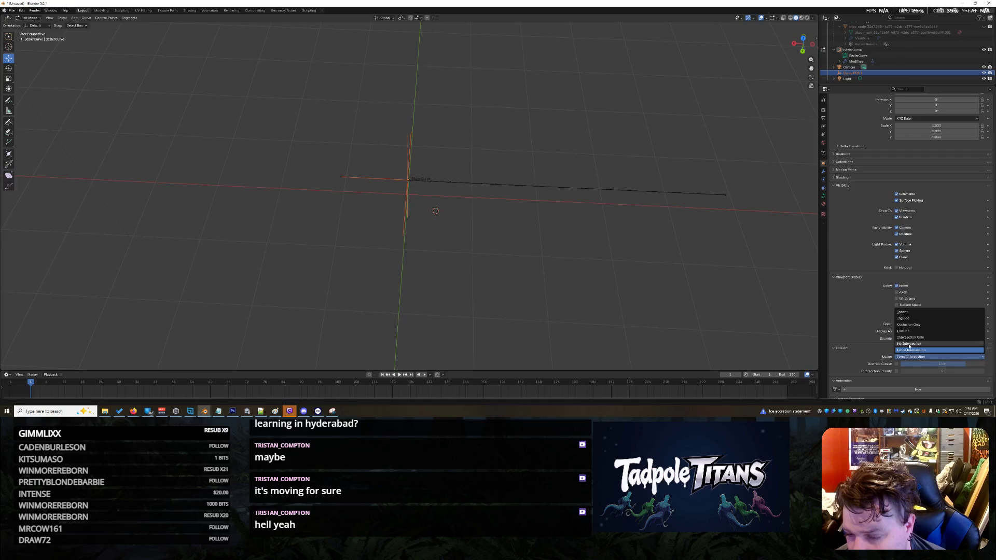
pyautogui.click(911, 313)
# - Try Solid display with Sphere bounds, then turn bounds off and display the curve as Wire
pyautogui.click(907, 332)
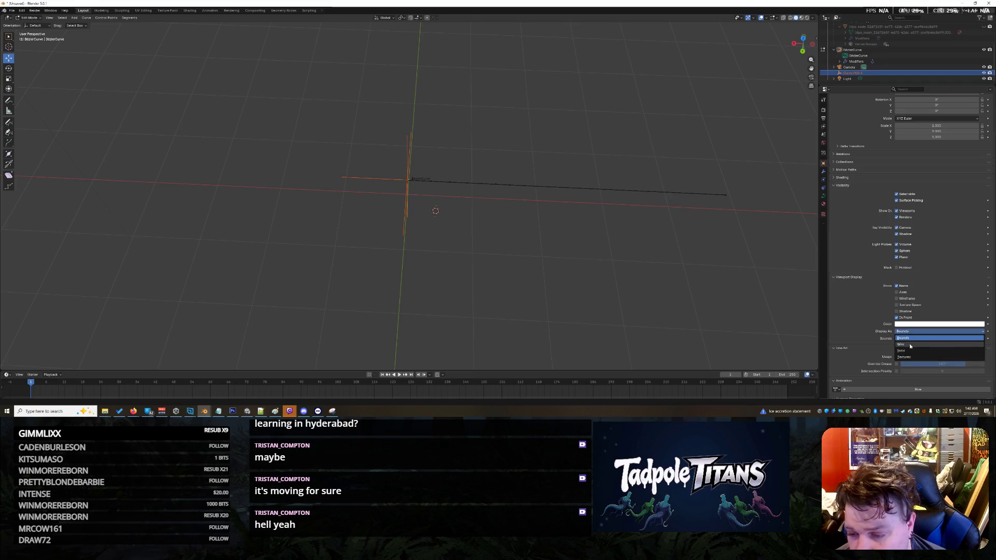
pyautogui.click(910, 351)
pyautogui.click(897, 338)
pyautogui.click(913, 338)
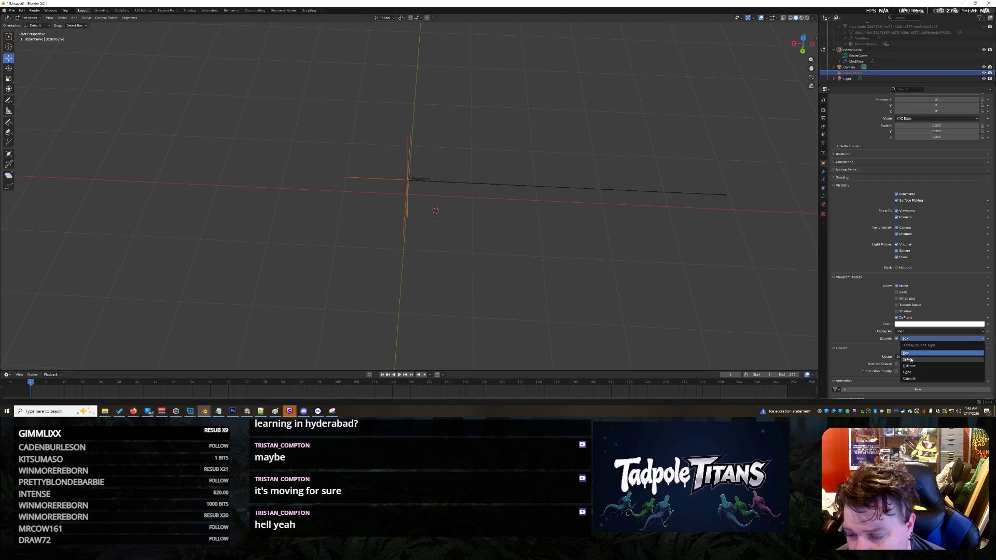
pyautogui.click(911, 358)
pyautogui.moveTo(649, 223)
pyautogui.mouseDown(button='middle')
pyautogui.moveTo(752, 264)
pyautogui.moveTo(754, 287)
pyautogui.mouseUp(button='middle')
pyautogui.click(903, 357)
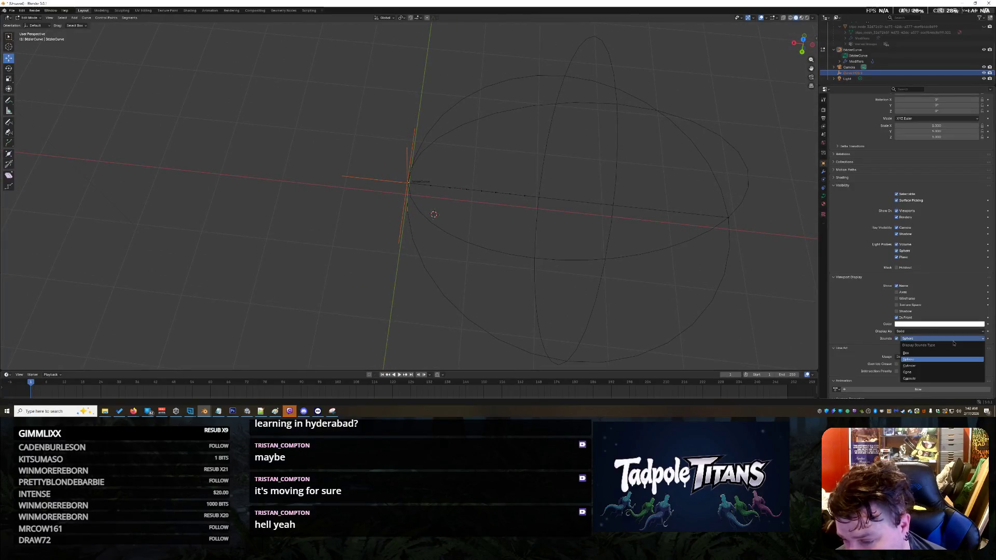
pyautogui.click(899, 357)
pyautogui.click(897, 339)
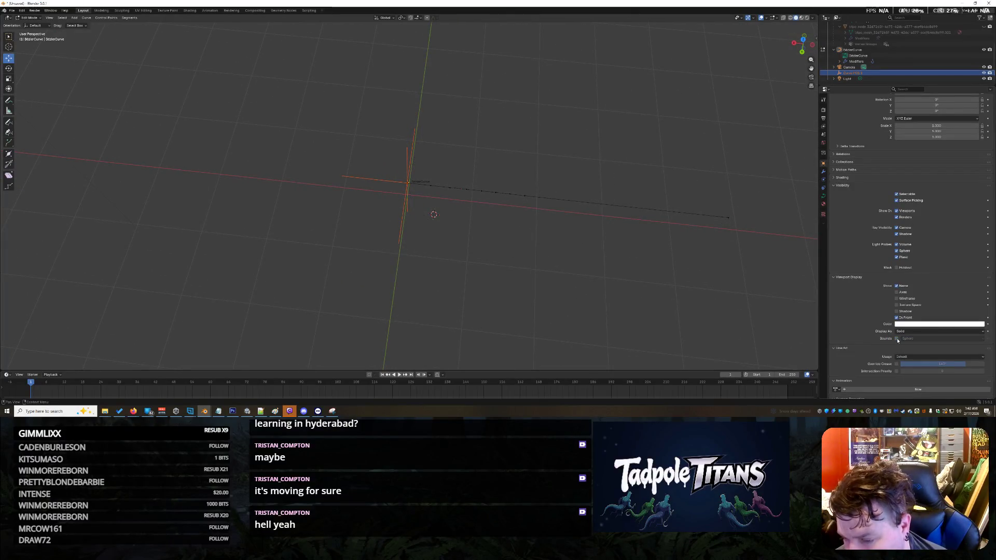
pyautogui.click(903, 332)
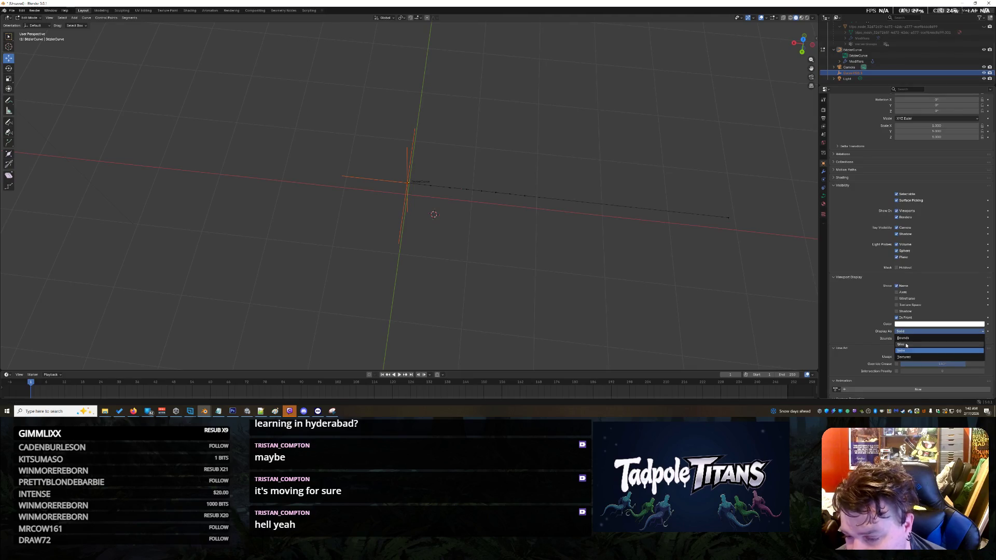
pyautogui.click(905, 340)
pyautogui.moveTo(553, 246)
pyautogui.mouseDown(button='middle')
pyautogui.moveTo(570, 250)
pyautogui.moveTo(574, 240)
pyautogui.mouseUp(button='middle')
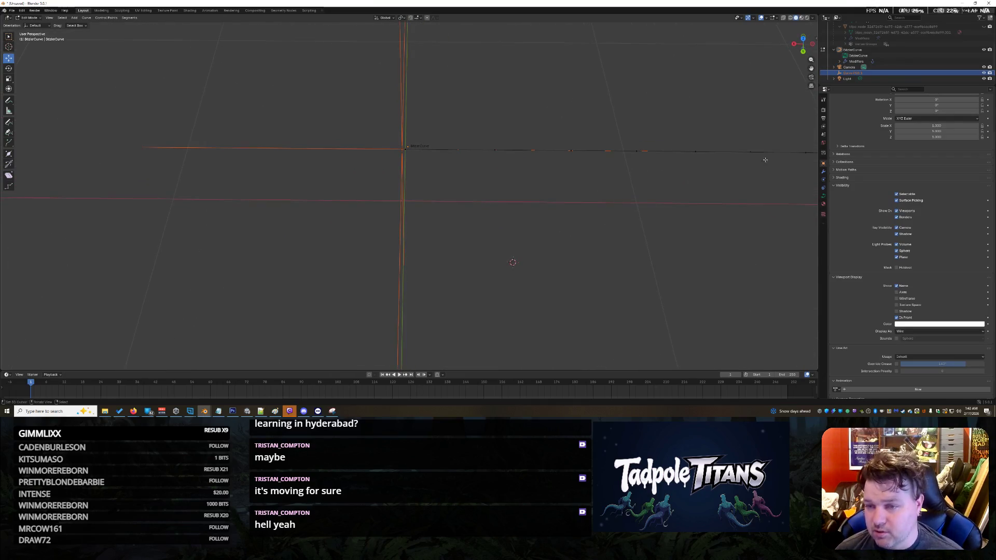
# - Enlarge the outliner by dragging its border down, then reorient the view
pyautogui.moveTo(869, 84); pyautogui.dragTo(862, 175)
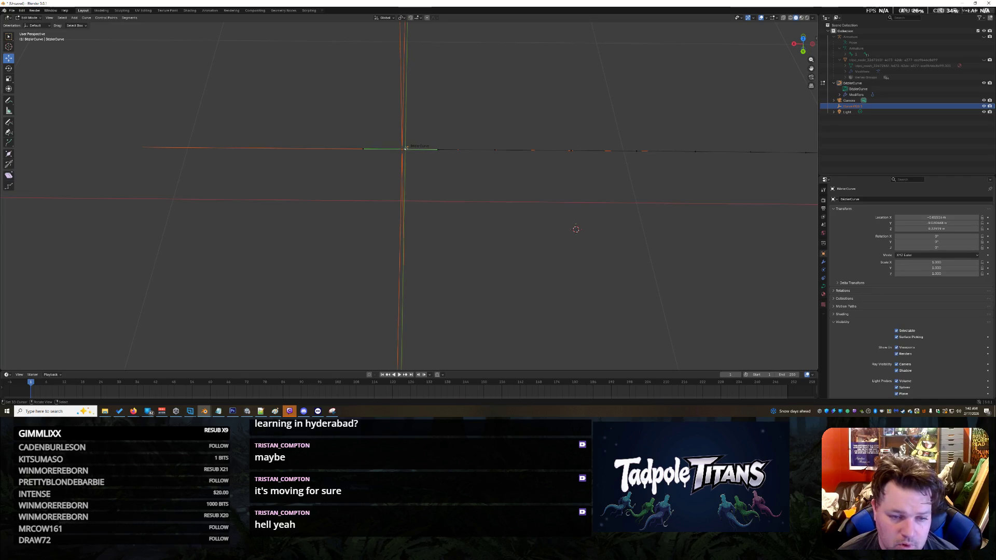
pyautogui.moveTo(466, 179); pyautogui.dragTo(545, 156, button='middle')
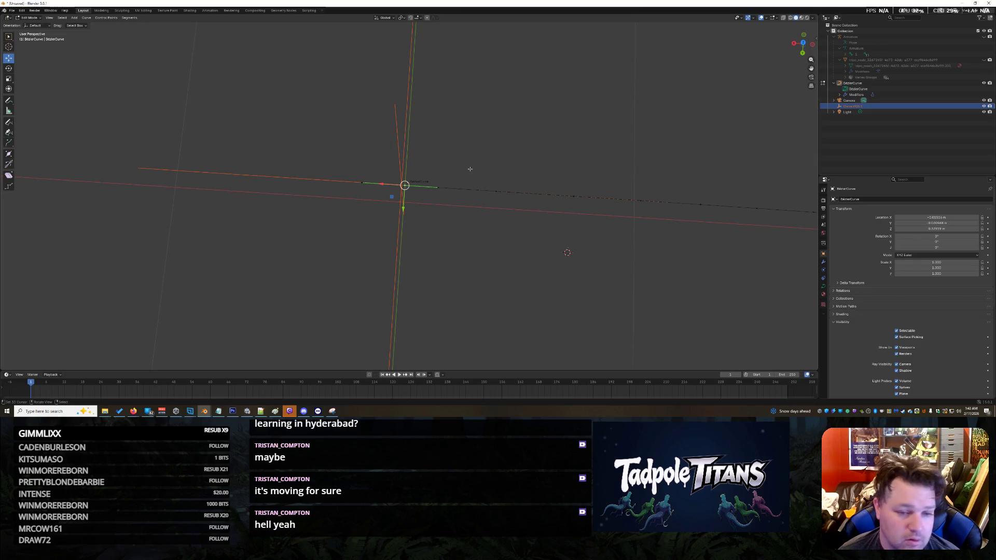
pyautogui.moveTo(537, 211); pyautogui.dragTo(366, 188, button='middle')
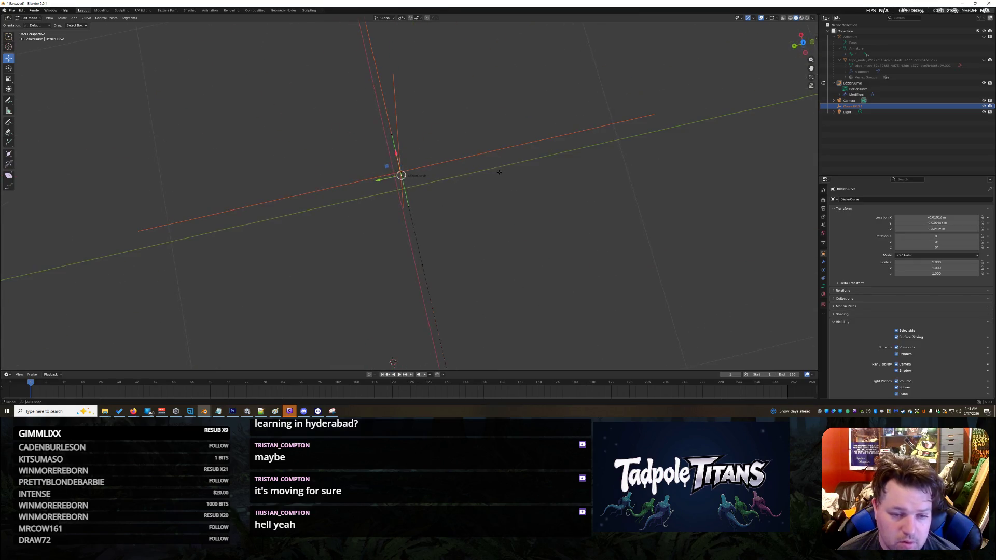
# - Start a Y-axis move on a curve point, cancel it, and pick the next point to hook
pyautogui.press('g')
pyautogui.press('y')
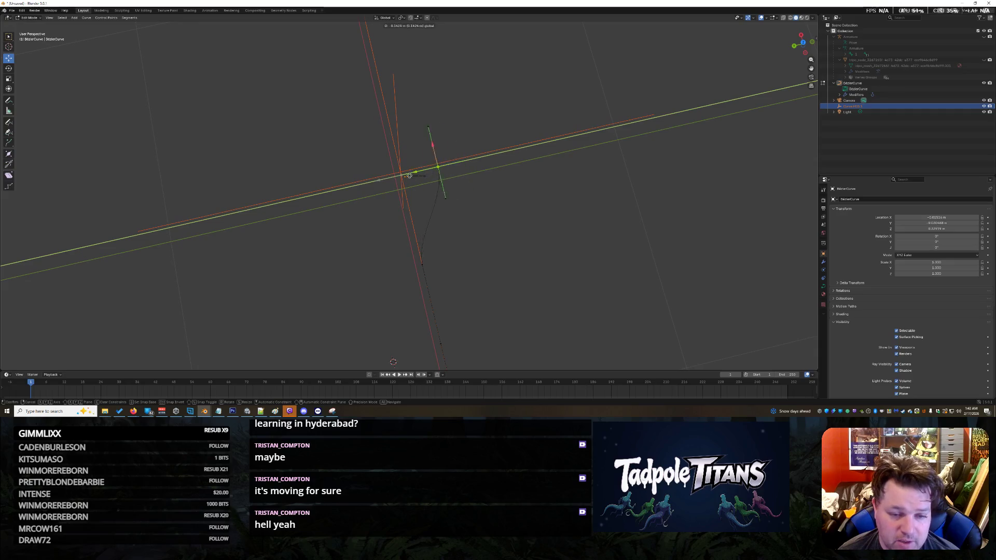
pyautogui.rightClick(451, 174)
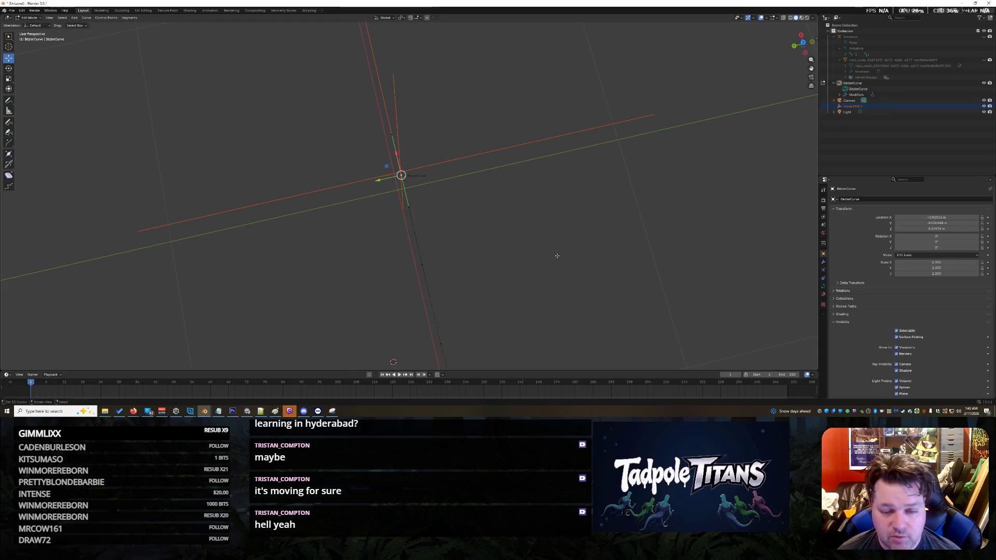
pyautogui.moveTo(525, 240)
pyautogui.mouseDown()
pyautogui.moveTo(551, 240)
pyautogui.moveTo(536, 233)
pyautogui.mouseUp()
pyautogui.moveTo(536, 234)
pyautogui.mouseDown(button='middle')
pyautogui.moveTo(527, 262)
pyautogui.moveTo(483, 229)
pyautogui.mouseUp(button='middle')
pyautogui.click(476, 223)
pyautogui.moveTo(495, 267); pyautogui.dragTo(457, 250, button='middle')
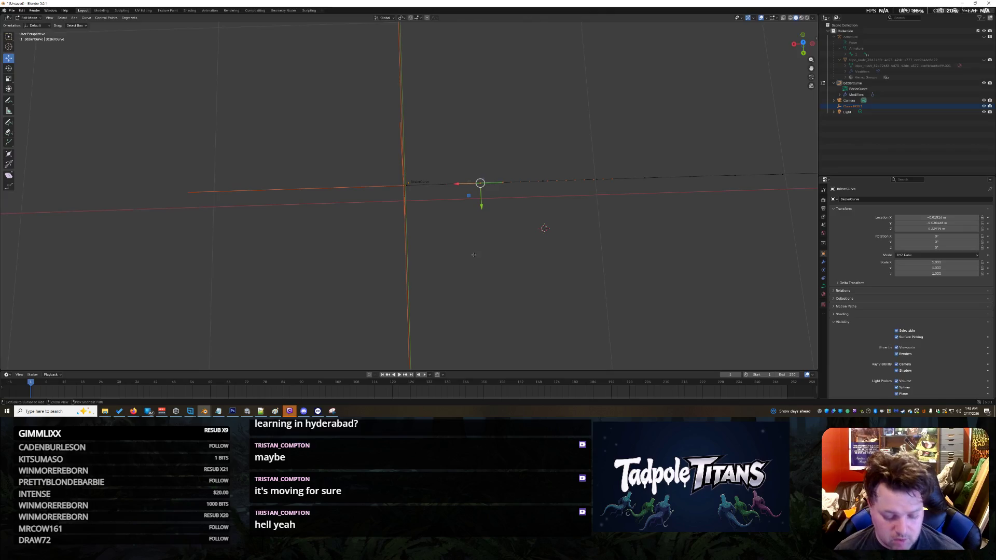
# - Hook the selected curve point to a new empty named 'Curve POS 2'
pyautogui.hotkey('ctrl', 'h')
pyautogui.click(476, 255)
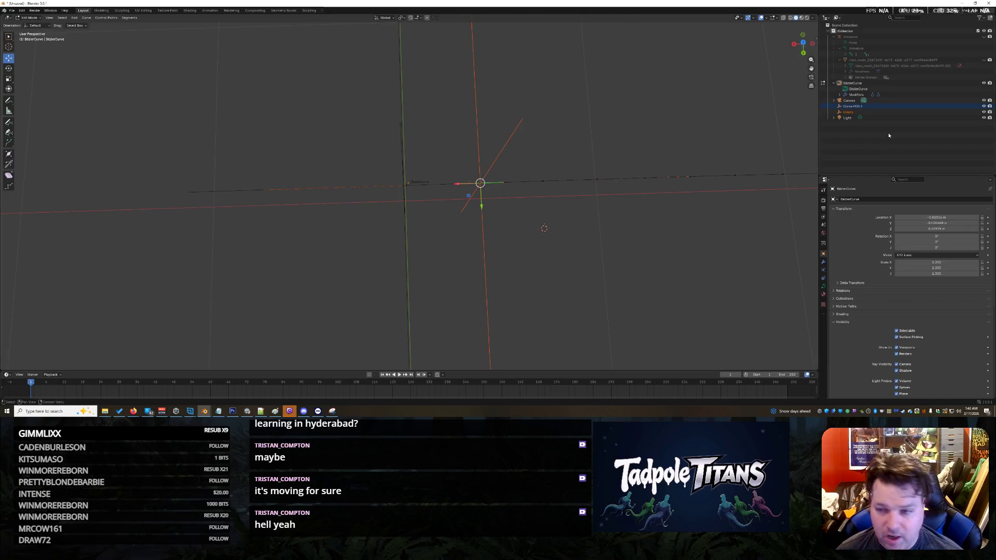
pyautogui.click(856, 112)
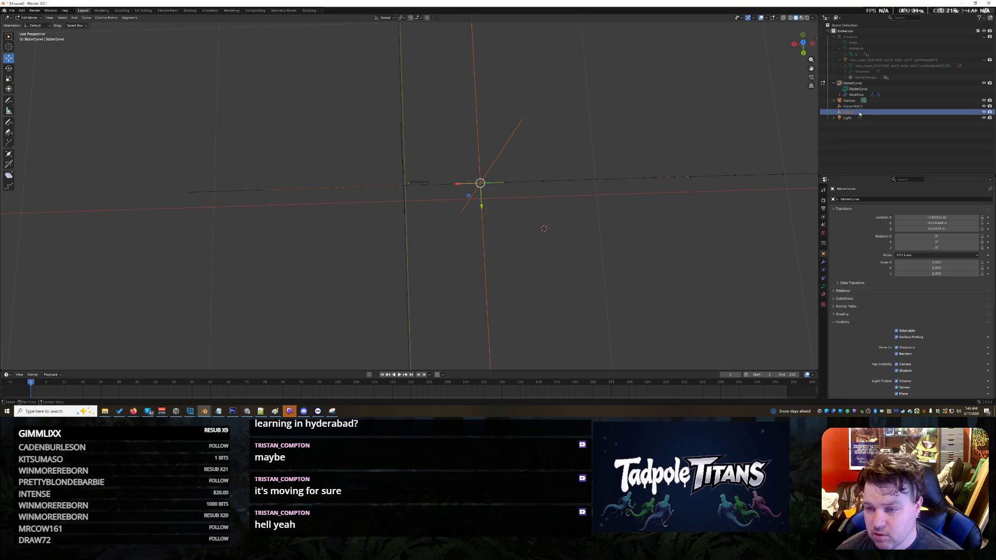
pyautogui.doubleClick(848, 113)
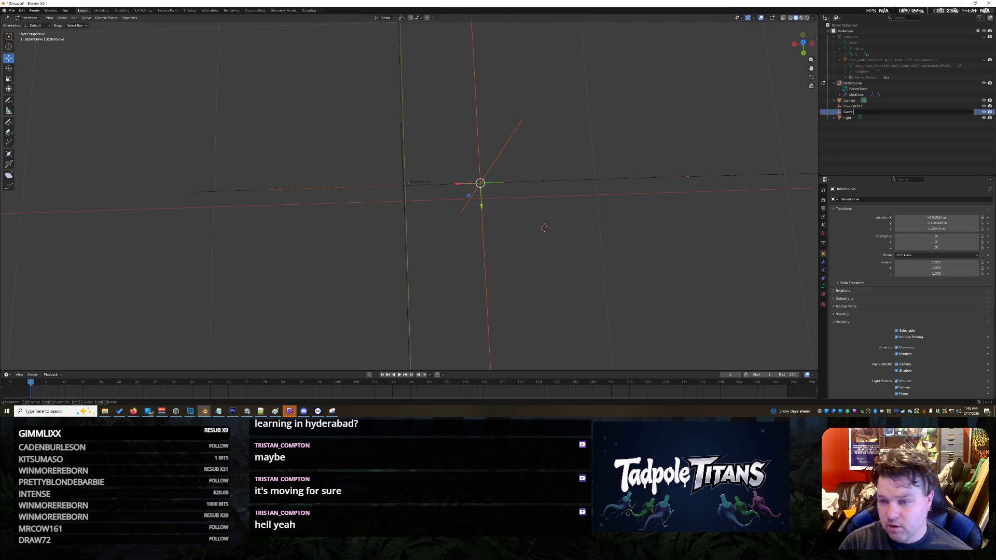
pyautogui.press('Return')
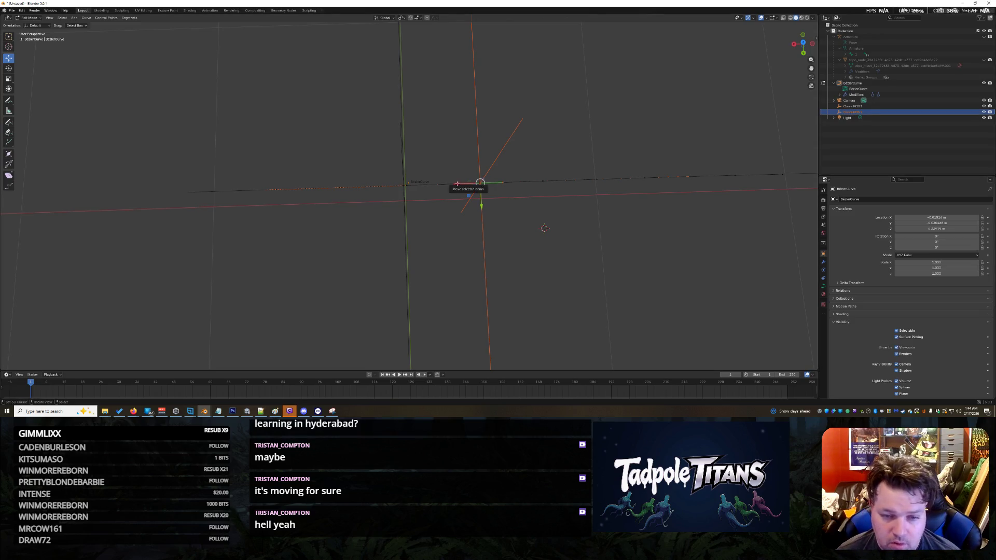
# - Hook another curve point to a new empty named 'Curve POS 3'
pyautogui.moveTo(455, 184); pyautogui.dragTo(539, 212)
pyautogui.click(584, 196)
pyautogui.click(542, 181)
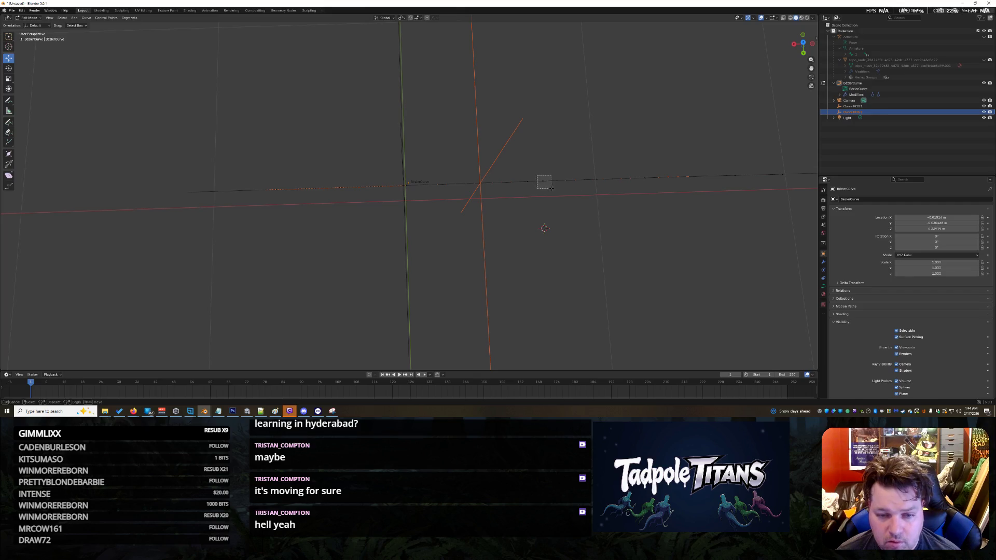
pyautogui.hotkey('ctrl', 'h')
pyautogui.click(598, 212)
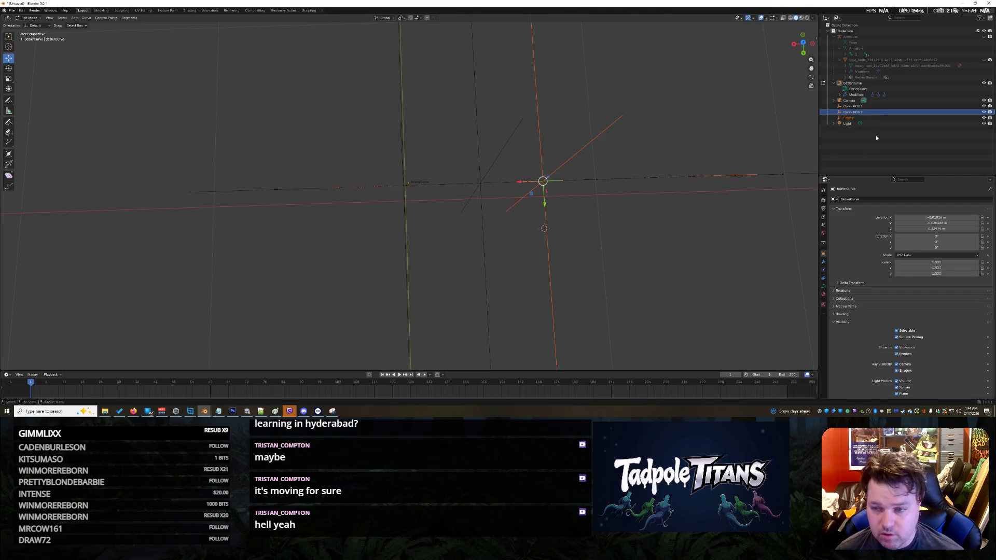
pyautogui.doubleClick(860, 119)
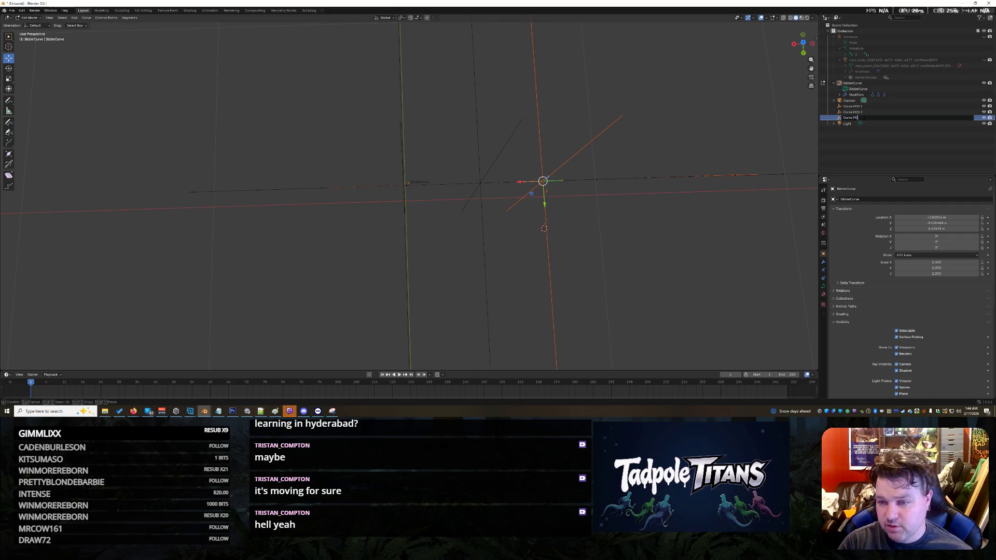
pyautogui.write('S 3')
pyautogui.press('Return')
# - Select Curve POS 2 and Curve POS 3 and inspect their placement on the curve
pyautogui.moveTo(649, 244)
pyautogui.mouseDown(button='middle')
pyautogui.moveTo(698, 239)
pyautogui.moveTo(653, 234)
pyautogui.moveTo(534, 256)
pyautogui.moveTo(585, 196)
pyautogui.mouseUp(button='middle')
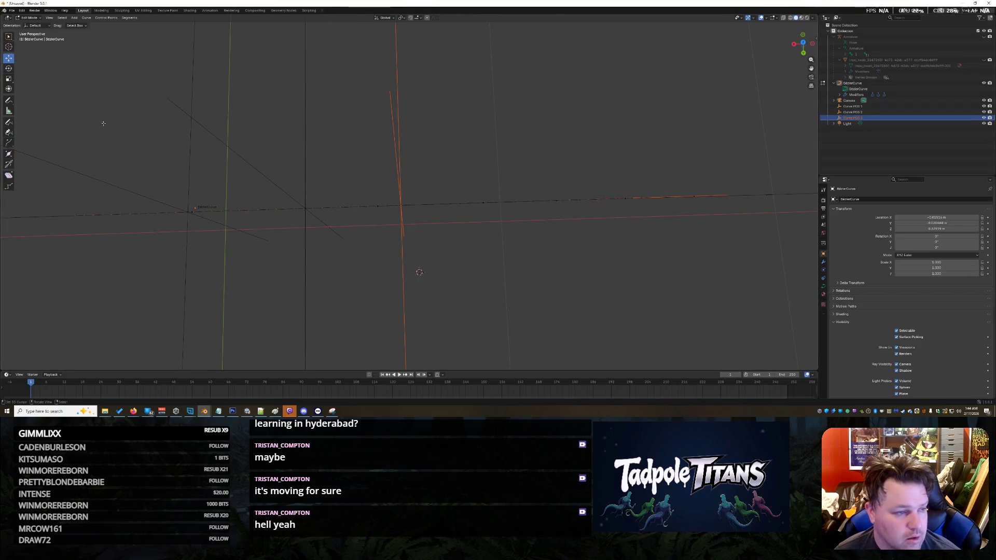
pyautogui.click(862, 112)
pyautogui.click(864, 119)
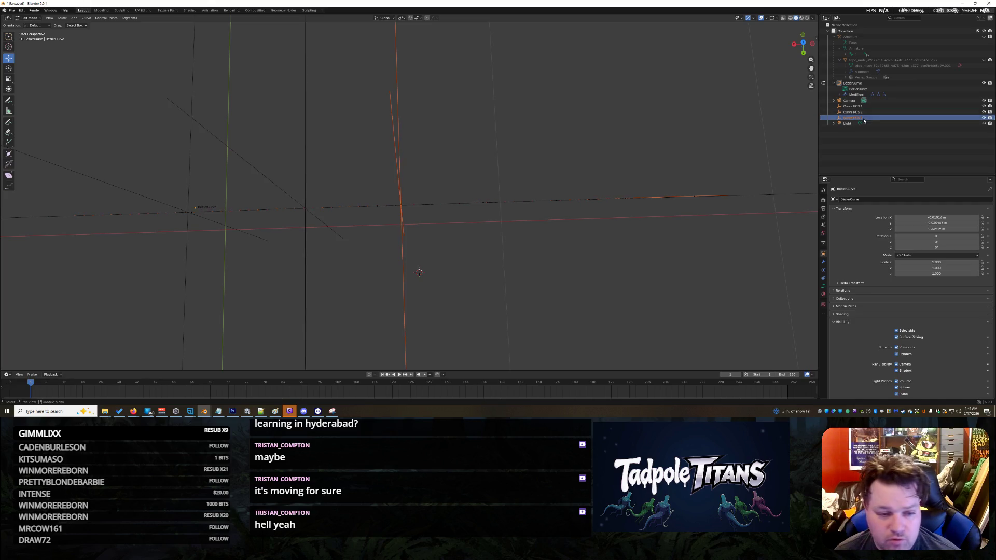
pyautogui.moveTo(358, 236)
pyautogui.mouseDown(button='middle')
pyautogui.moveTo(367, 228)
pyautogui.moveTo(343, 223)
pyautogui.mouseUp(button='middle')
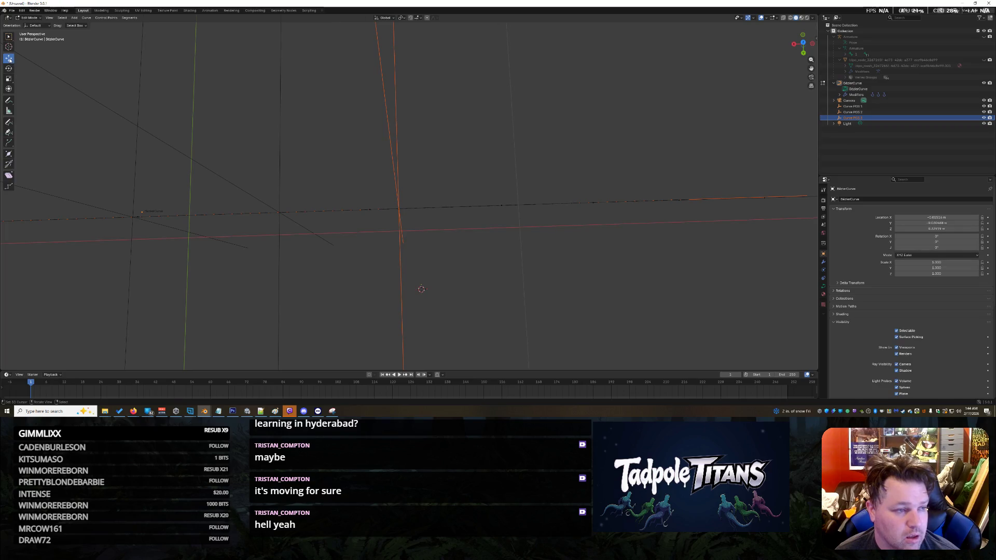
pyautogui.moveTo(287, 164)
pyautogui.mouseDown(button='middle')
pyautogui.moveTo(382, 174)
pyautogui.moveTo(410, 201)
pyautogui.moveTo(430, 196)
pyautogui.moveTo(440, 233)
pyautogui.moveTo(467, 251)
pyautogui.moveTo(330, 185)
pyautogui.mouseUp(button='middle')
pyautogui.click(29, 17)
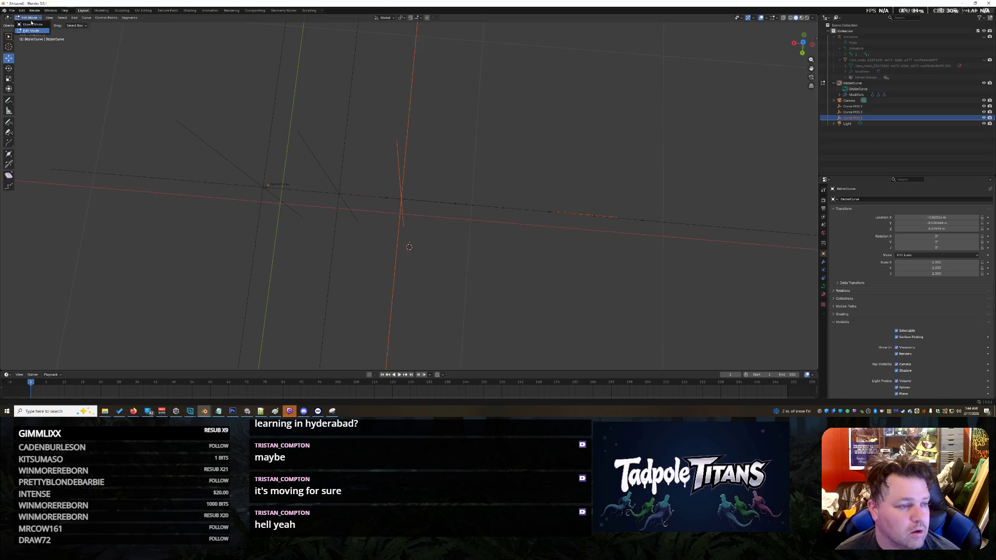
# - In Object Mode, slide Curve POS 3 farther left along the curve
pyautogui.press('Tab')
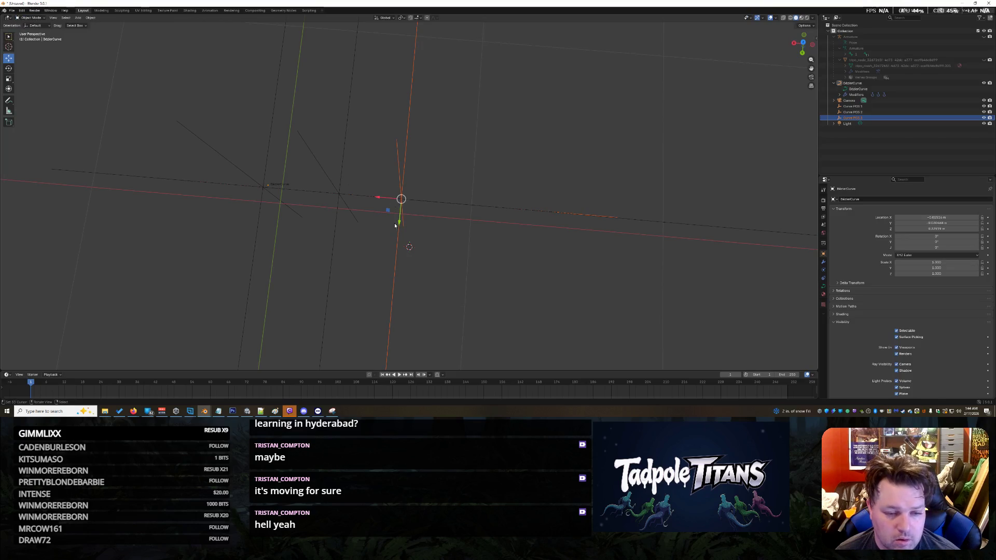
pyautogui.moveTo(378, 199)
pyautogui.mouseDown()
pyautogui.moveTo(410, 210)
pyautogui.moveTo(406, 245)
pyautogui.mouseUp()
pyautogui.click(504, 264)
pyautogui.scroll(5, 475, 266)
pyautogui.scroll(-7, 404, 245)
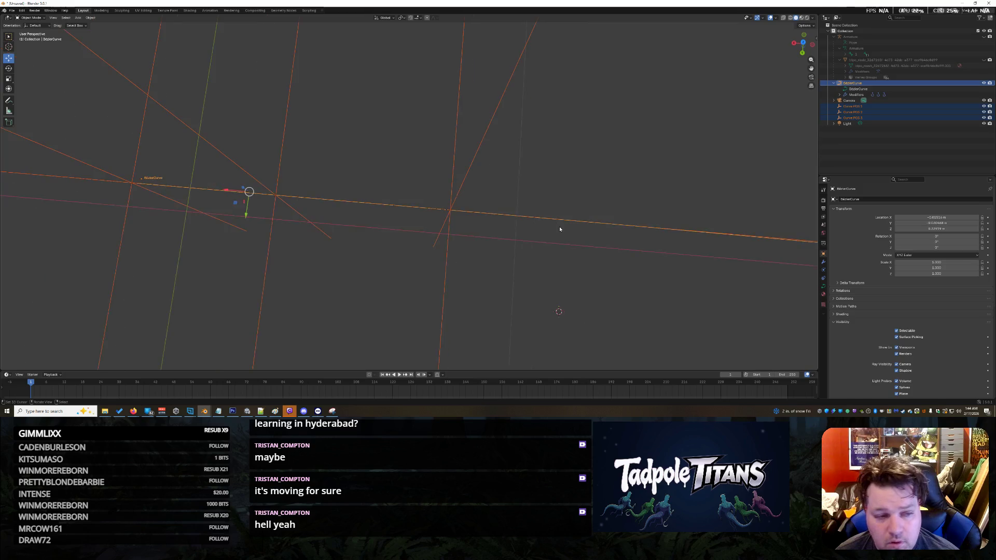
pyautogui.scroll(2, 434, 227)
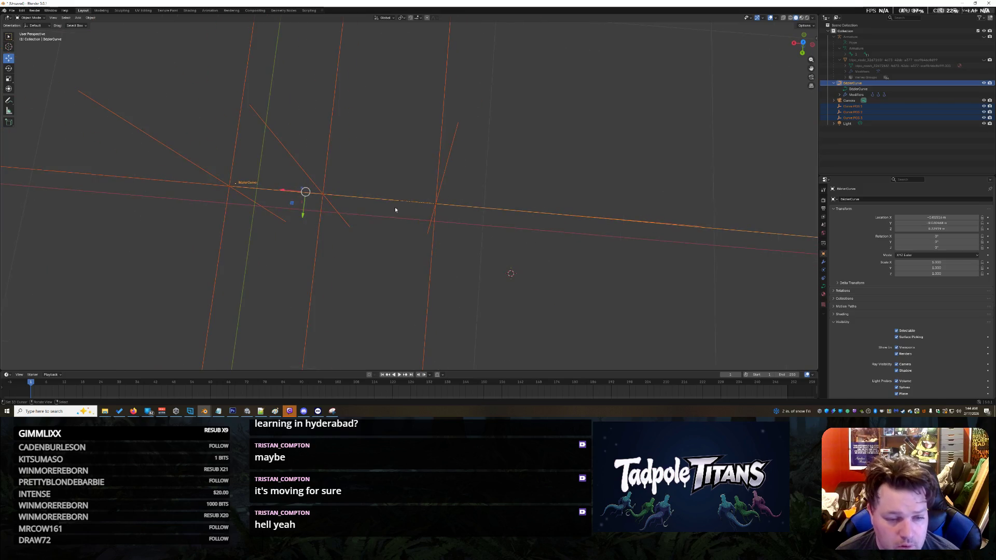
pyautogui.click(437, 207)
pyautogui.click(438, 207)
pyautogui.click(436, 204)
pyautogui.moveTo(412, 206); pyautogui.dragTo(338, 197)
pyautogui.click(406, 233)
# - Select the BezierCurve and enter Edit Mode on its points
pyautogui.moveTo(425, 234); pyautogui.dragTo(389, 193)
pyautogui.click(399, 204)
pyautogui.click(399, 202)
pyautogui.click(400, 203)
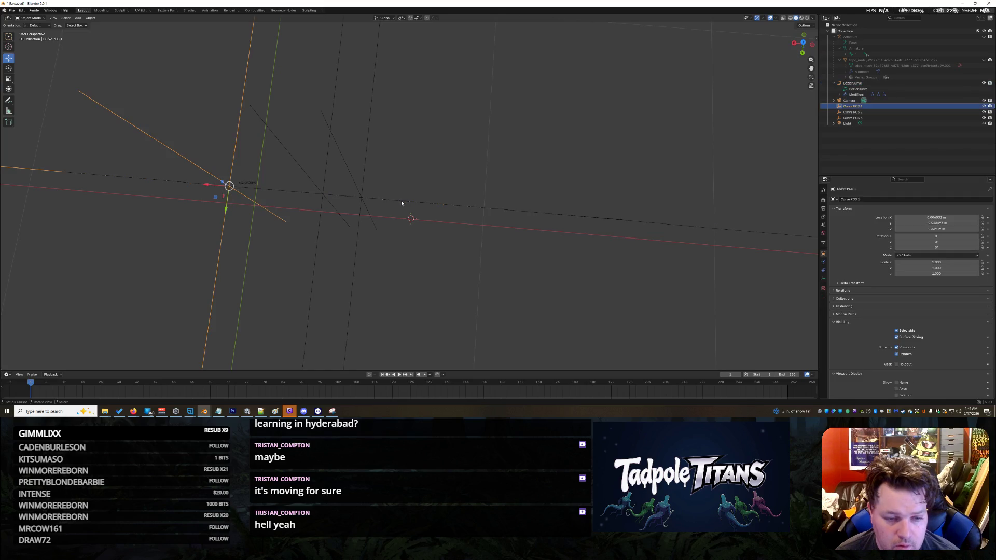
pyautogui.click(400, 200)
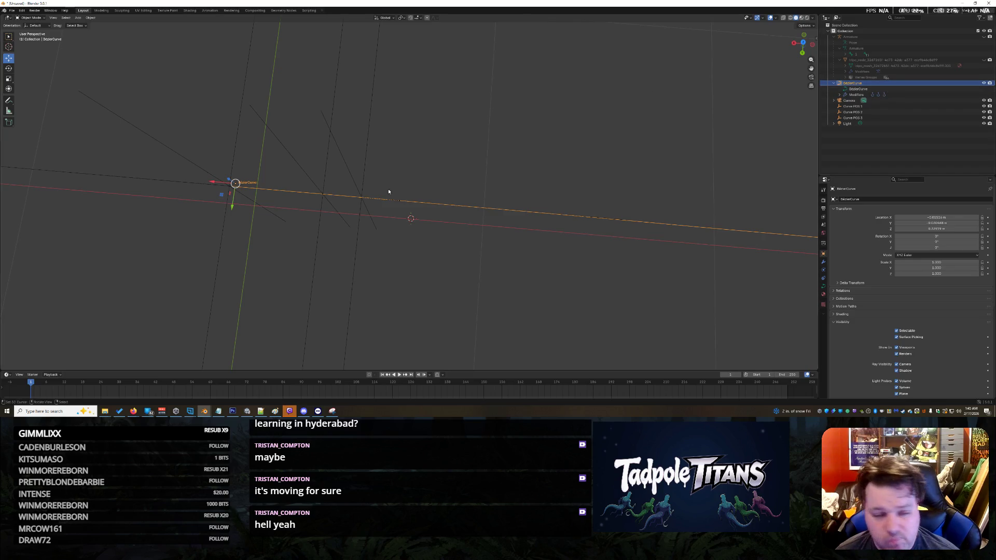
pyautogui.press('Tab')
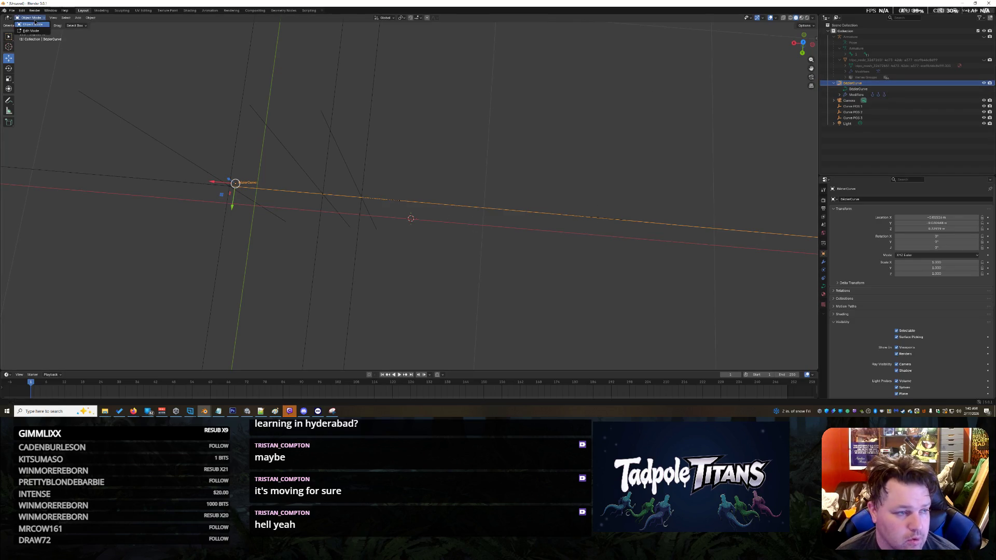
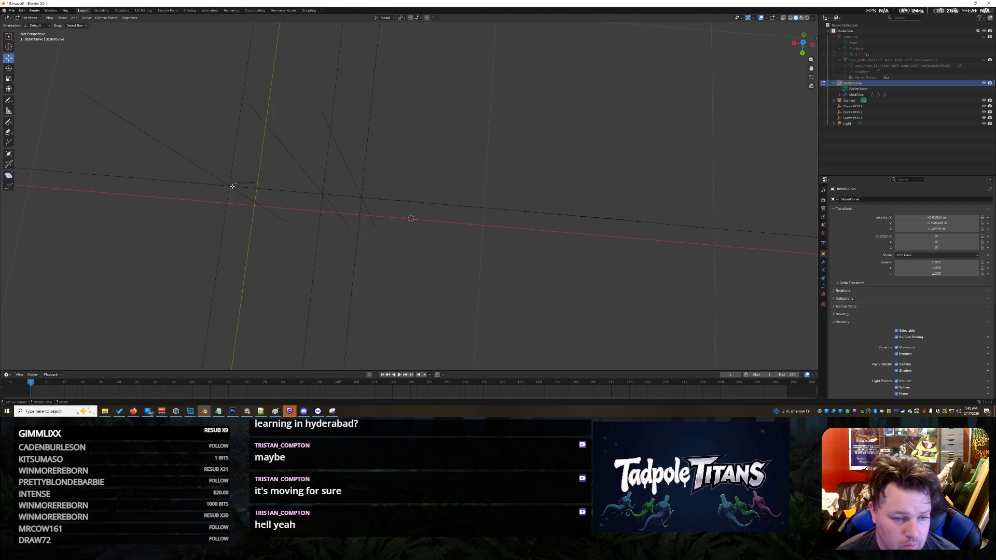
# - Slide a Bezier control point along X, undoing a first misplaced move, then select Curve POS 1
pyautogui.moveTo(262, 210)
pyautogui.mouseDown(button='middle')
pyautogui.moveTo(312, 238)
pyautogui.moveTo(320, 226)
pyautogui.mouseUp(button='middle')
pyautogui.click(234, 155)
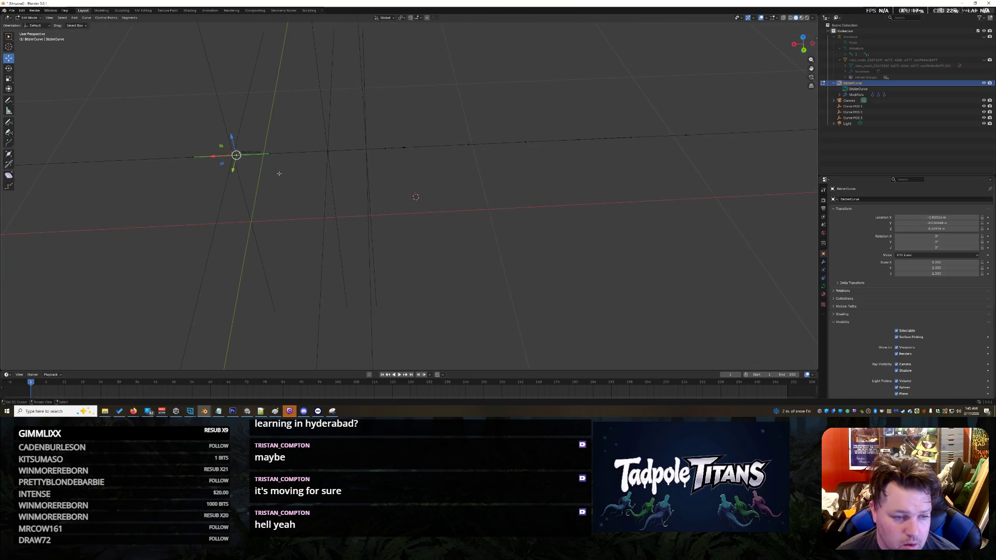
pyautogui.moveTo(284, 203); pyautogui.dragTo(280, 219, button='middle')
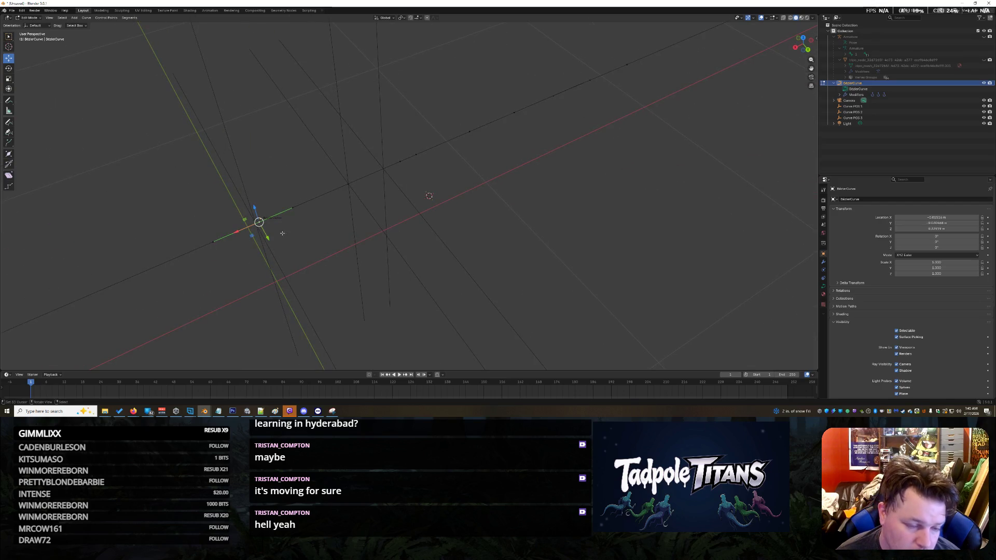
pyautogui.moveTo(267, 237)
pyautogui.mouseDown()
pyautogui.moveTo(293, 244)
pyautogui.moveTo(343, 340)
pyautogui.moveTo(288, 245)
pyautogui.moveTo(275, 170)
pyautogui.moveTo(297, 313)
pyautogui.moveTo(323, 304)
pyautogui.mouseUp()
pyautogui.hotkey('ctrl', 'z')
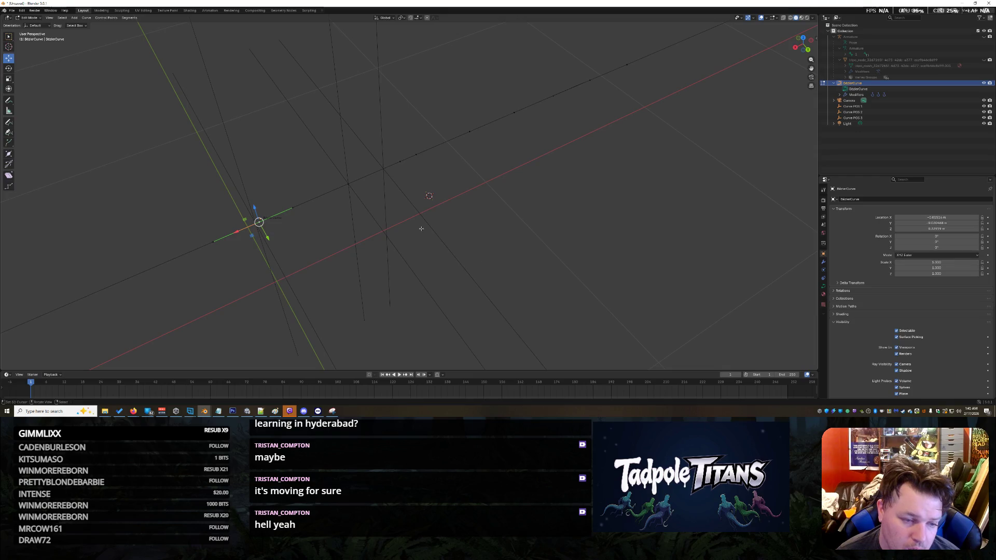
pyautogui.moveTo(236, 232)
pyautogui.mouseDown()
pyautogui.moveTo(270, 224)
pyautogui.moveTo(320, 271)
pyautogui.mouseUp()
pyautogui.moveTo(271, 233); pyautogui.dragTo(313, 214, button='middle')
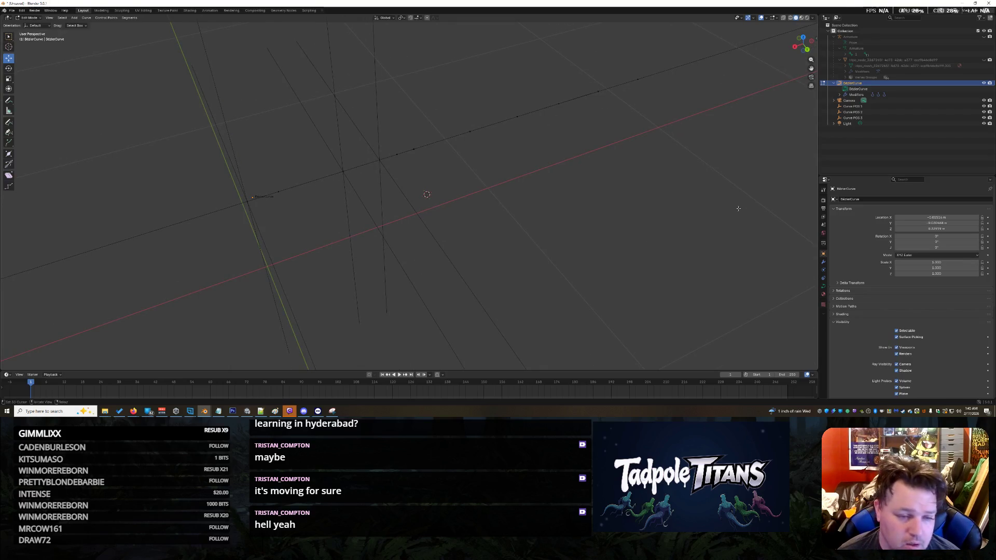
pyautogui.click(854, 105)
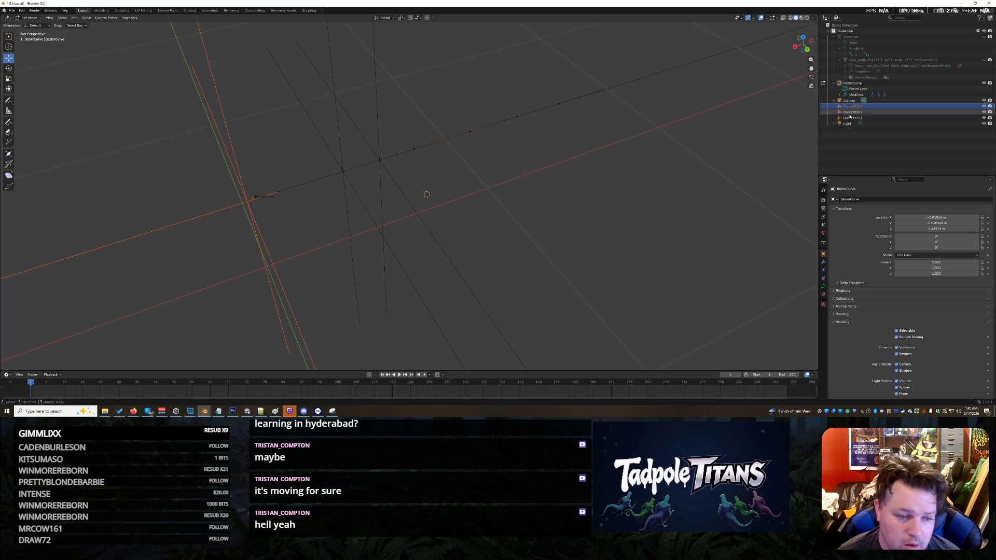
# - Inspect the Curve POS 2 and 3 hooks, then pick the next point and set the 3D cursor beside it
pyautogui.click(856, 113)
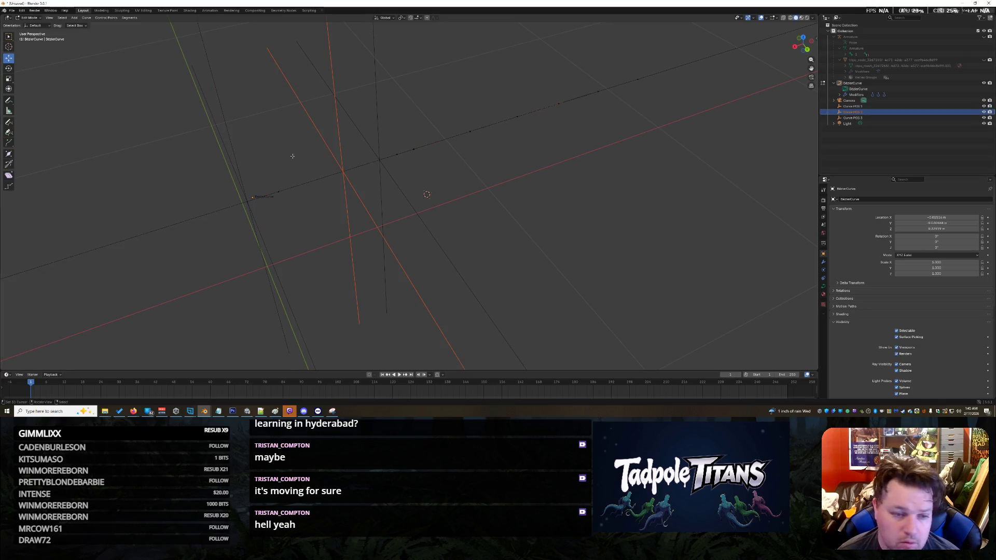
pyautogui.moveTo(514, 226); pyautogui.dragTo(512, 227, button='middle')
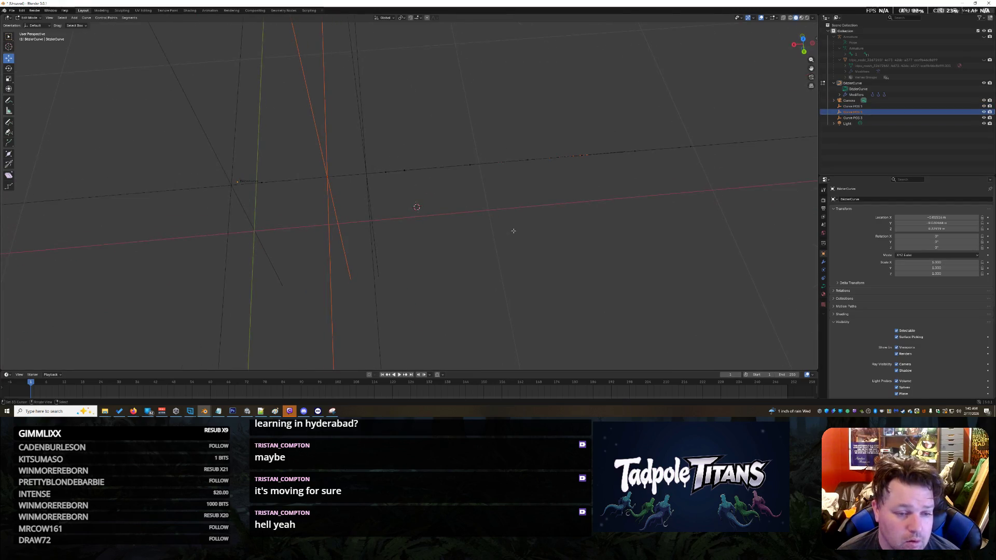
pyautogui.click(856, 117)
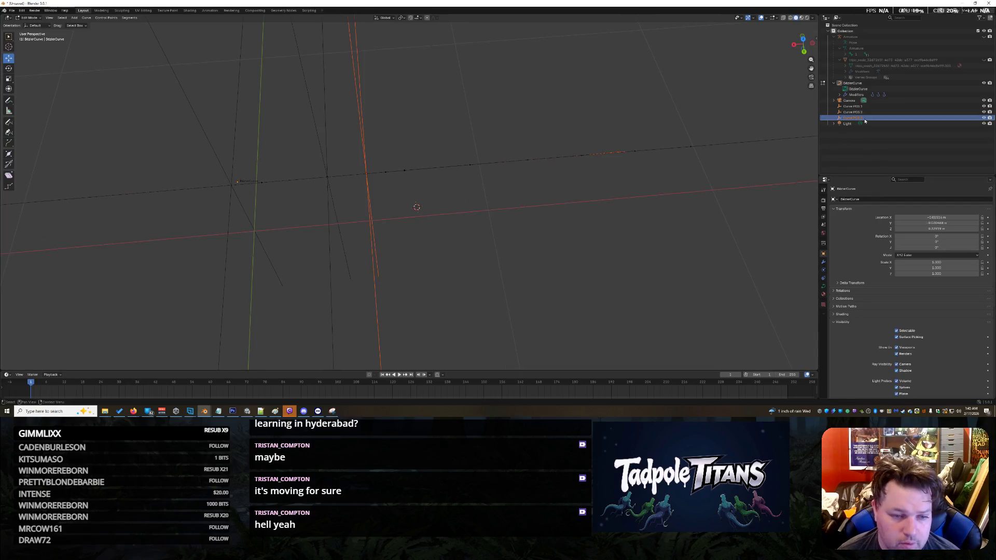
pyautogui.click(404, 171)
pyautogui.keyDown('shift'); pyautogui.rightClick(434, 183); pyautogui.keyUp('shift')
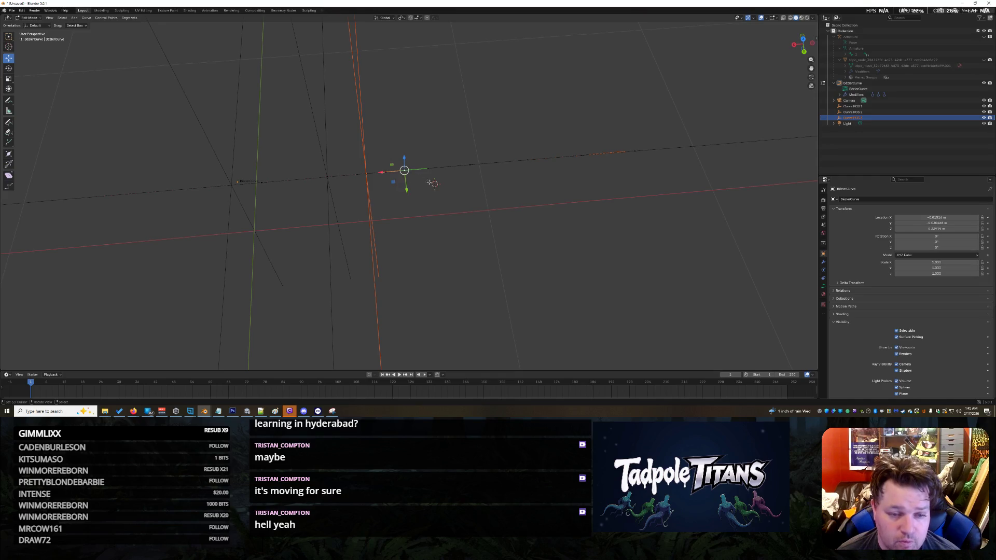
# - Hook the selected curve point to a new empty and rename it Curve POS 4
pyautogui.hotkey('ctrl', 'h')
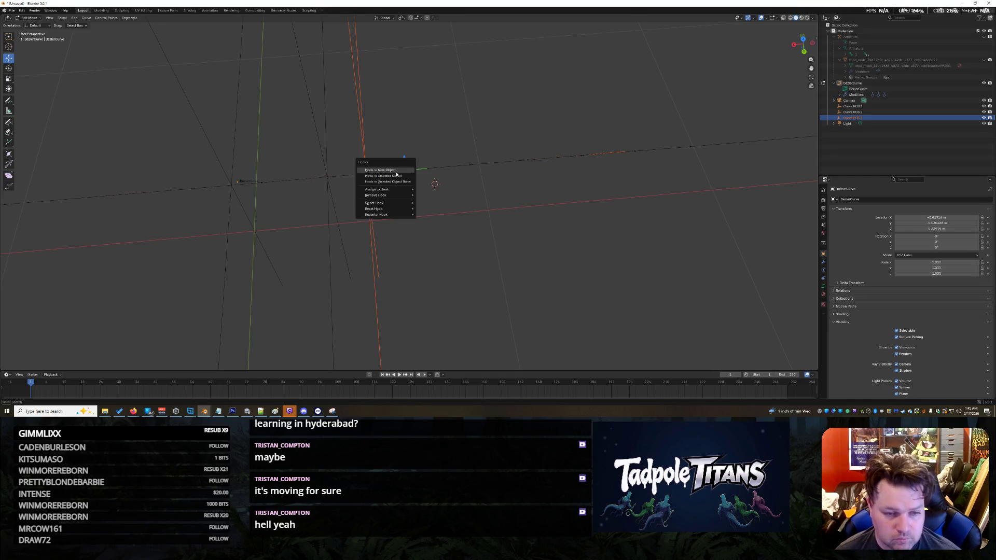
pyautogui.click(397, 170)
pyautogui.doubleClick(854, 125)
pyautogui.write('Curve POS')
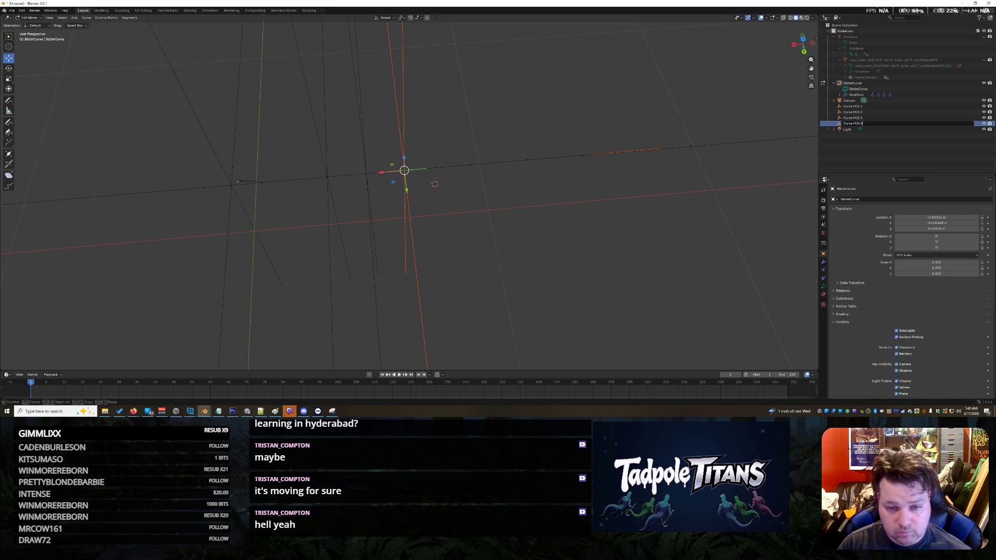
pyautogui.write('4')
pyautogui.press('Return')
pyautogui.click(647, 214)
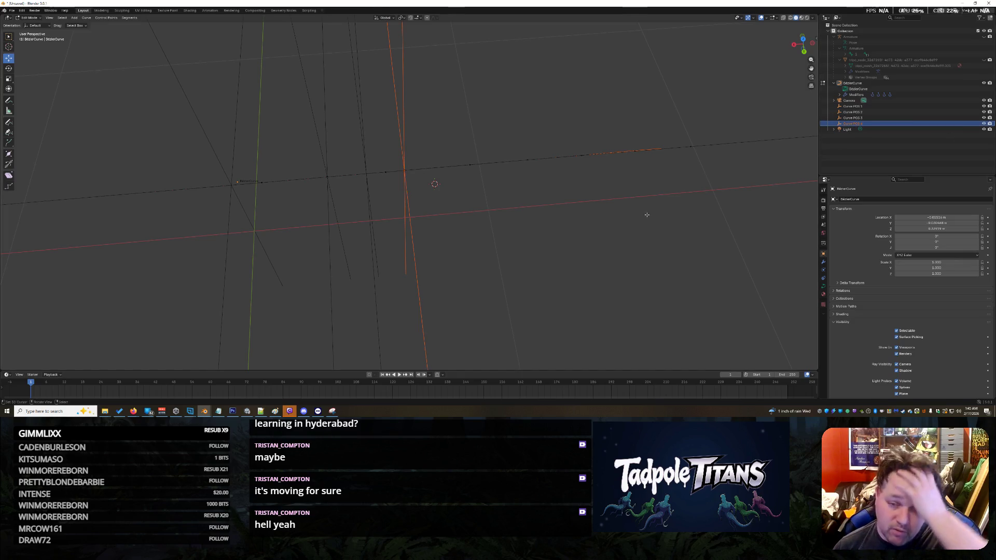
# - Hook another curve point to a second new empty and begin renaming it
pyautogui.moveTo(657, 199); pyautogui.dragTo(616, 214, button='middle')
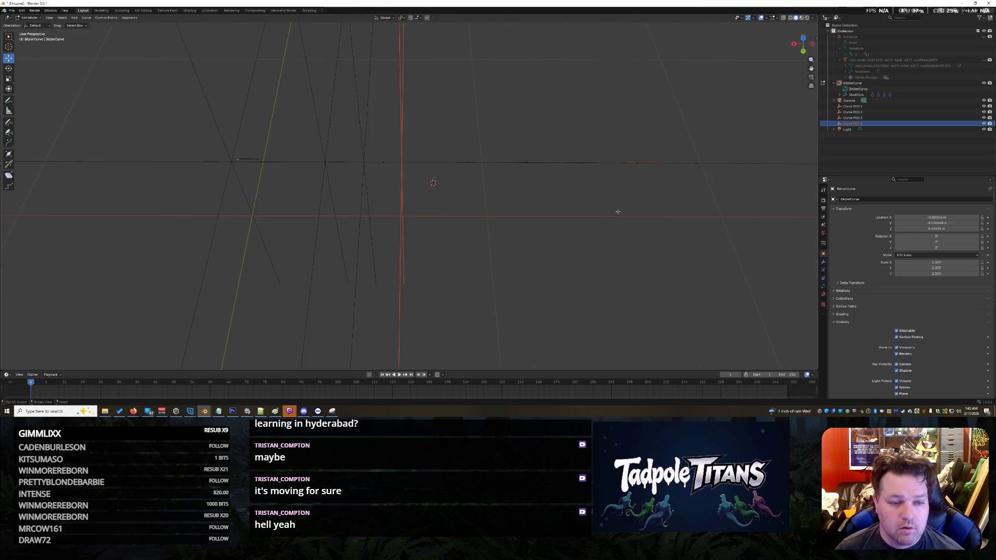
pyautogui.click(469, 163)
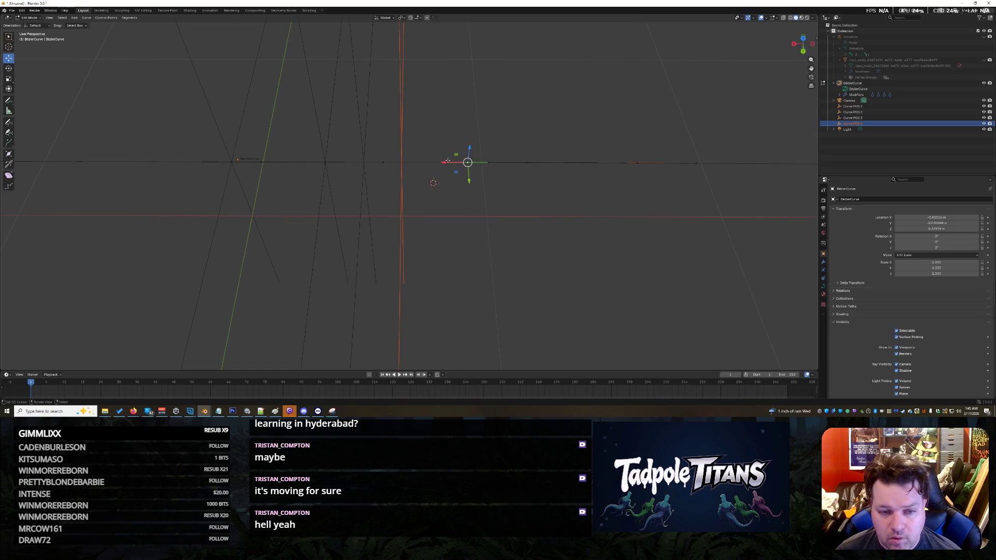
pyautogui.moveTo(471, 174); pyautogui.dragTo(470, 213)
pyautogui.rightClick(470, 213)
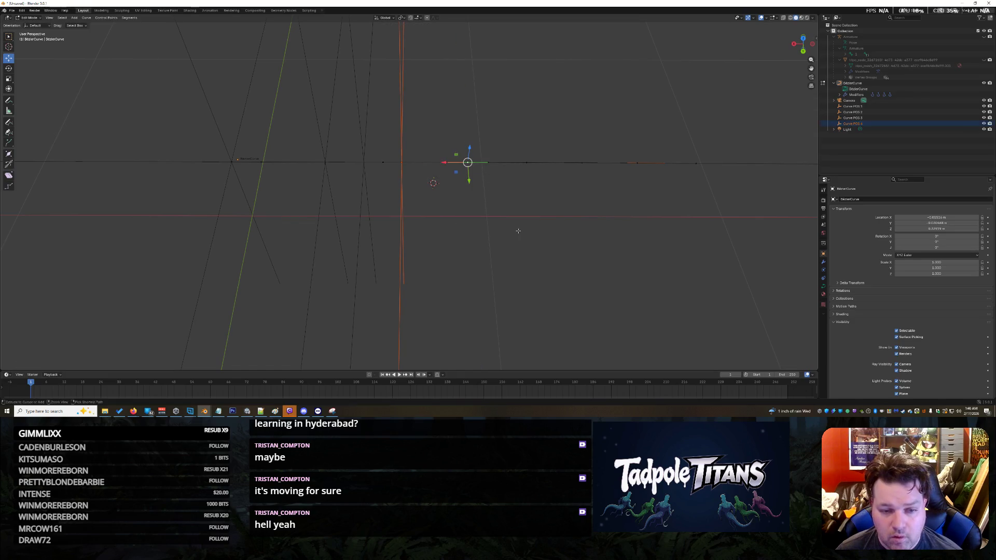
pyautogui.hotkey('ctrl', 'h')
pyautogui.click(486, 171)
pyautogui.click(849, 130)
pyautogui.doubleClick(849, 129)
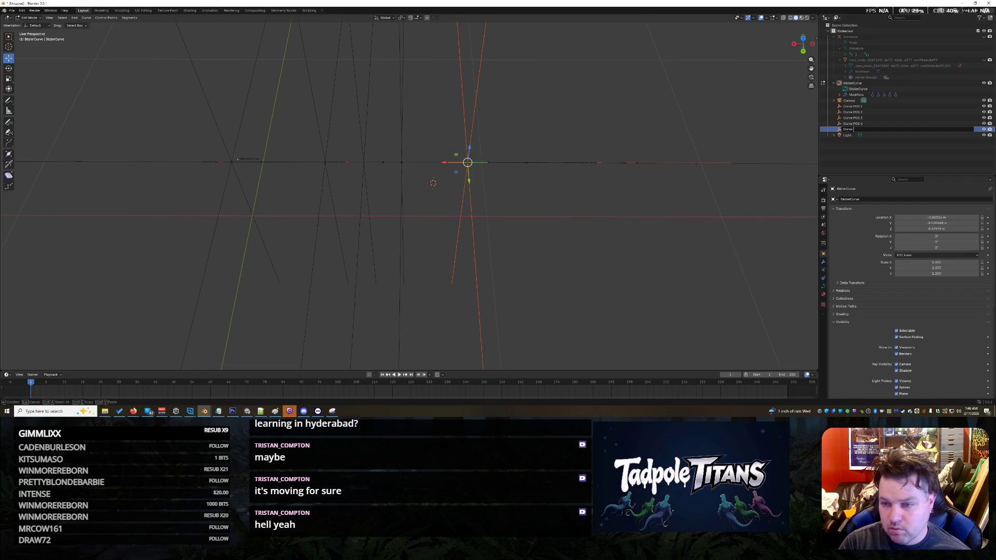
# - Confirm the name Curve POS 5 and trial-select points along the curve's right side
pyautogui.press('Return')
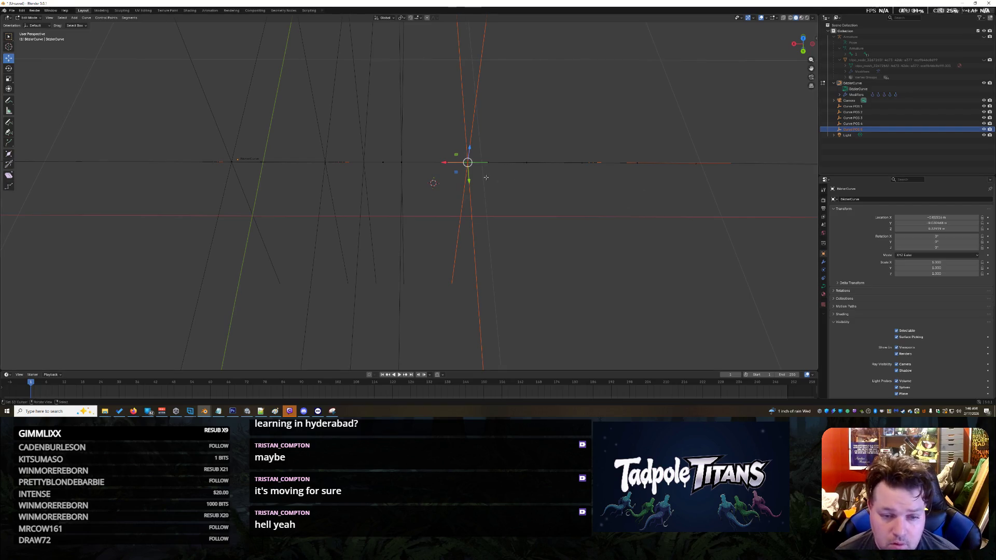
pyautogui.click(528, 163)
pyautogui.moveTo(565, 136); pyautogui.dragTo(602, 192)
pyautogui.moveTo(620, 142); pyautogui.dragTo(655, 183)
pyautogui.moveTo(686, 134); pyautogui.dragTo(722, 174)
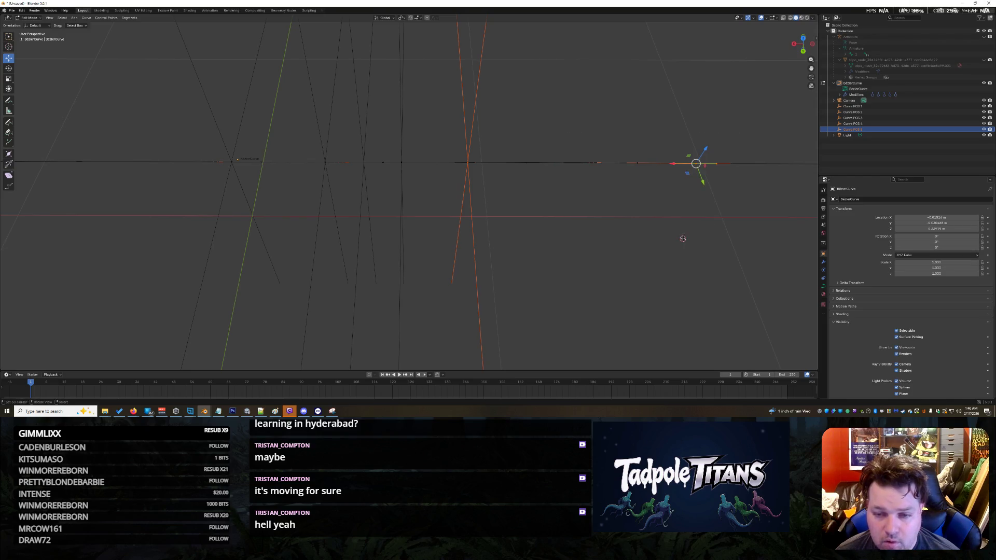
pyautogui.click(683, 239)
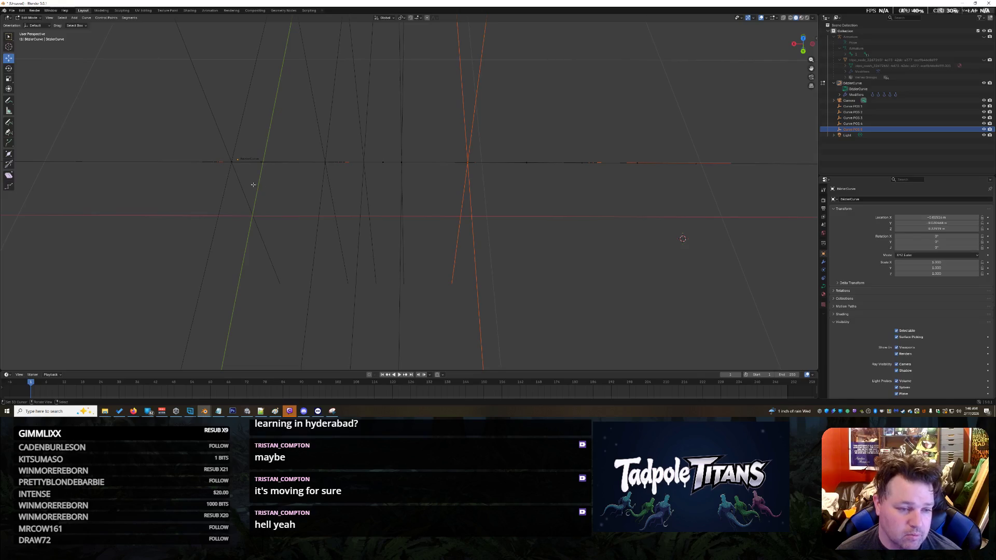
# - Bend the curve by pulling one point down and raising the end point
pyautogui.click(261, 161)
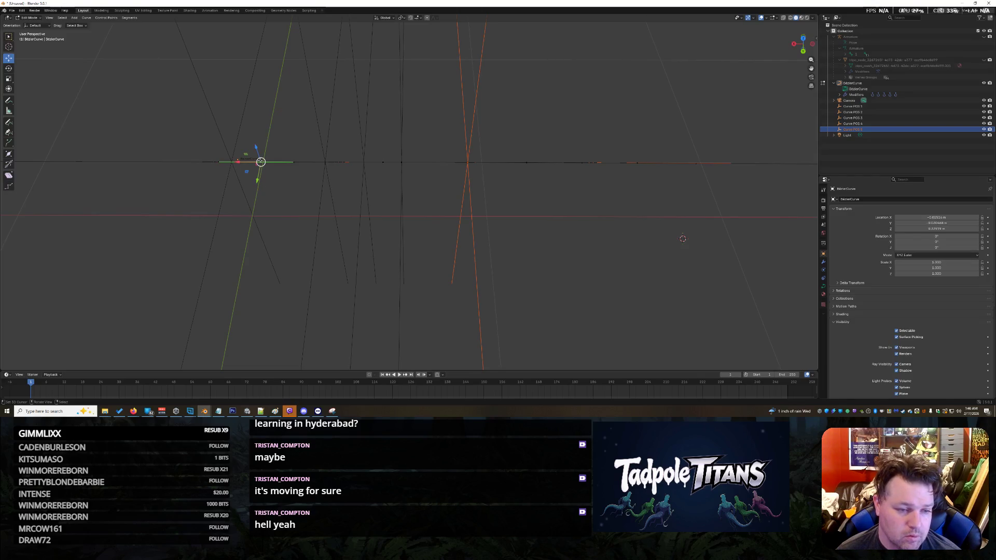
pyautogui.moveTo(257, 178); pyautogui.dragTo(231, 312)
pyautogui.click(229, 161)
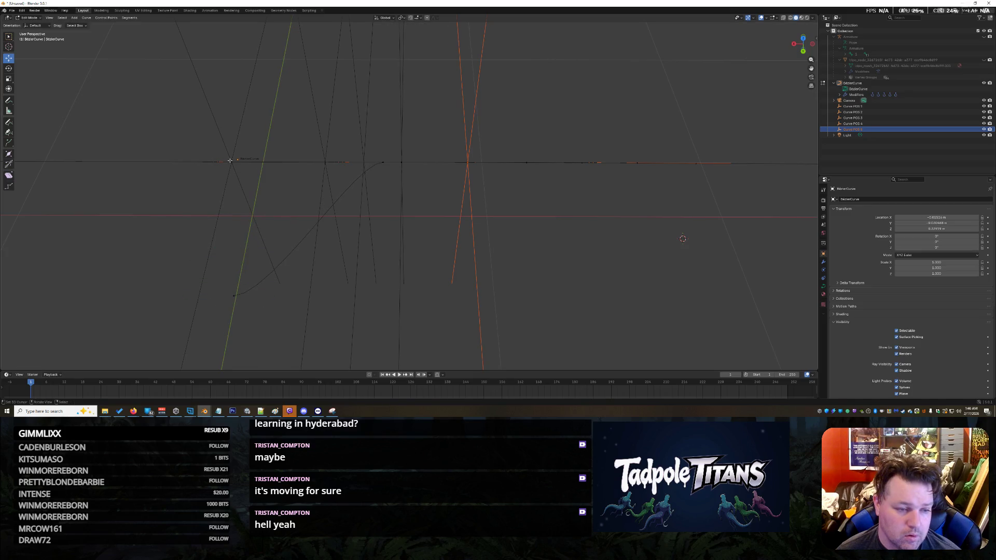
pyautogui.scroll(-3, 230, 161)
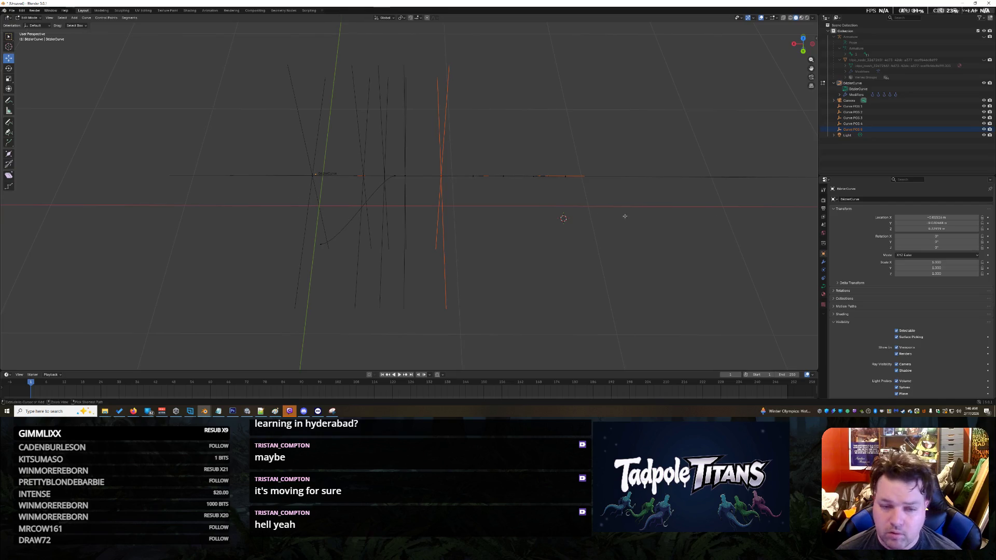
pyautogui.click(322, 243)
pyautogui.moveTo(322, 243); pyautogui.dragTo(327, 174)
pyautogui.click(277, 223)
# - Pull a mid-curve point down from a tilted view, then undo that move
pyautogui.moveTo(221, 213)
pyautogui.mouseDown(button='middle')
pyautogui.moveTo(239, 236)
pyautogui.moveTo(289, 226)
pyautogui.mouseUp(button='middle')
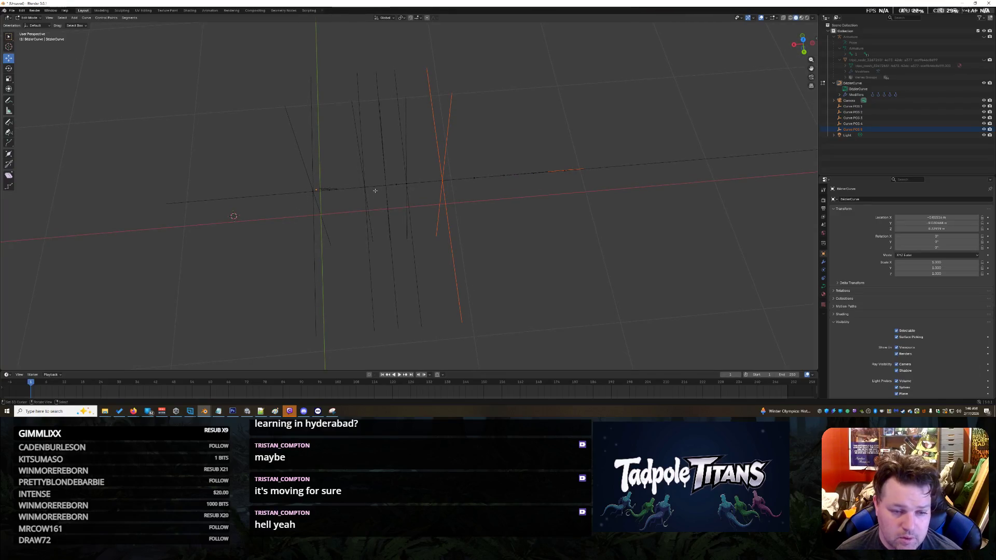
pyautogui.moveTo(388, 203)
pyautogui.mouseDown(button='middle')
pyautogui.moveTo(412, 210)
pyautogui.moveTo(398, 180)
pyautogui.mouseUp(button='middle')
pyautogui.click(391, 171)
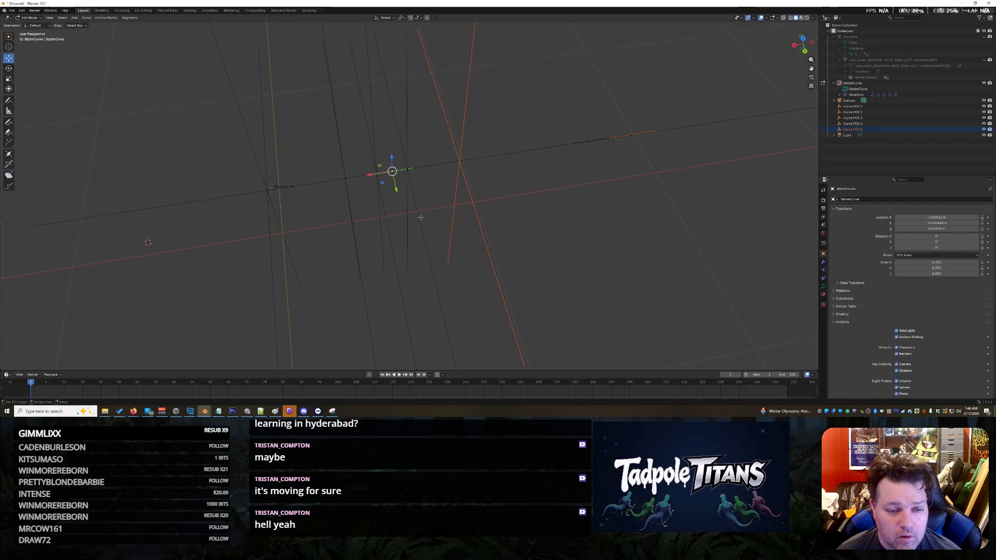
pyautogui.moveTo(396, 190); pyautogui.dragTo(407, 241)
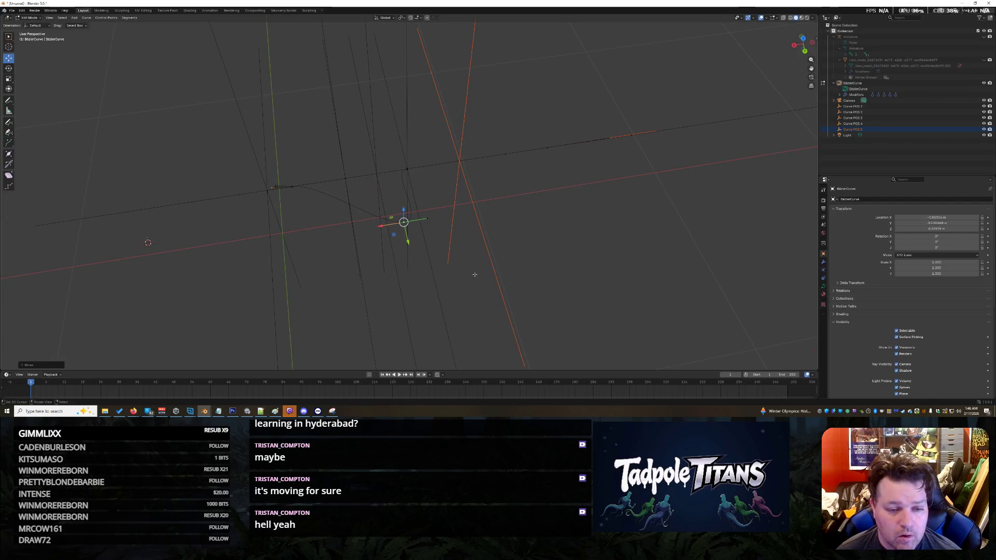
pyautogui.hotkey('ctrl', 'z')
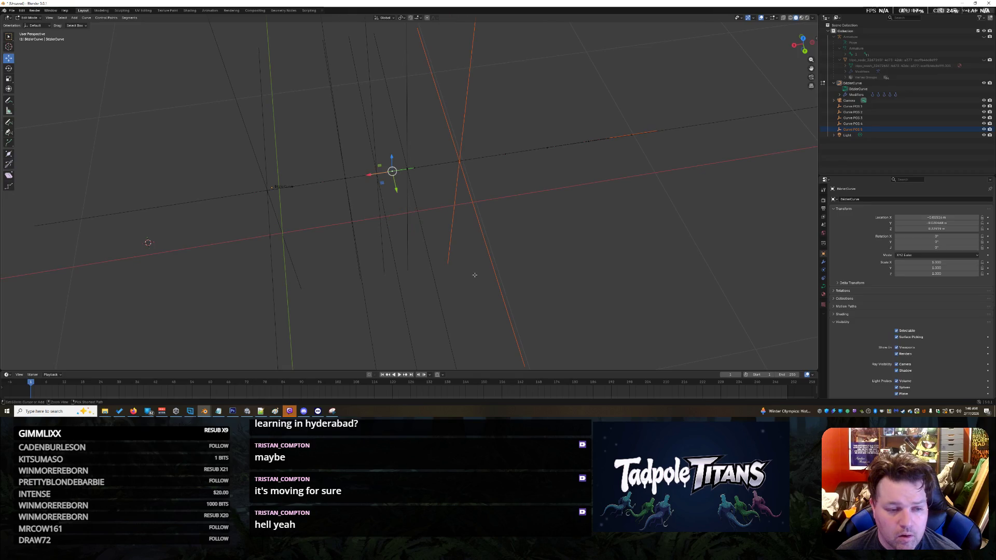
# - Delete the hook empties Curve POS 1 through 5
pyautogui.click(929, 106)
pyautogui.keyDown('shift'); pyautogui.click(898, 129); pyautogui.keyUp('shift')
pyautogui.rightClick(898, 129)
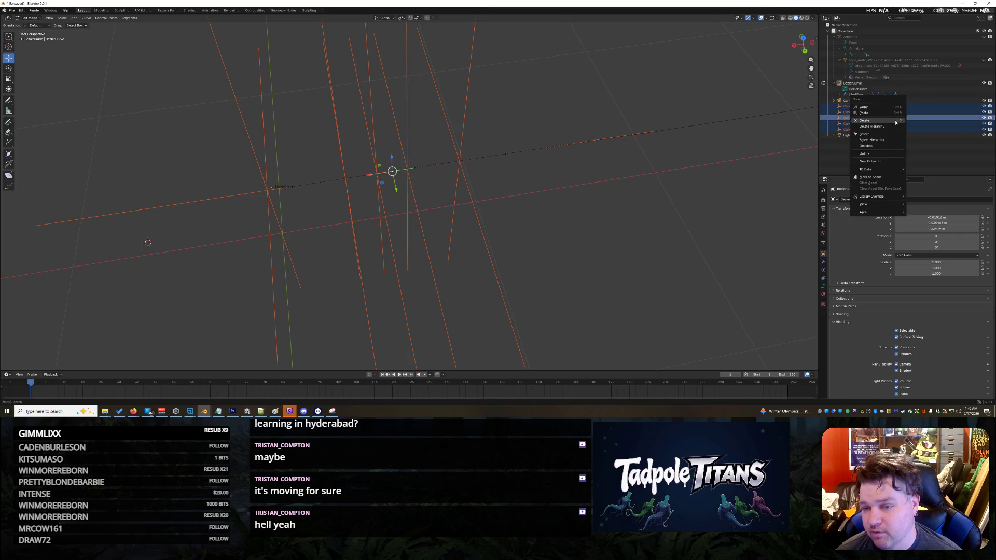
pyautogui.click(896, 124)
# - Remove all the old Hook-Empty modifiers from the BezierCurve
pyautogui.hotkey('alt', 'a')
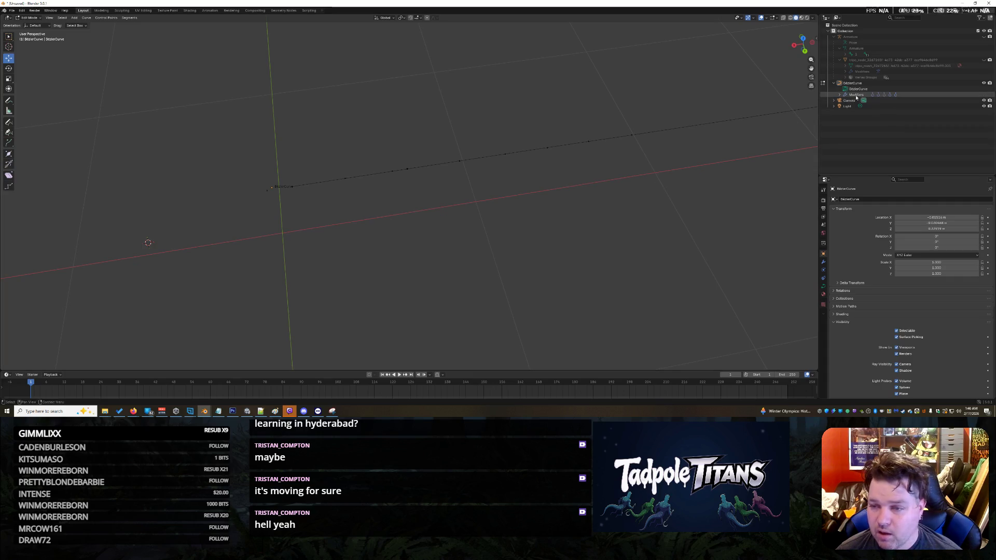
pyautogui.click(841, 95)
pyautogui.click(865, 101)
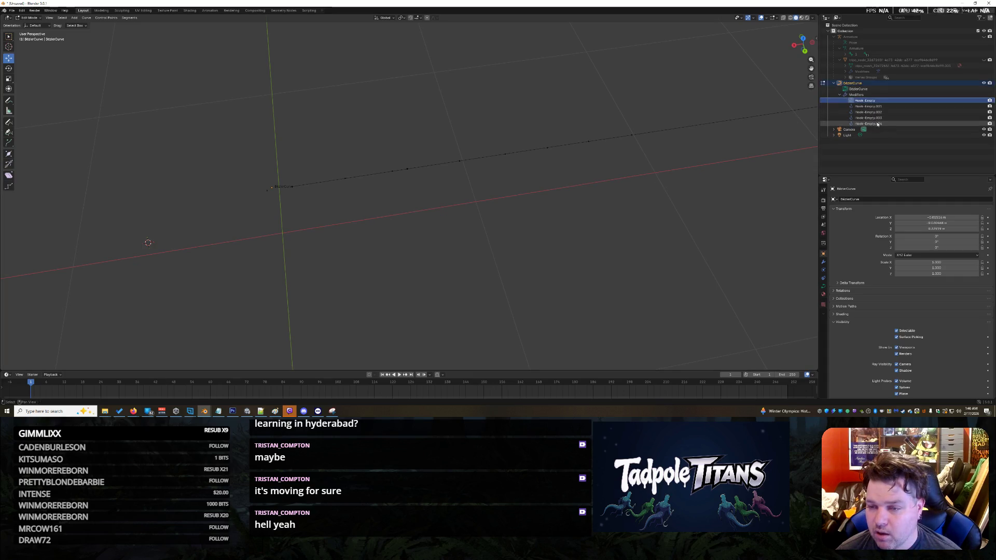
pyautogui.keyDown('shift'); pyautogui.click(879, 123); pyautogui.keyUp('shift')
pyautogui.rightClick(878, 123)
pyautogui.click(875, 122)
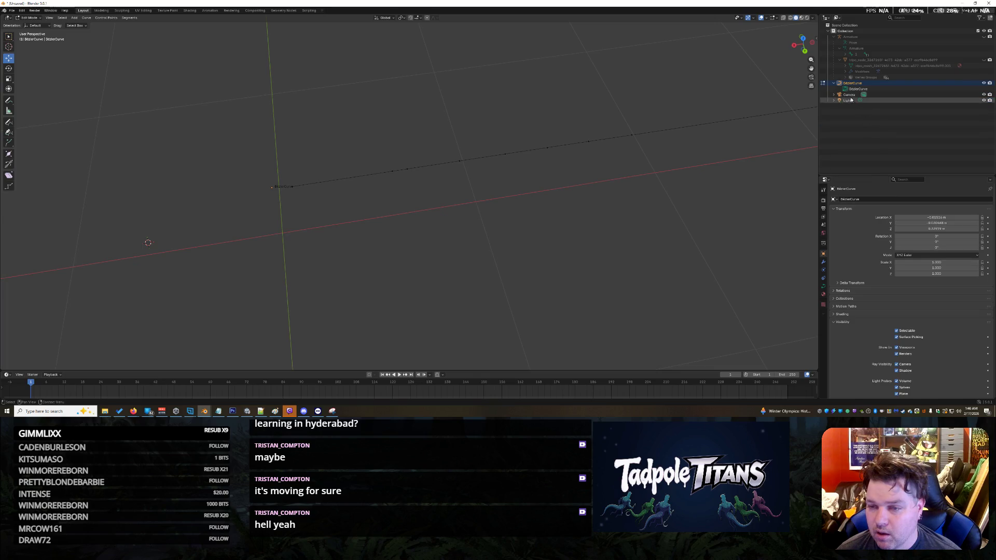
# - Shift the curve's end control point along the X axis
pyautogui.moveTo(400, 240)
pyautogui.mouseDown(button='middle')
pyautogui.moveTo(396, 199)
pyautogui.moveTo(309, 220)
pyautogui.mouseUp(button='middle')
pyautogui.click(288, 196)
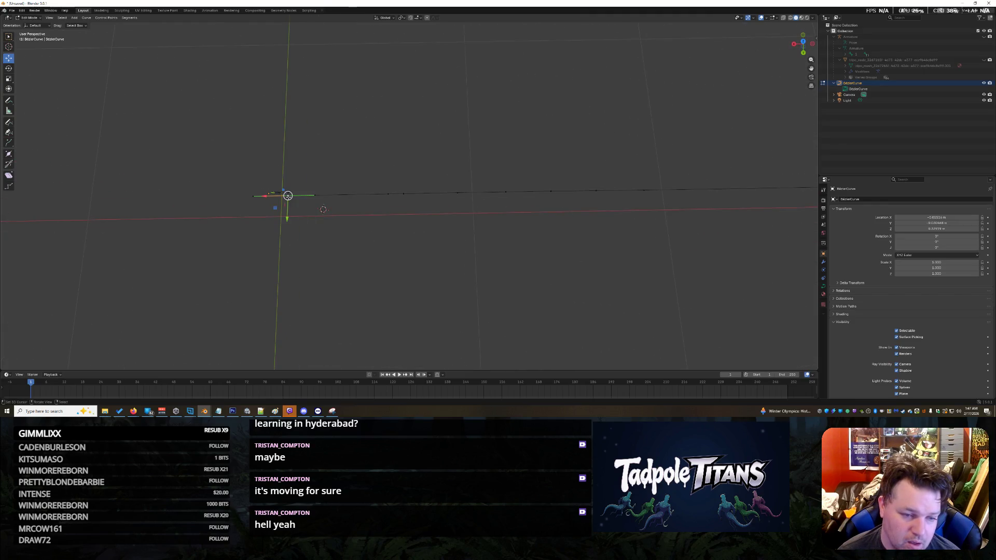
pyautogui.moveTo(254, 197); pyautogui.dragTo(275, 196, button='middle')
pyautogui.press('g')
pyautogui.press('x')
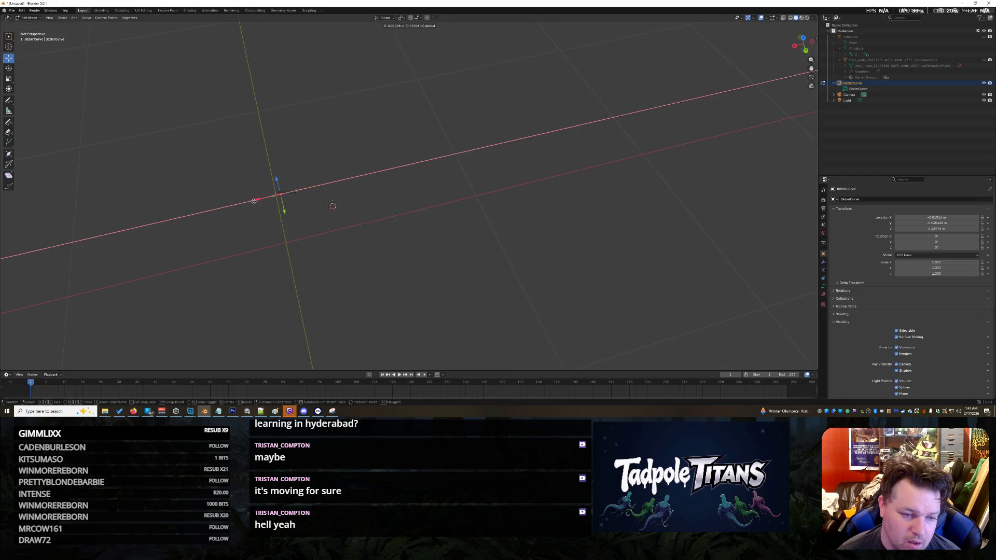
pyautogui.click(253, 202)
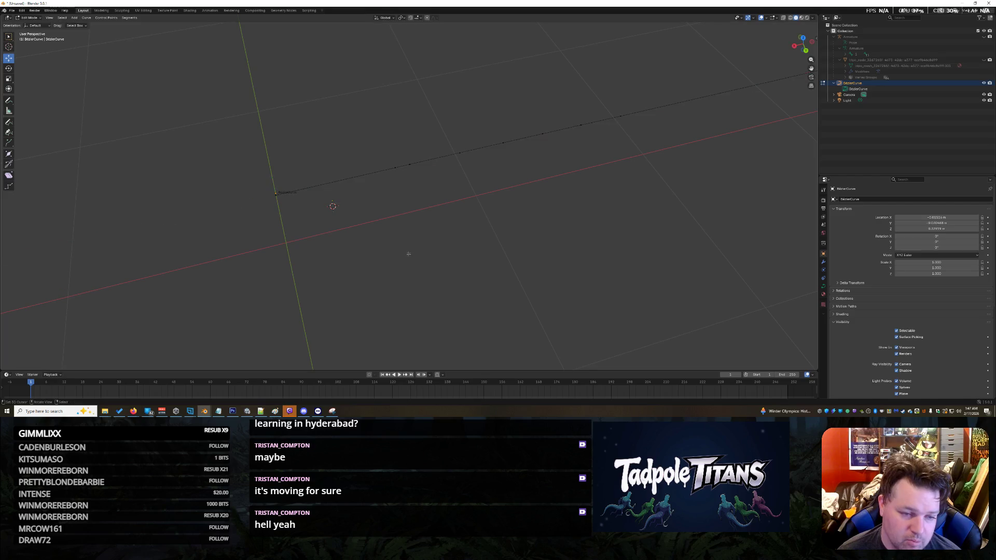
# - Delete two extra control points from the curve
pyautogui.moveTo(252, 201); pyautogui.dragTo(411, 227, button='middle')
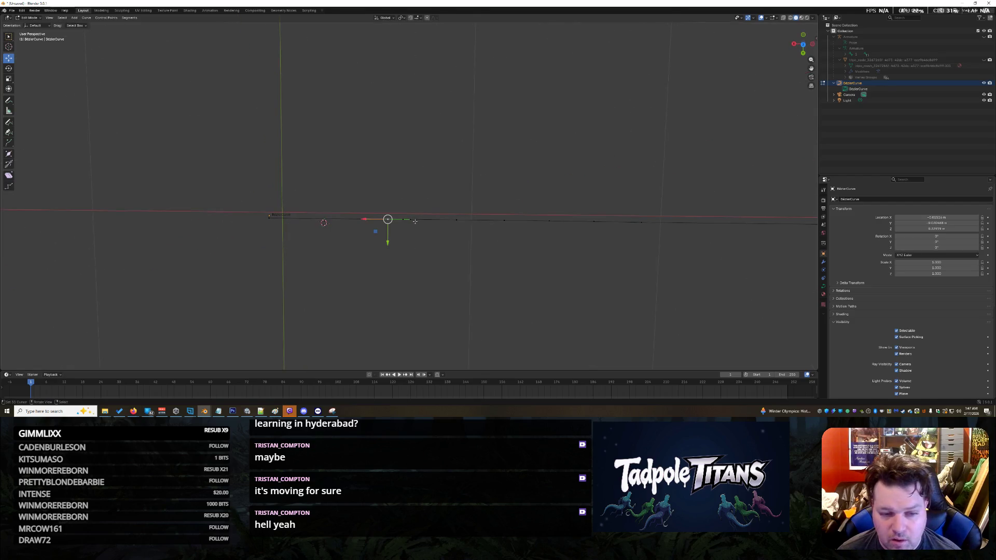
pyautogui.press('x')
pyautogui.click(413, 201)
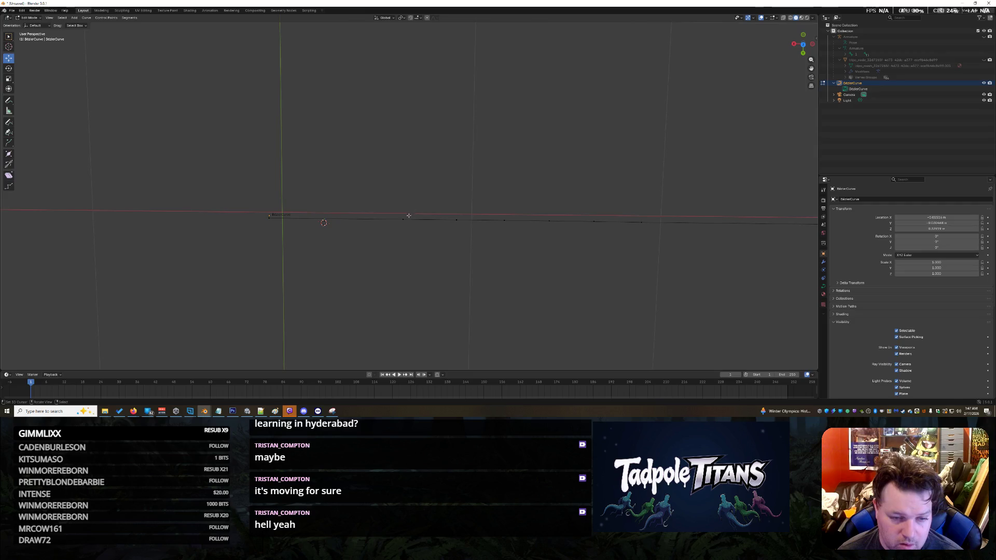
pyautogui.moveTo(403, 217)
pyautogui.mouseDown(button='middle')
pyautogui.moveTo(607, 244)
pyautogui.moveTo(594, 241)
pyautogui.mouseUp(button='middle')
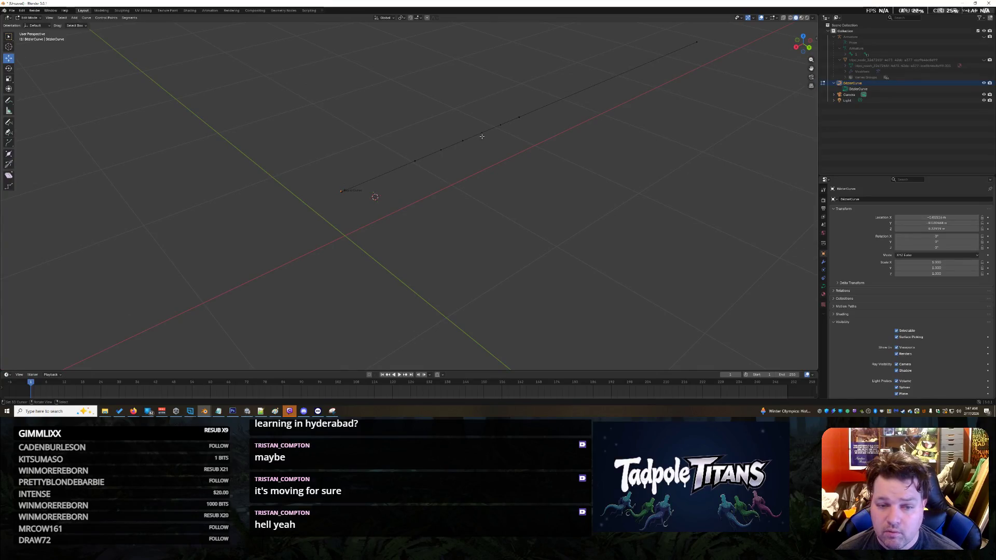
pyautogui.press('x')
pyautogui.press('Escape')
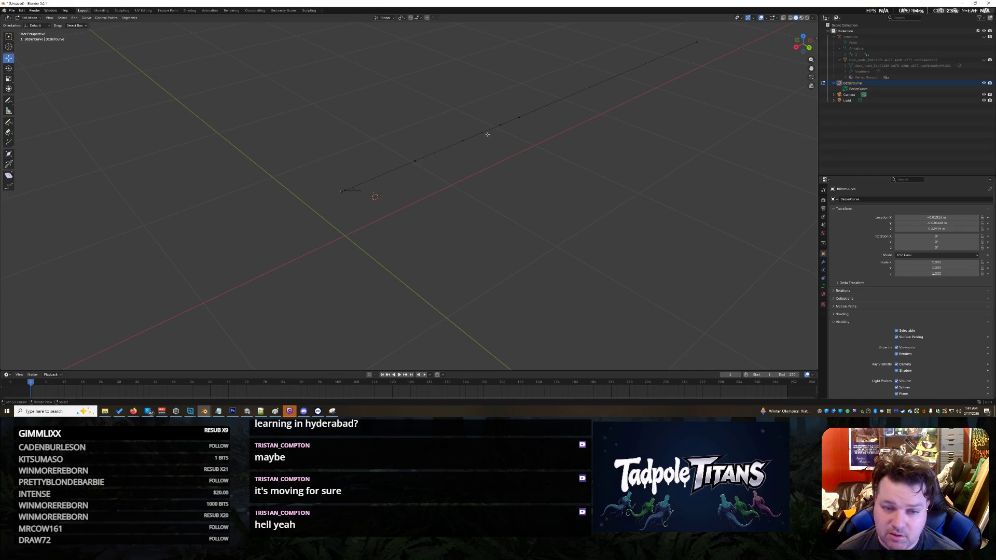
pyautogui.press('x')
pyautogui.click(487, 136)
# - Select the next curve point to remove, correcting the selection with undo
pyautogui.click(519, 117)
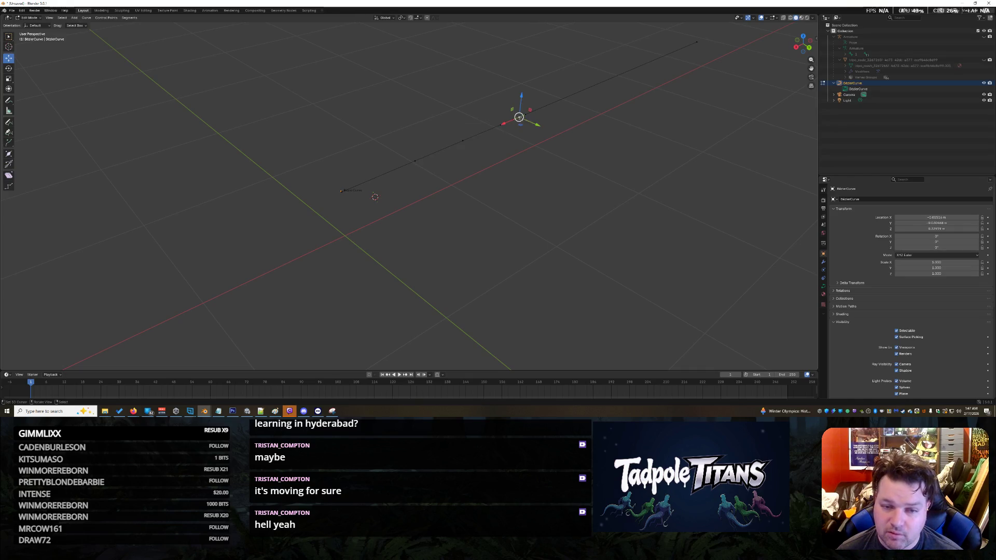
pyautogui.moveTo(508, 123)
pyautogui.mouseDown(button='middle')
pyautogui.moveTo(612, 94)
pyautogui.moveTo(707, 106)
pyautogui.moveTo(738, 221)
pyautogui.mouseUp(button='middle')
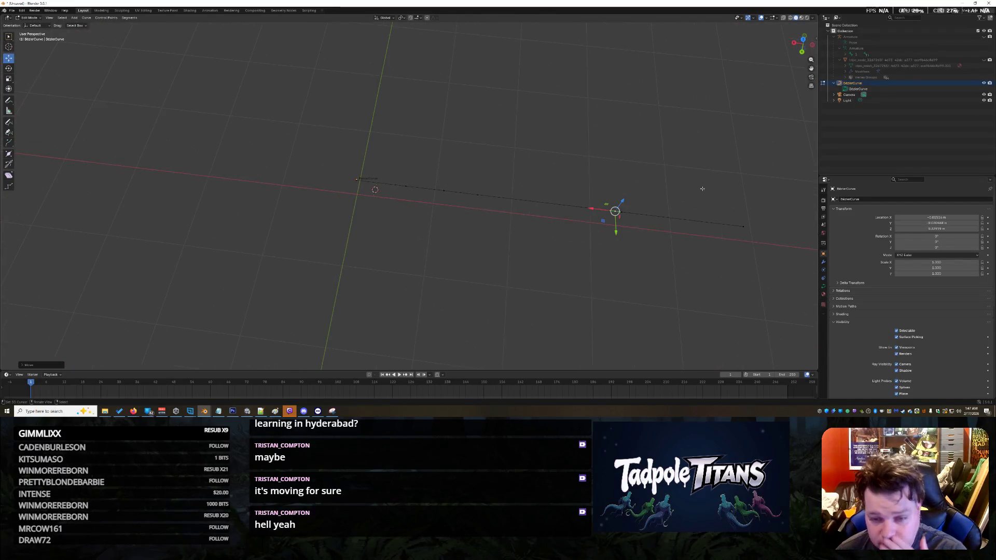
pyautogui.click(477, 194)
pyautogui.hotkey('ctrl', 'z')
pyautogui.hotkey('ctrl', 'shift', 'z')
pyautogui.hotkey('ctrl', 'z')
pyautogui.hotkey('ctrl', 'z')
pyautogui.hotkey('ctrl', 'z')
pyautogui.hotkey('ctrl', 'z')
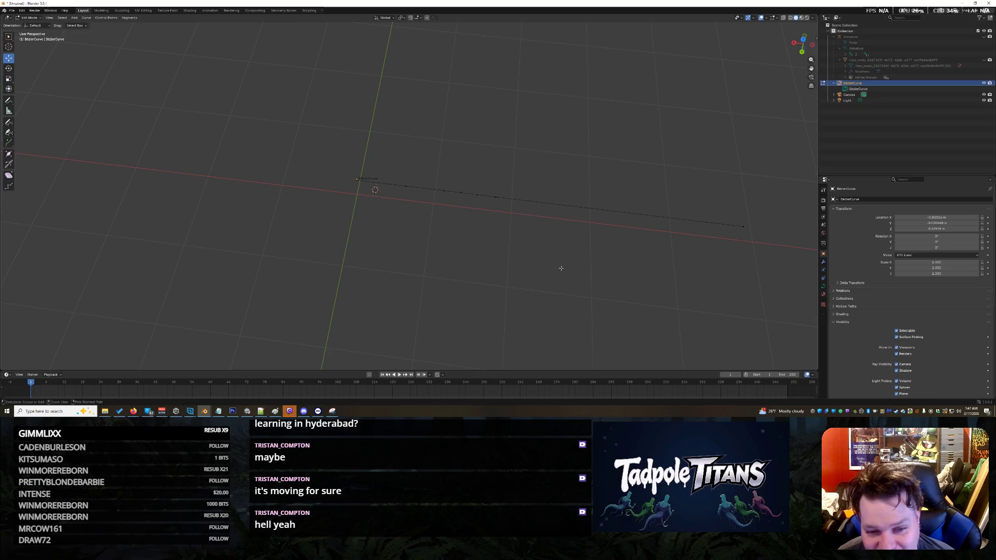
pyautogui.scroll(2, 539, 270)
pyautogui.scroll(-2, 538, 269)
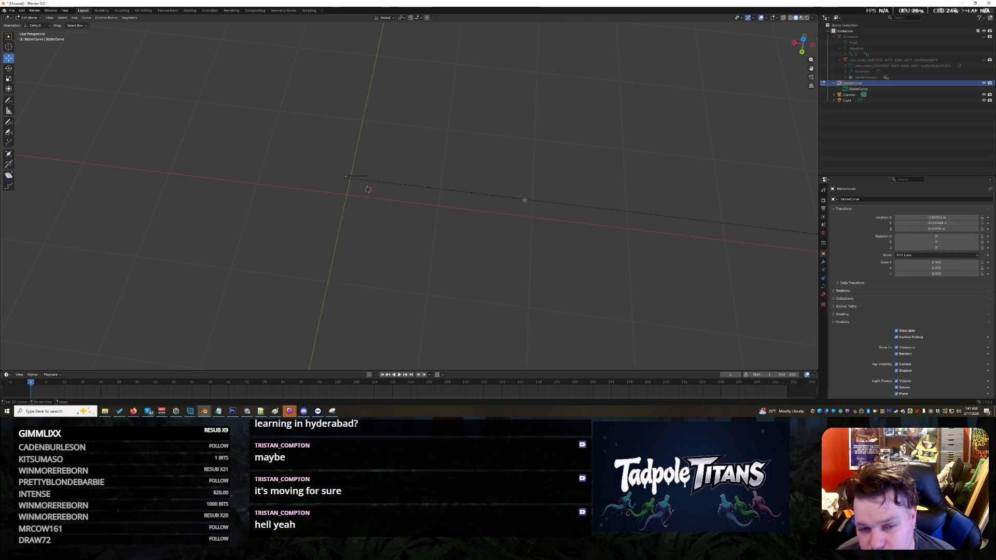
pyautogui.click(492, 195)
# - Delete another curve point and shift a point and the endpoint along X
pyautogui.press('x')
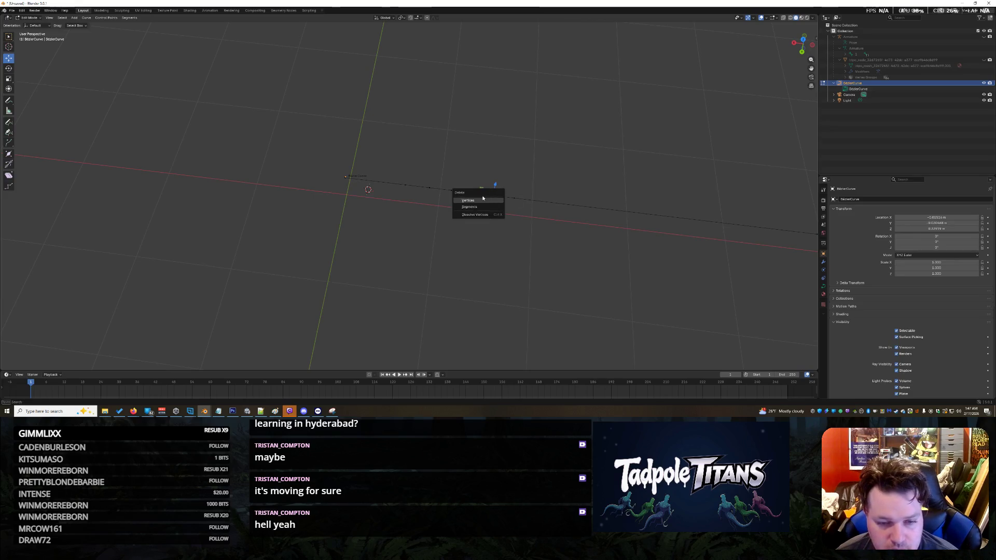
pyautogui.click(483, 200)
pyautogui.click(513, 198)
pyautogui.press('g')
pyautogui.press('x')
pyautogui.click(737, 238)
pyautogui.moveTo(737, 238); pyautogui.dragTo(725, 256, button='middle')
pyautogui.moveTo(629, 232); pyautogui.dragTo(644, 216, button='middle')
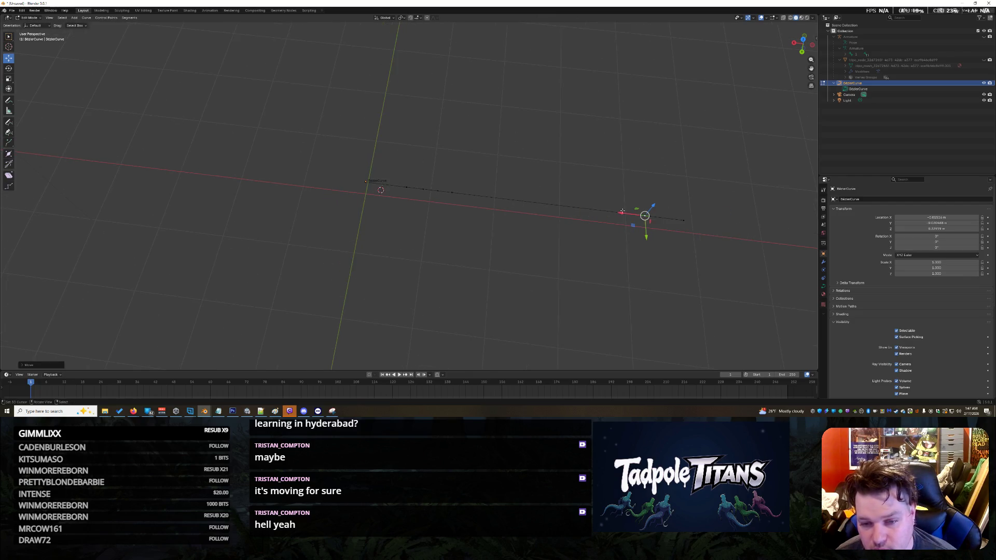
pyautogui.press('g')
pyautogui.press('x')
pyautogui.click(674, 223)
# - Slide four control points rightward along X to even out their spacing
pyautogui.click(450, 208)
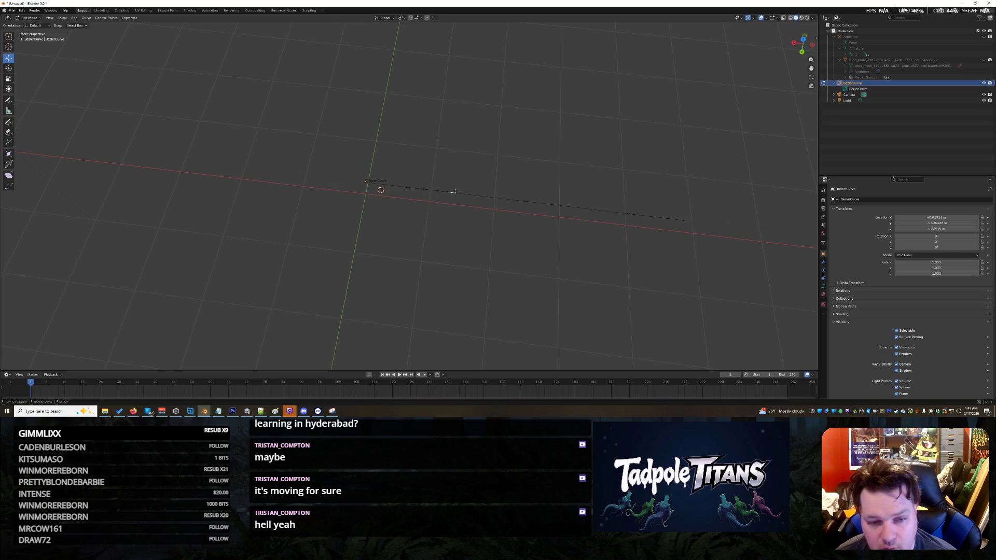
pyautogui.moveTo(441, 190); pyautogui.dragTo(569, 206)
pyautogui.click(430, 191)
pyautogui.moveTo(429, 191); pyautogui.dragTo(543, 203)
pyautogui.click(421, 190)
pyautogui.moveTo(404, 186); pyautogui.dragTo(571, 203)
pyautogui.click(327, 174)
pyautogui.scroll(-1, 327, 174)
pyautogui.moveTo(356, 178); pyautogui.dragTo(800, 238)
pyautogui.scroll(4, 504, 249)
# - Hook the curve's left endpoint to a new empty named Hook POS 1
pyautogui.moveTo(254, 138); pyautogui.dragTo(285, 182)
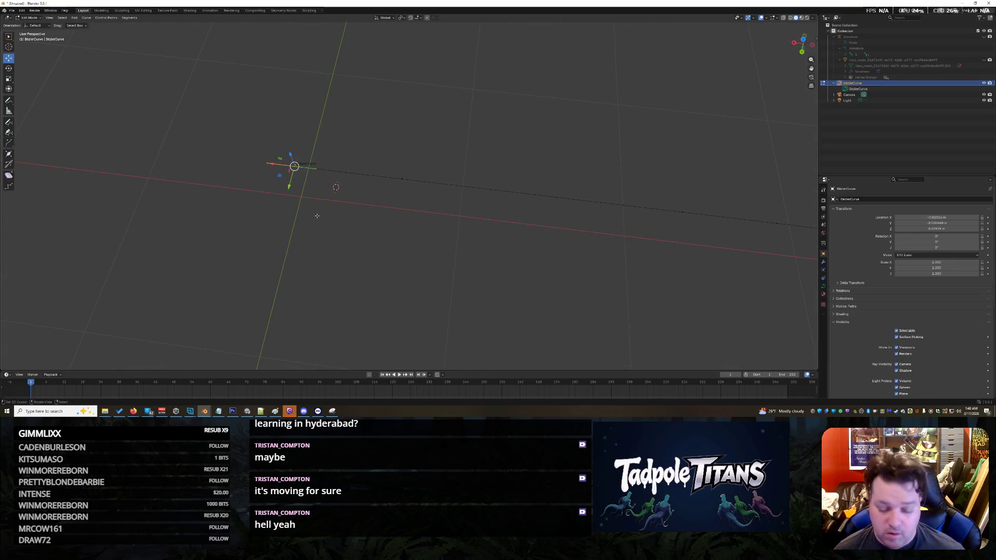
pyautogui.hotkey('ctrl', 'h')
pyautogui.click(307, 216)
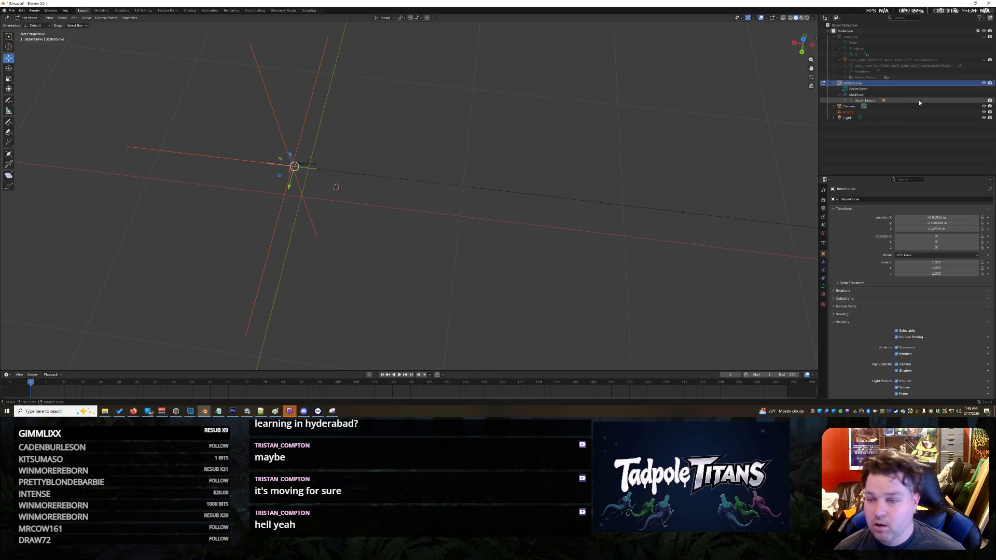
pyautogui.doubleClick(849, 112)
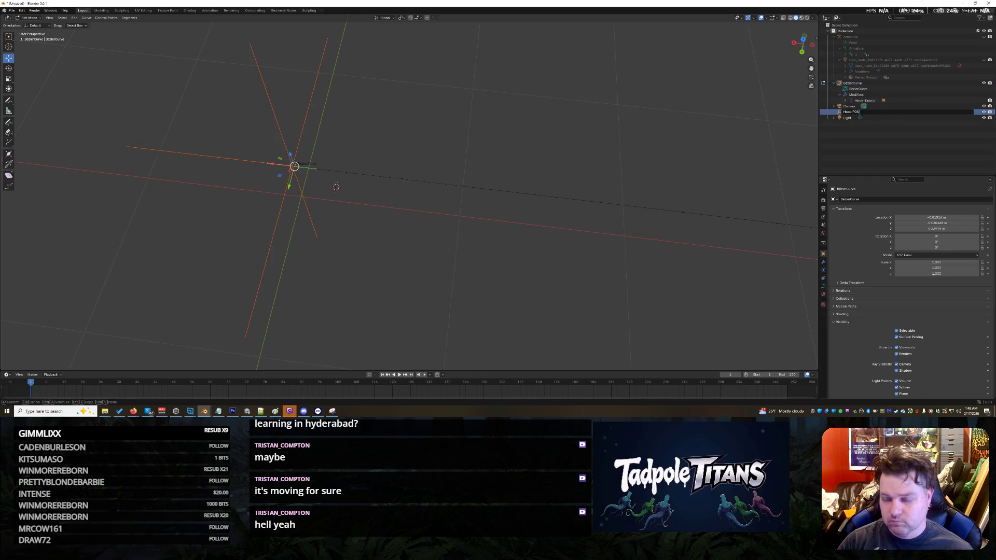
pyautogui.press('Return')
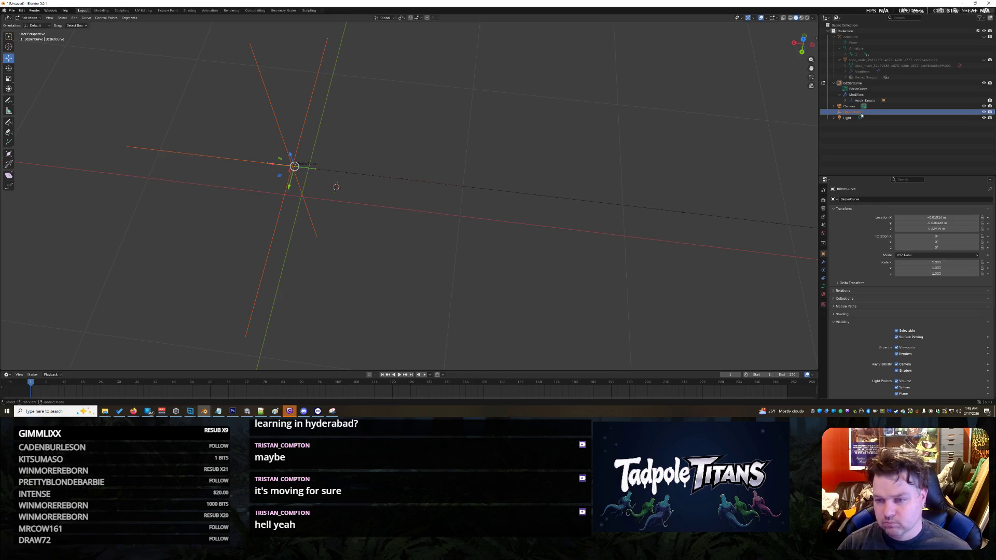
# - Hook the next control point to a new empty named Hook POS 2
pyautogui.click(402, 180)
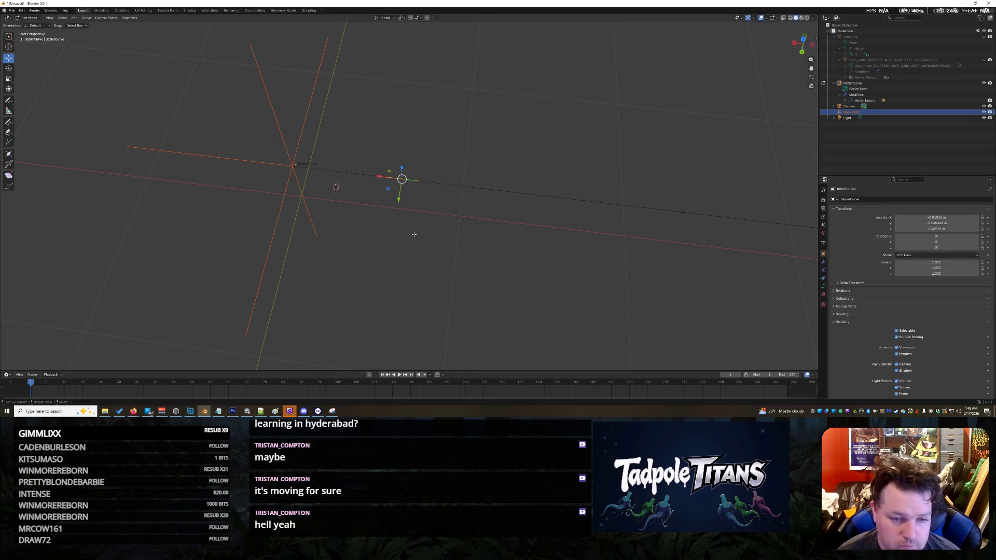
pyautogui.hotkey('ctrl', 'h')
pyautogui.click(423, 195)
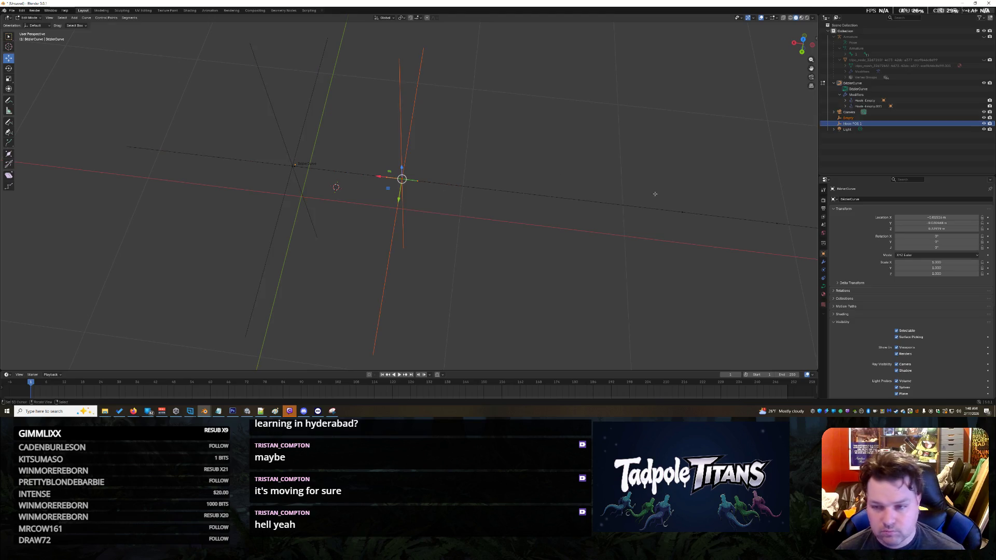
pyautogui.click(851, 118)
pyautogui.press('F2')
pyautogui.press('Return')
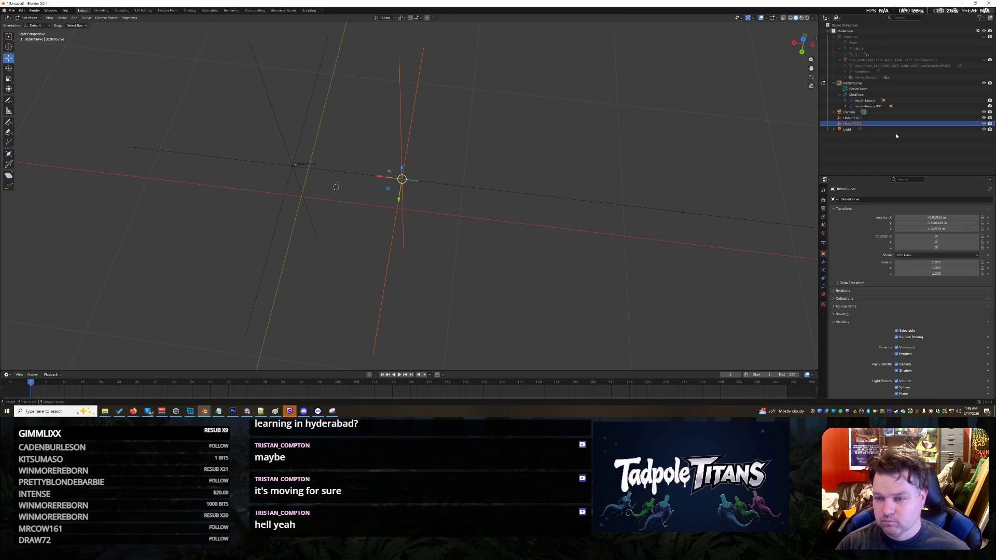
# - Hook the right-hand control point to a new empty named Hook POS 3
pyautogui.keyDown('shift'); pyautogui.rightClick(500, 179); pyautogui.keyUp('shift')
pyautogui.click(454, 156)
pyautogui.moveTo(440, 145); pyautogui.dragTo(506, 238)
pyautogui.moveTo(455, 121)
pyautogui.mouseDown()
pyautogui.moveTo(703, 290)
pyautogui.moveTo(696, 269)
pyautogui.mouseUp()
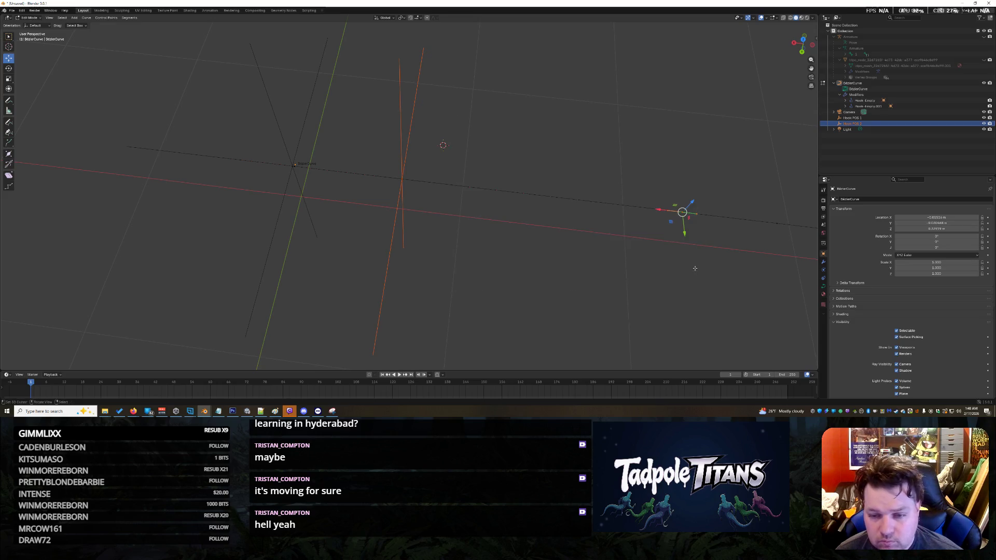
pyautogui.hotkey('ctrl', 'h')
pyautogui.click(672, 268)
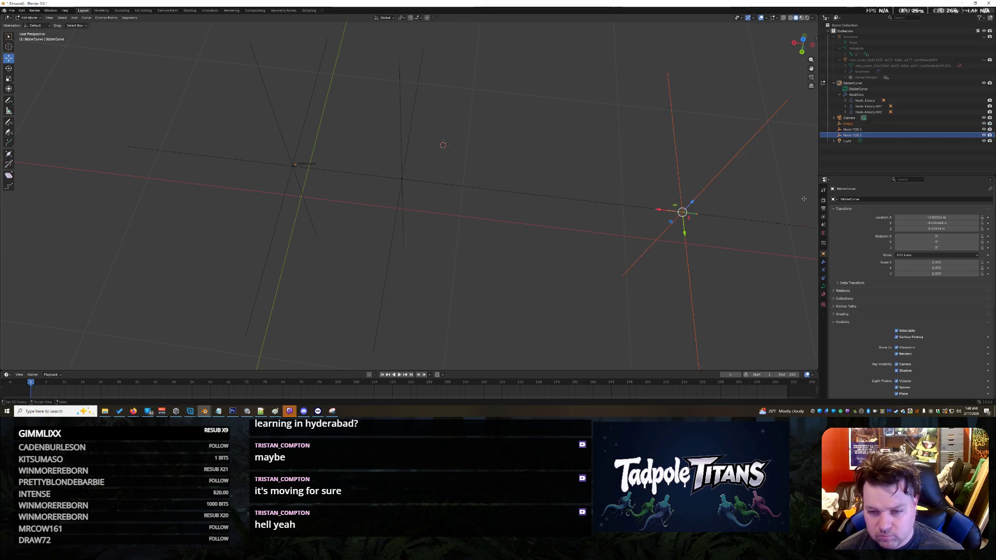
pyautogui.doubleClick(852, 125)
pyautogui.write('Hook POS 3')
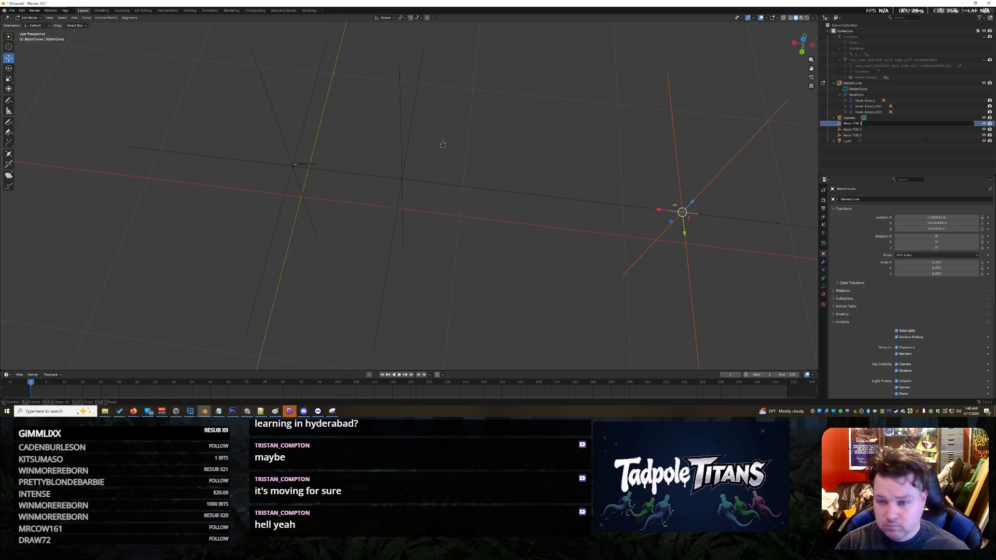
pyautogui.press('Return')
pyautogui.moveTo(742, 288)
pyautogui.mouseDown(button='middle')
pyautogui.moveTo(773, 293)
pyautogui.moveTo(716, 300)
pyautogui.moveTo(520, 241)
pyautogui.mouseUp(button='middle')
pyautogui.click(420, 151)
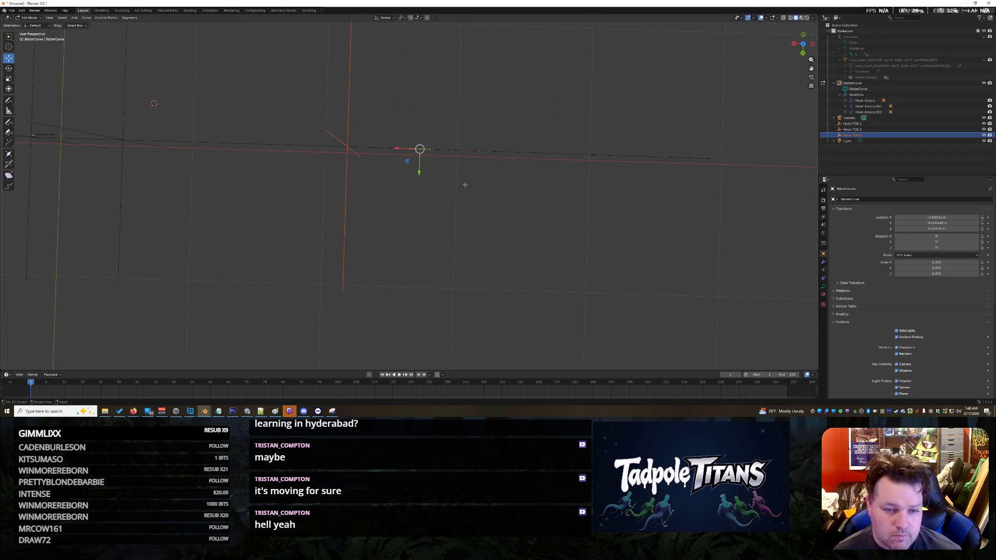
# - Hook the selected curve point to a new empty named Hook POS 4
pyautogui.hotkey('ctrl', 'h')
pyautogui.click(413, 160)
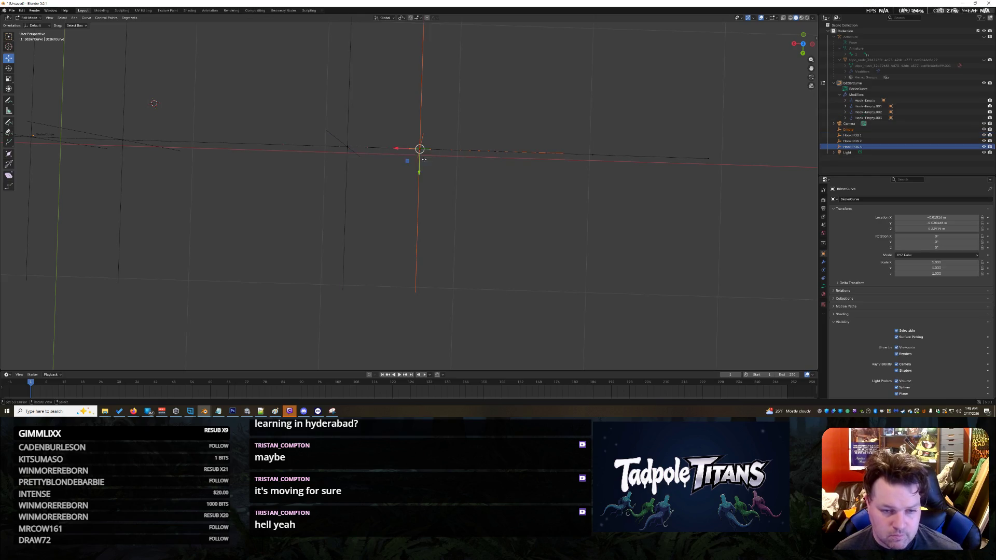
pyautogui.doubleClick(855, 130)
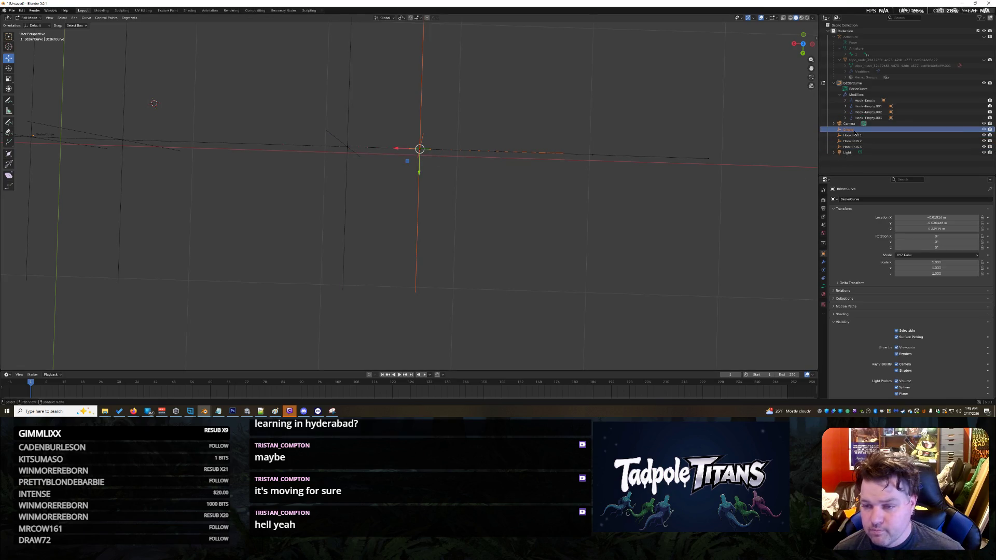
pyautogui.write('Hook POS')
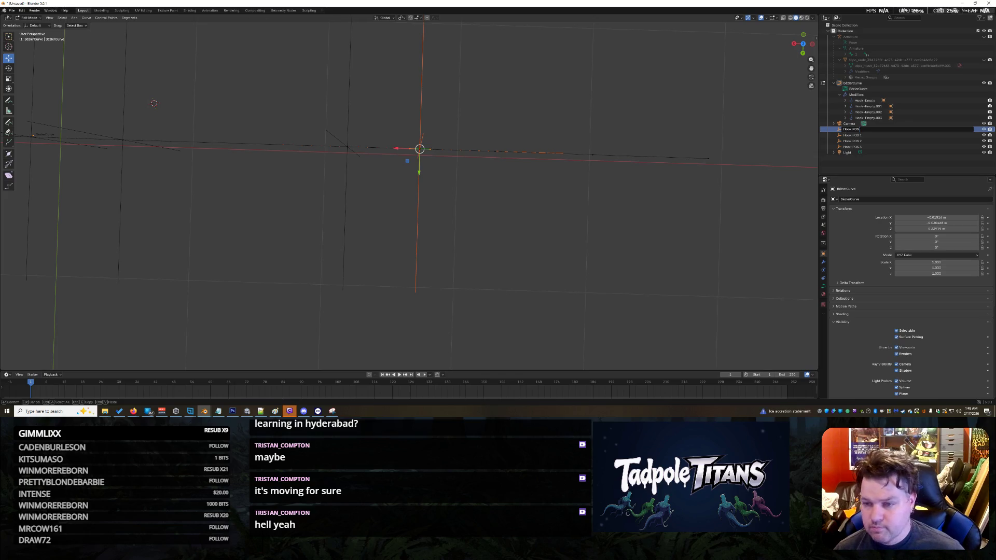
pyautogui.write(' 4')
pyautogui.press('Return')
# - Hook the next control point to a new empty named Hook POS 5
pyautogui.click(527, 184)
pyautogui.moveTo(485, 136); pyautogui.dragTo(521, 200)
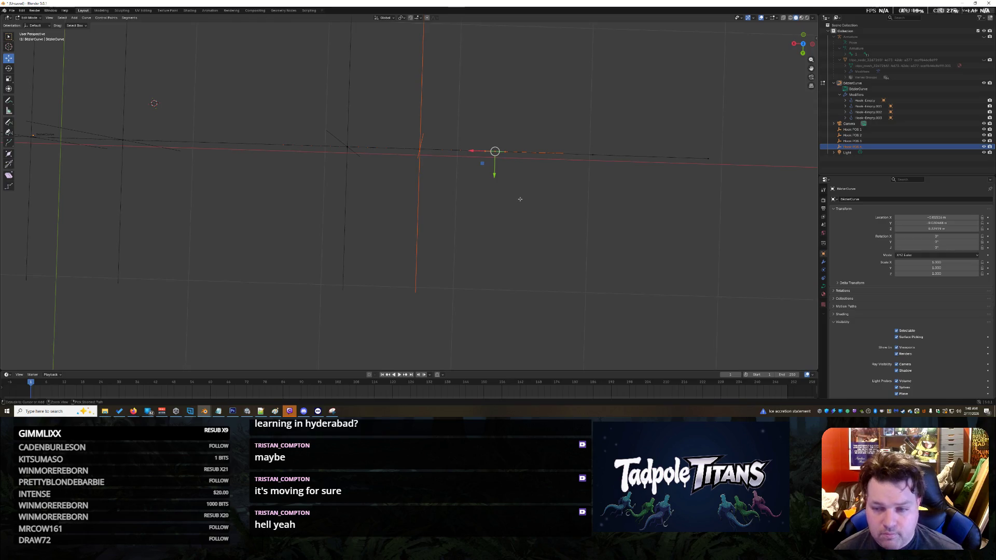
pyautogui.hotkey('ctrl', 'h')
pyautogui.click(718, 187)
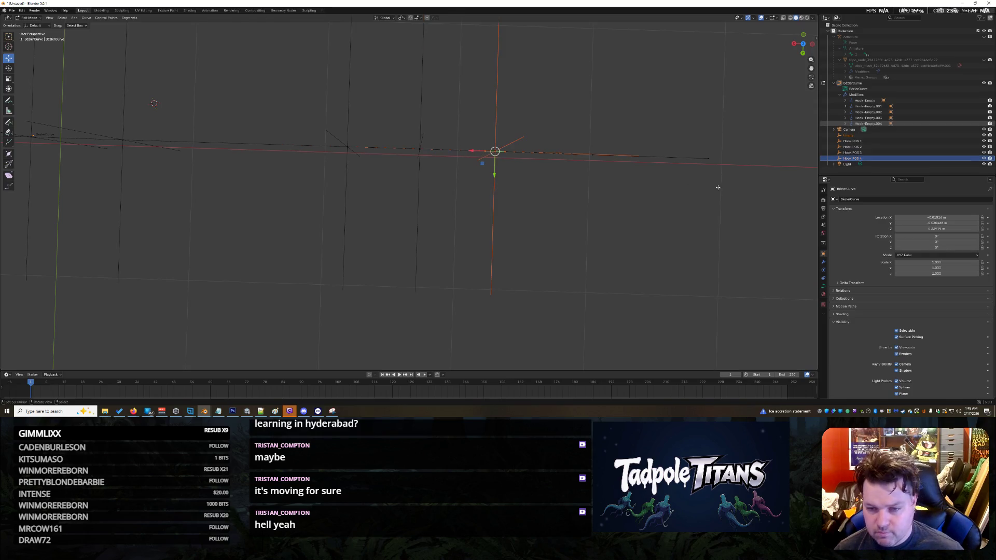
pyautogui.click(853, 136)
pyautogui.doubleClick(852, 136)
pyautogui.write('Hook POS 5')
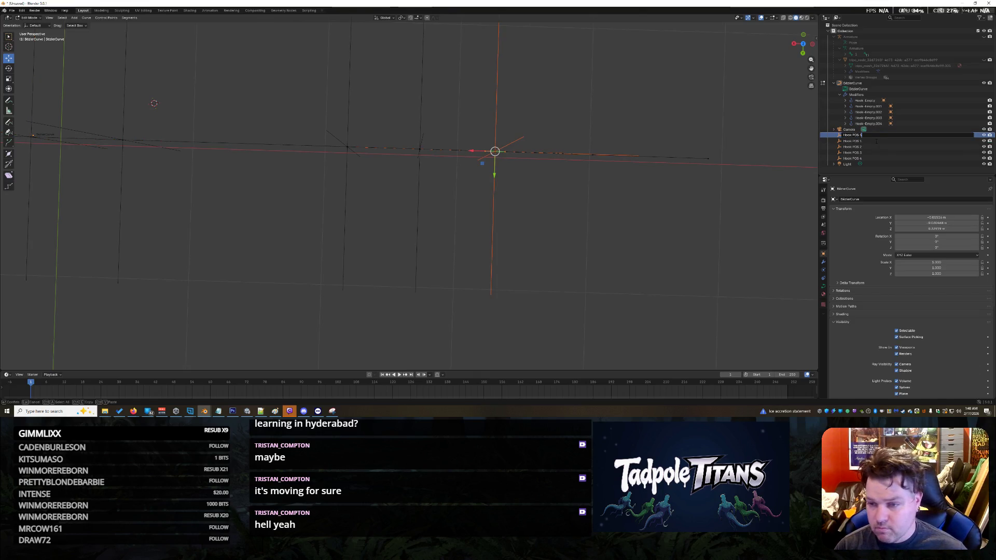
pyautogui.press('Return')
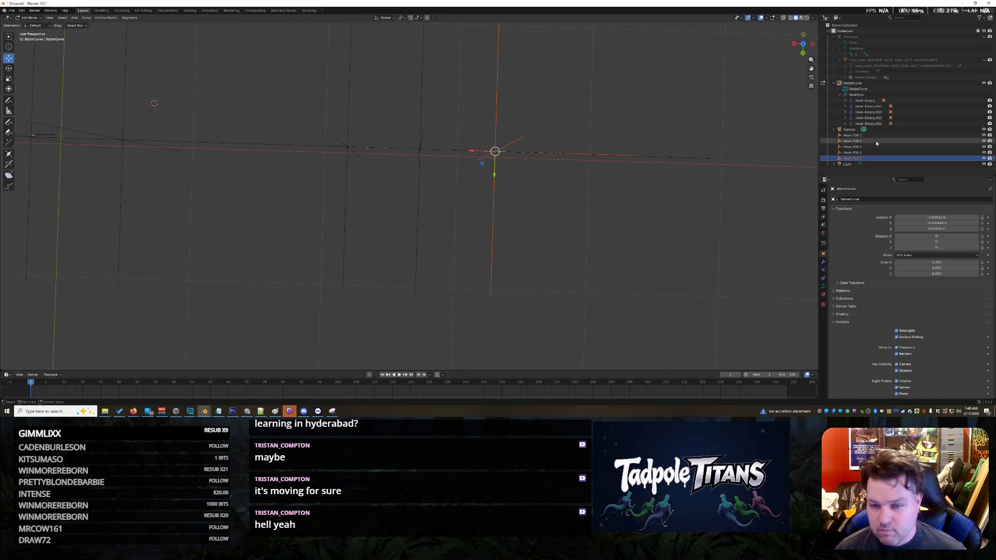
# - Hook the following control point to a new empty named Hook POS 6
pyautogui.moveTo(495, 151); pyautogui.dragTo(592, 155)
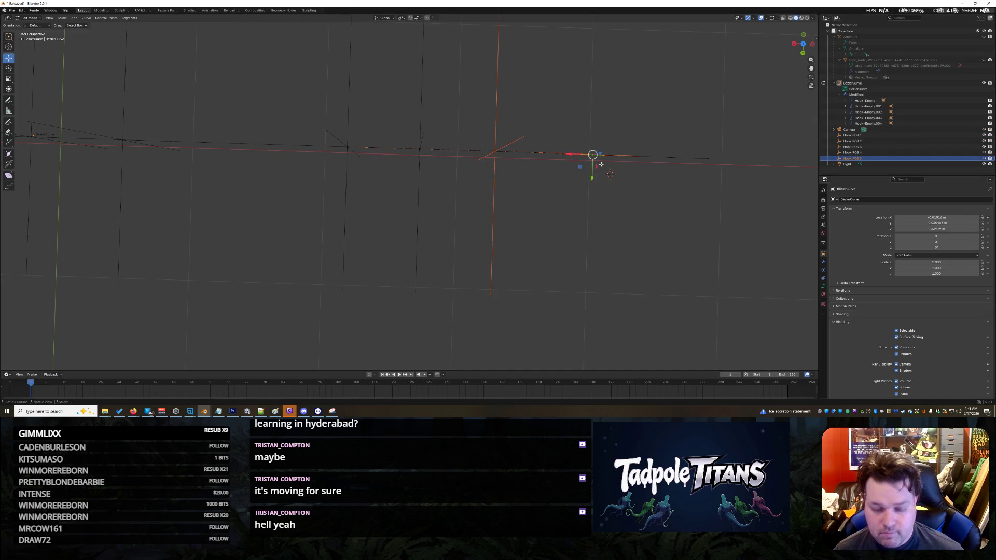
pyautogui.hotkey('ctrl', 'h')
pyautogui.click(602, 167)
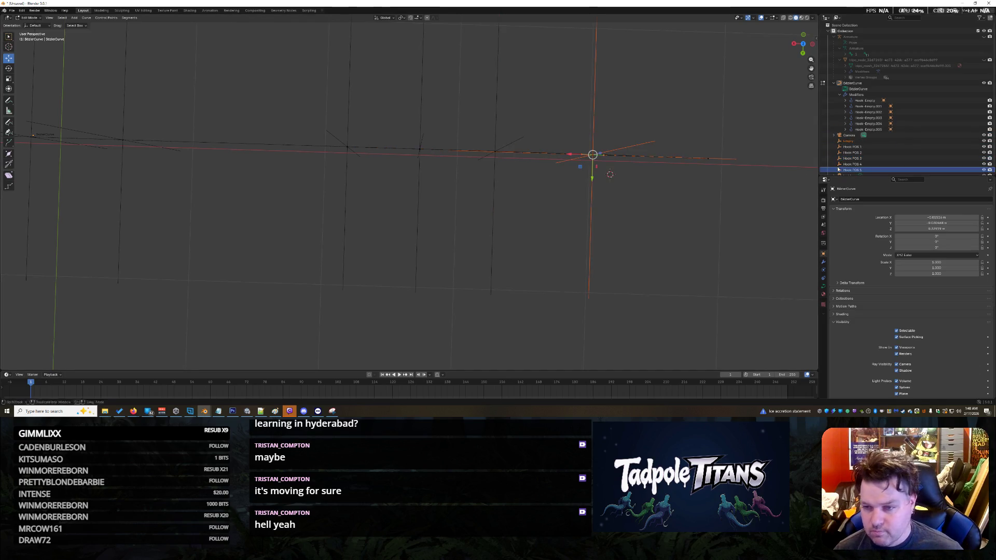
pyautogui.doubleClick(849, 141)
pyautogui.write('6')
pyautogui.press('Return')
# - Hook one more control point to a new empty, currently named Hook POS 6.001
pyautogui.click(673, 199)
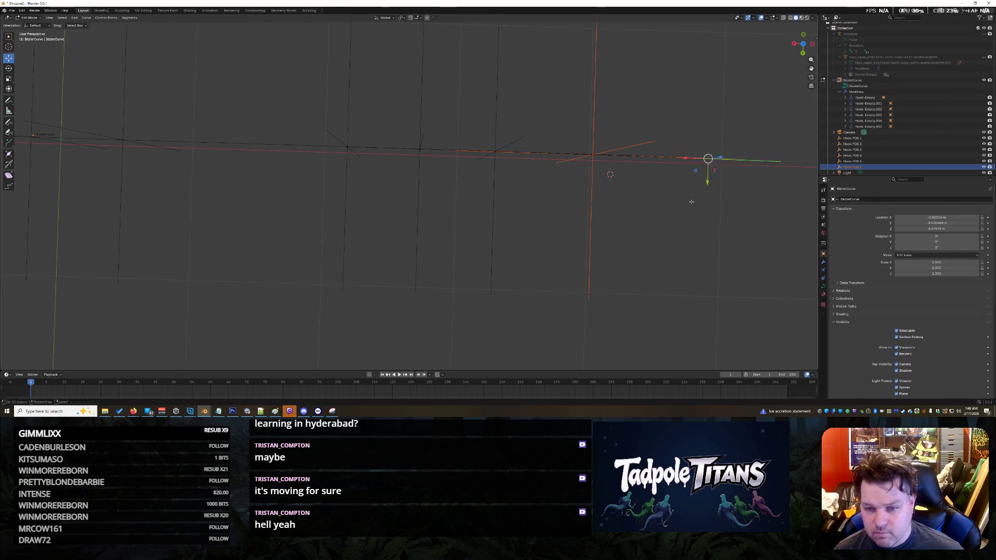
pyautogui.hotkey('ctrl', 'h')
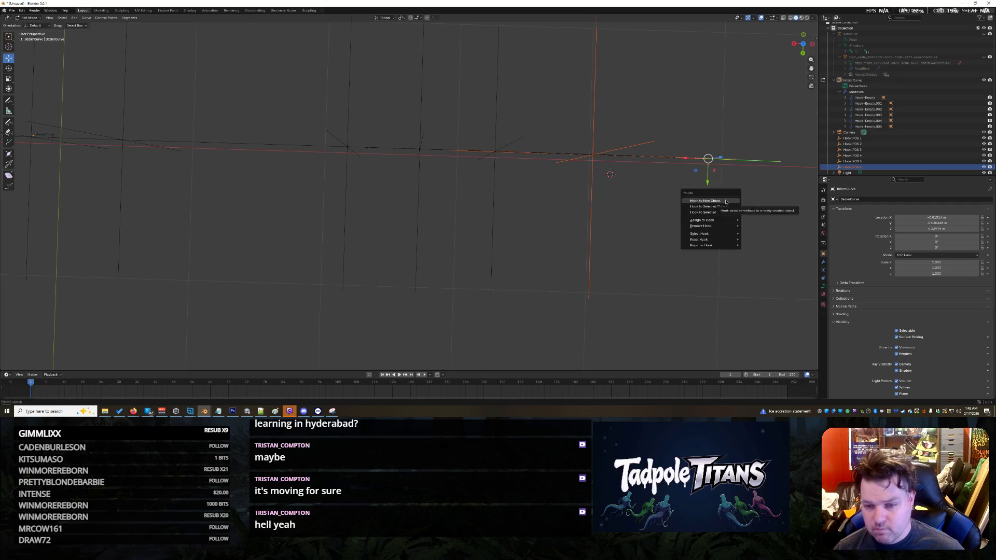
pyautogui.click(728, 201)
pyautogui.scroll(-1, 867, 147)
pyautogui.doubleClick(851, 132)
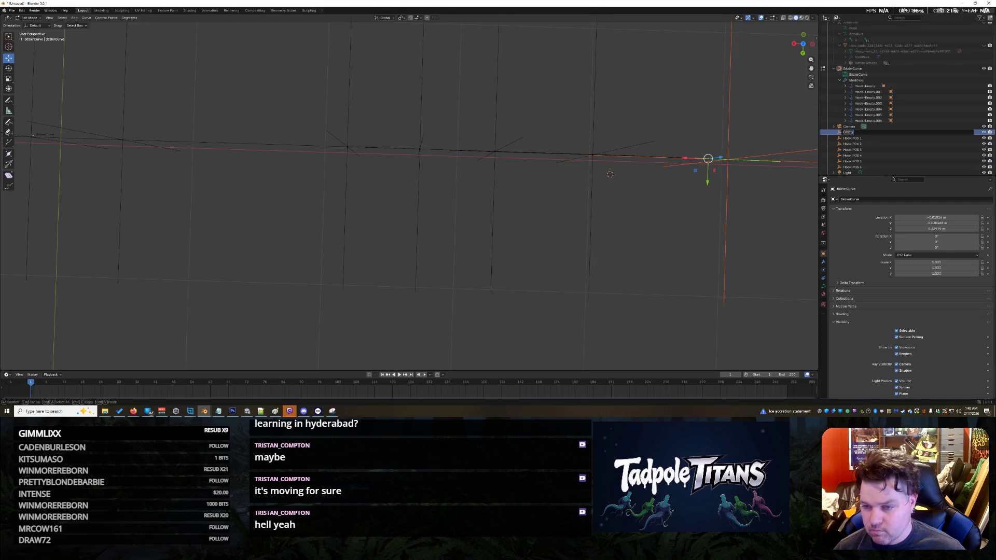
pyautogui.press('Return')
pyautogui.moveTo(515, 273)
pyautogui.mouseDown(button='middle')
pyautogui.moveTo(569, 242)
pyautogui.moveTo(535, 236)
pyautogui.moveTo(430, 259)
pyautogui.mouseUp(button='middle')
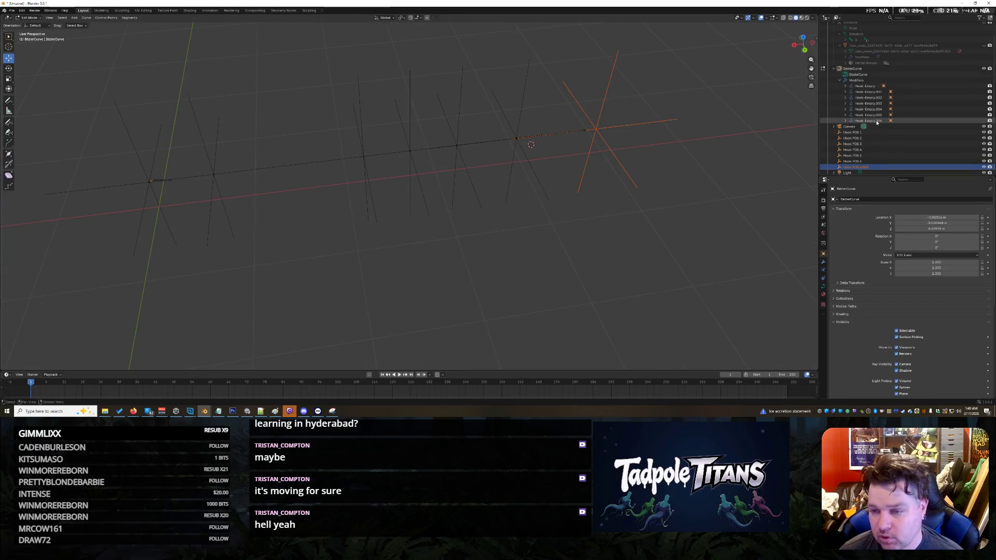
pyautogui.doubleClick(867, 169)
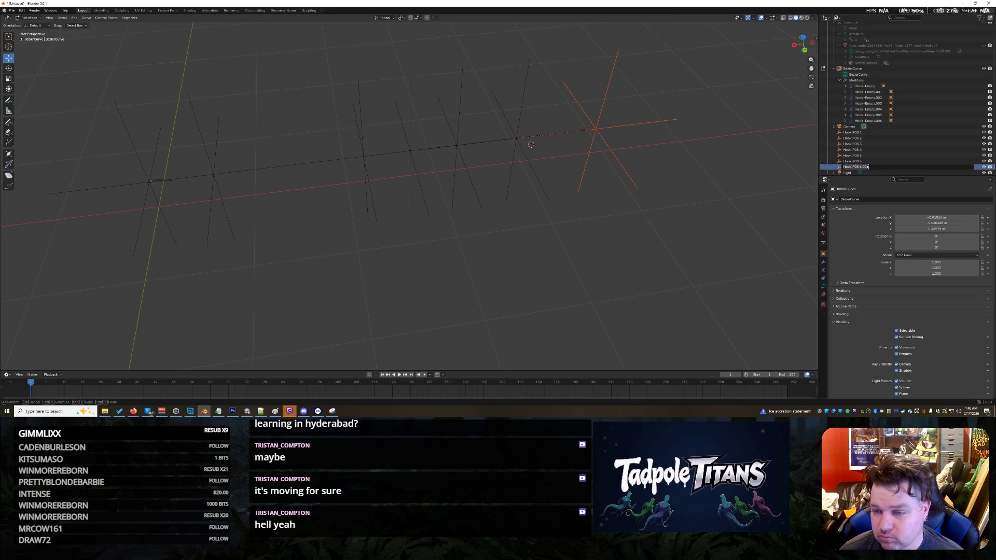
# - Name the last empty Hook POS 7 and shift a left-end control point along X
pyautogui.press('Return')
pyautogui.moveTo(180, 146); pyautogui.dragTo(247, 189)
pyautogui.press('g')
pyautogui.press('x')
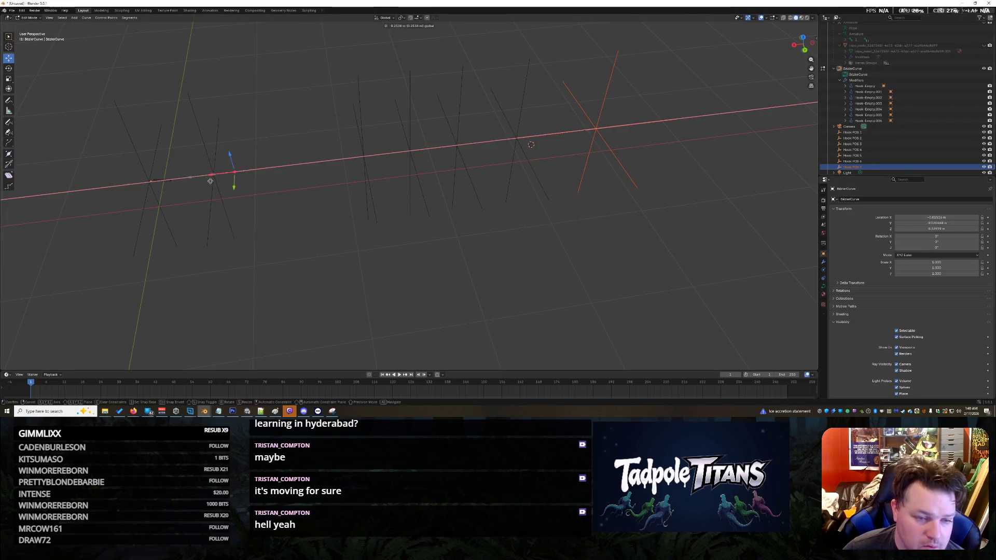
pyautogui.press('Return')
pyautogui.click(262, 222)
# - Delete the stray extra control point from the curve
pyautogui.keyDown('shift'); pyautogui.rightClick(262, 222); pyautogui.keyUp('shift')
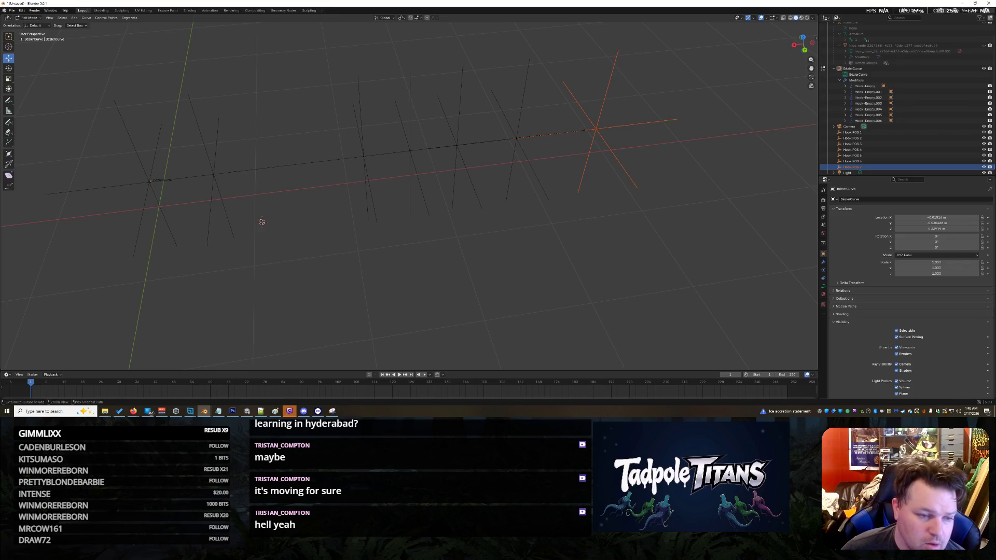
pyautogui.moveTo(247, 190); pyautogui.dragTo(223, 162)
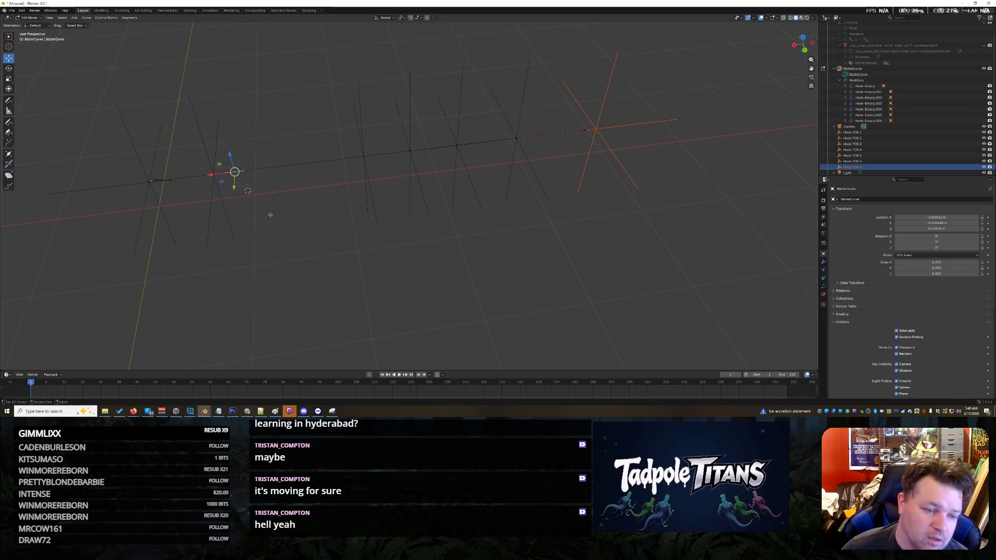
pyautogui.press('x')
pyautogui.click(270, 207)
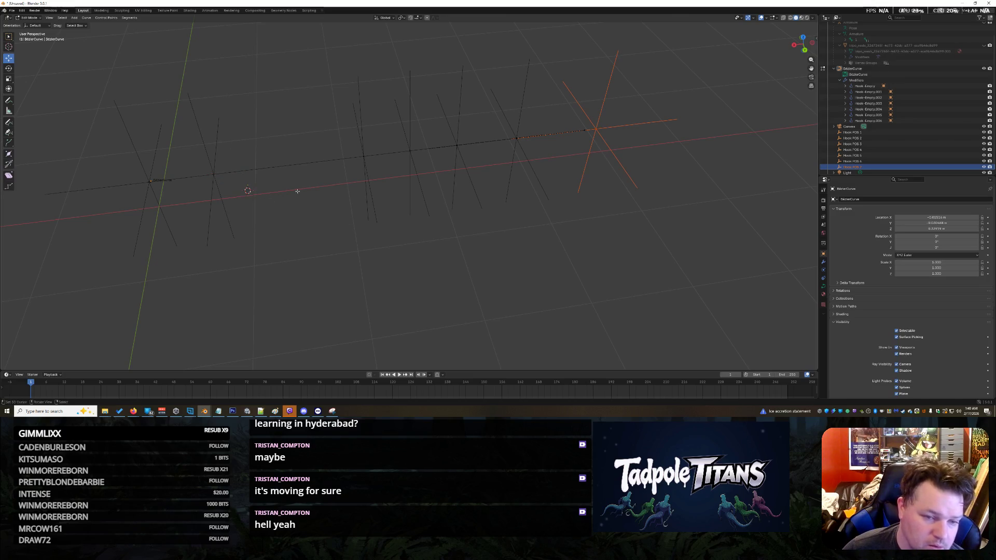
# - Slide the control point near Hook POS 2 slightly to the left
pyautogui.click(215, 174)
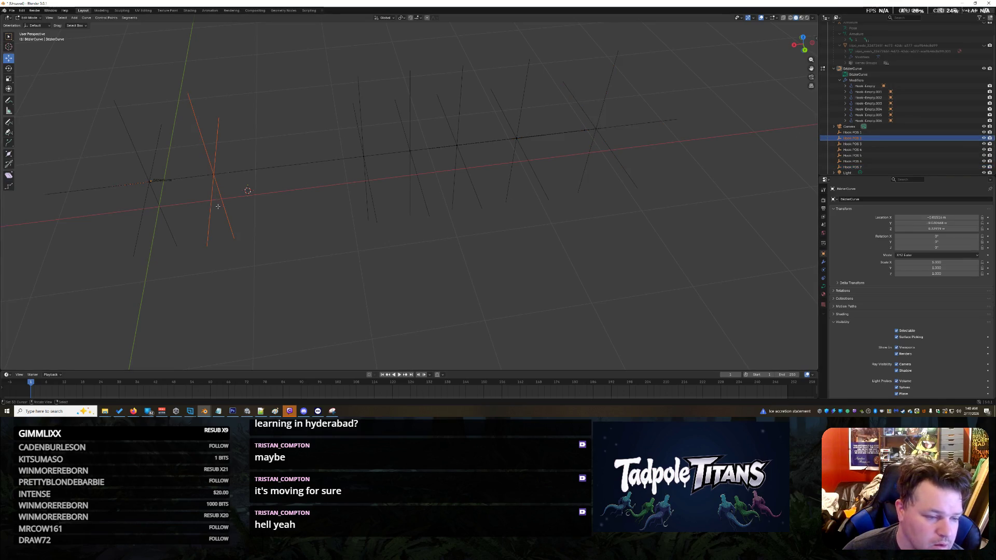
pyautogui.moveTo(332, 205); pyautogui.dragTo(338, 127, button='middle')
pyautogui.moveTo(338, 127); pyautogui.dragTo(407, 198)
pyautogui.moveTo(351, 150); pyautogui.dragTo(318, 148)
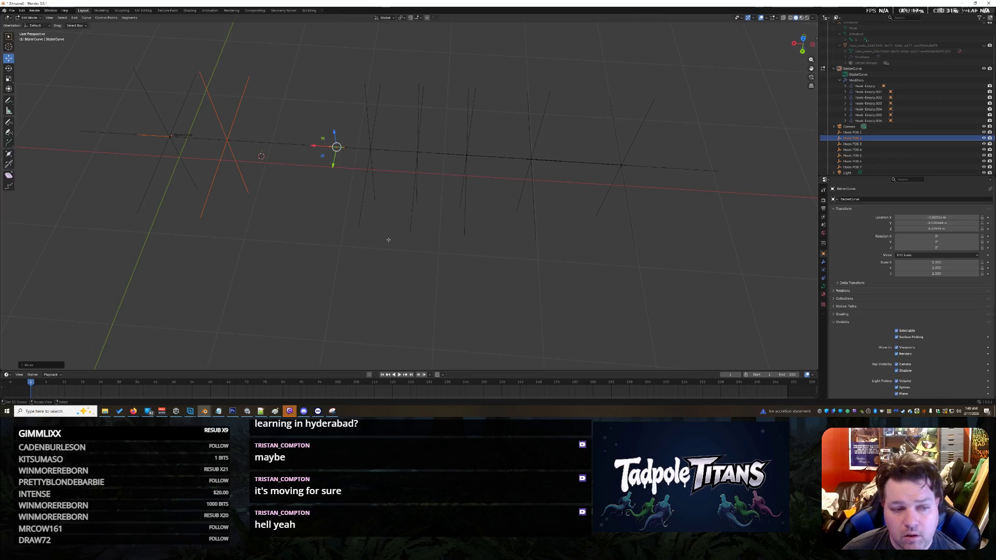
pyautogui.moveTo(303, 232); pyautogui.dragTo(322, 224, button='middle')
pyautogui.click(330, 217)
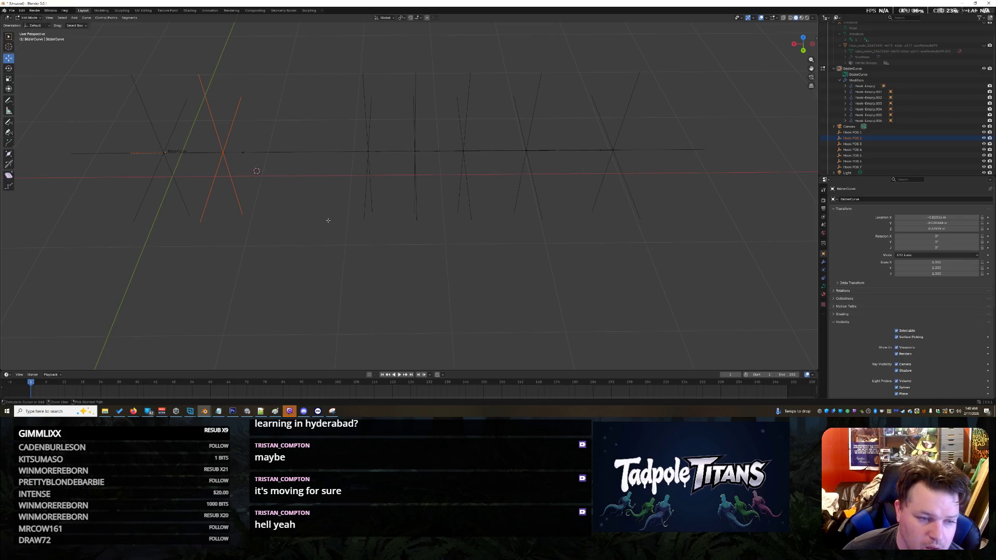
pyautogui.keyDown('shift'); pyautogui.rightClick(300, 230); pyautogui.keyUp('shift')
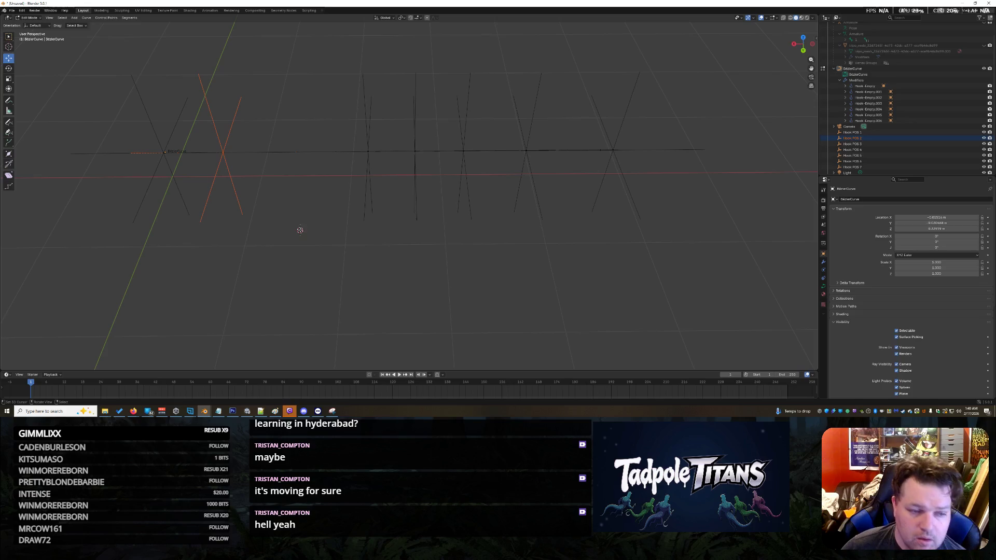
# - Select Hook POS 1 through Hook POS 7 in the Outliner to verify each hook
pyautogui.click(882, 150)
pyautogui.click(864, 138)
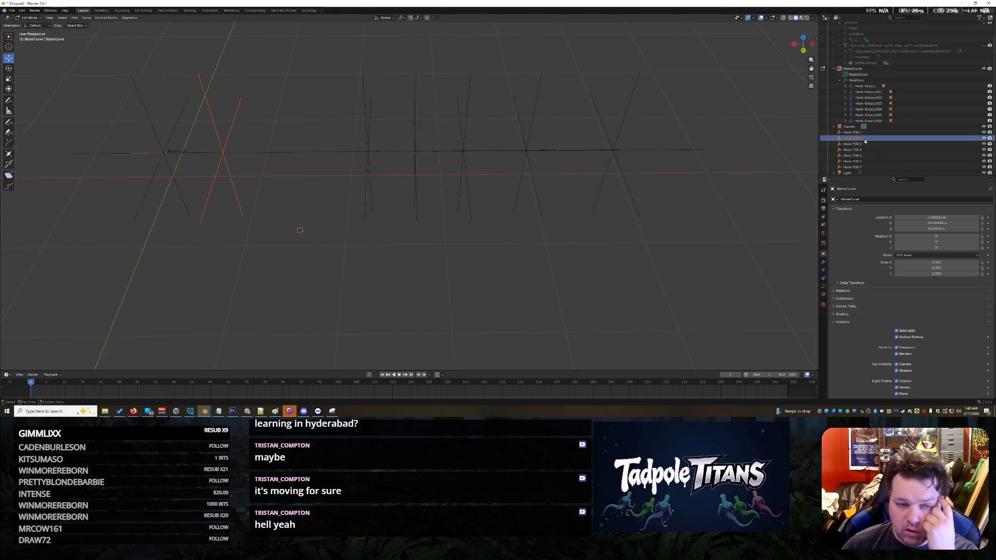
pyautogui.click(868, 144)
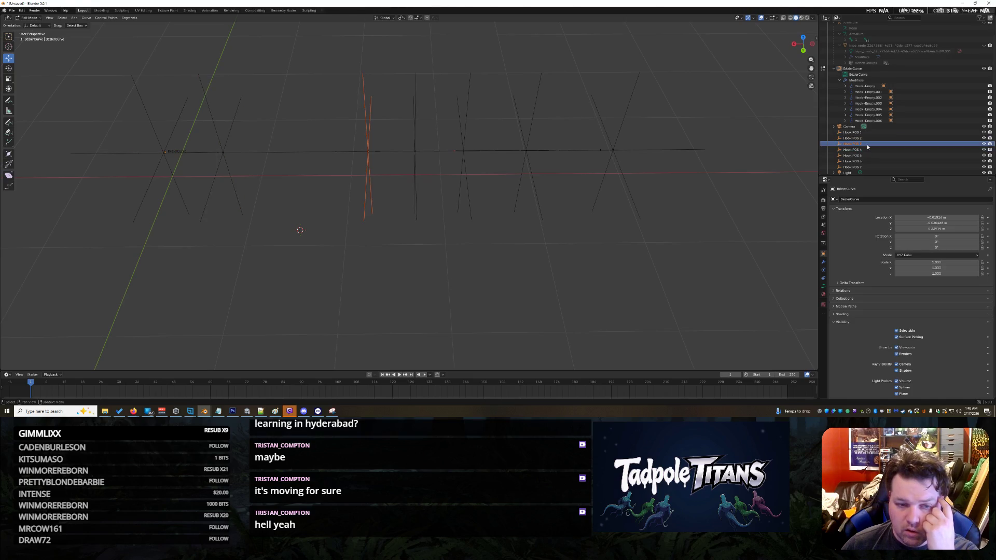
pyautogui.click(867, 149)
pyautogui.click(865, 155)
pyautogui.click(865, 161)
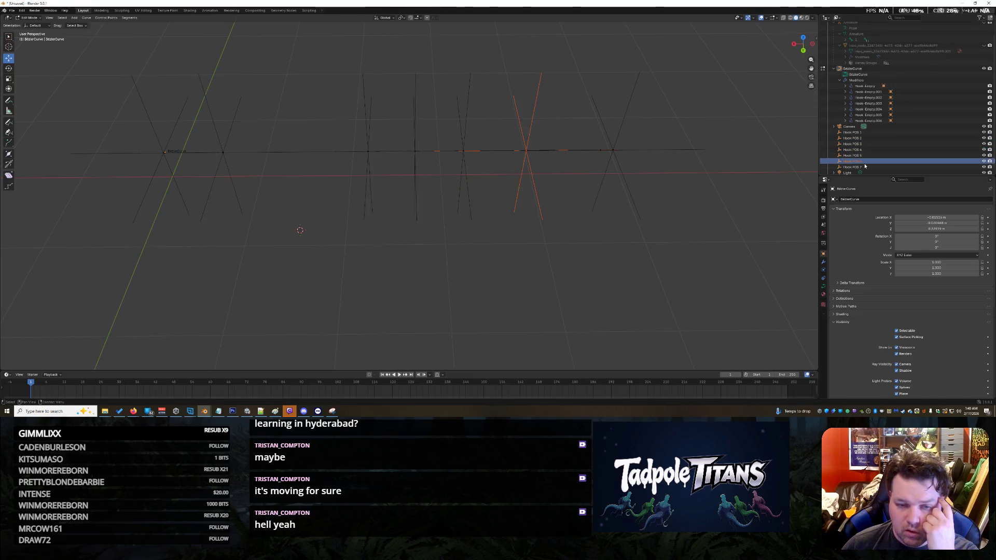
pyautogui.click(865, 167)
pyautogui.click(858, 133)
pyautogui.click(856, 138)
# - Switch from curve editing back to Object Mode
pyautogui.moveTo(322, 208); pyautogui.dragTo(337, 199, button='middle')
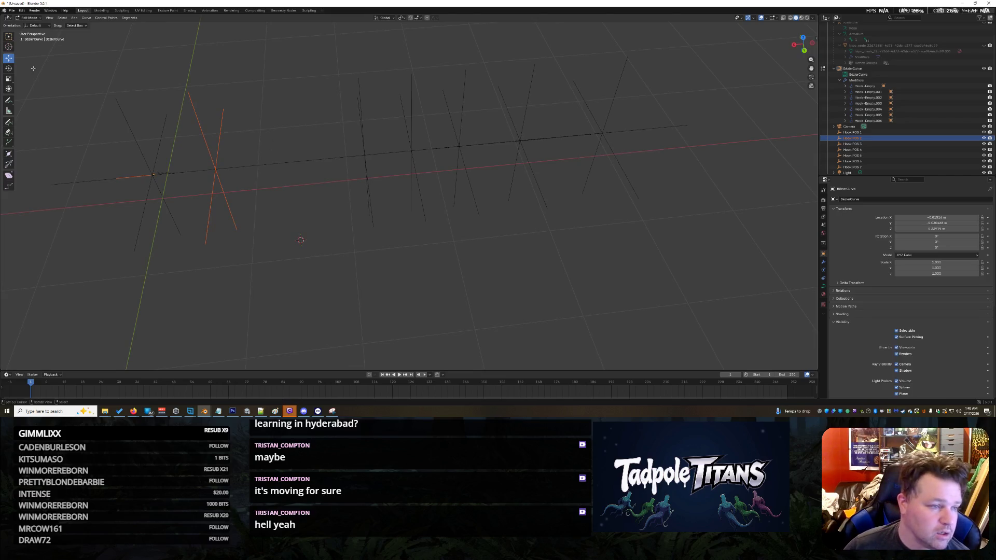
pyautogui.click(29, 18)
pyautogui.click(31, 25)
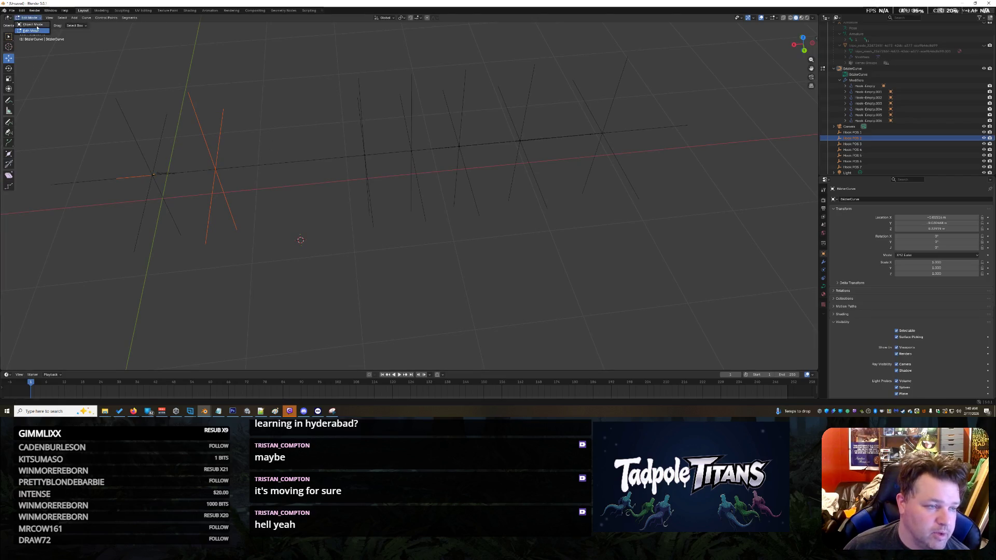
# - Move Hook POS 2 right along X, then reselect it among overlapping objects
pyautogui.moveTo(191, 173); pyautogui.dragTo(238, 170)
pyautogui.click(241, 224)
pyautogui.scroll(3, 206, 241)
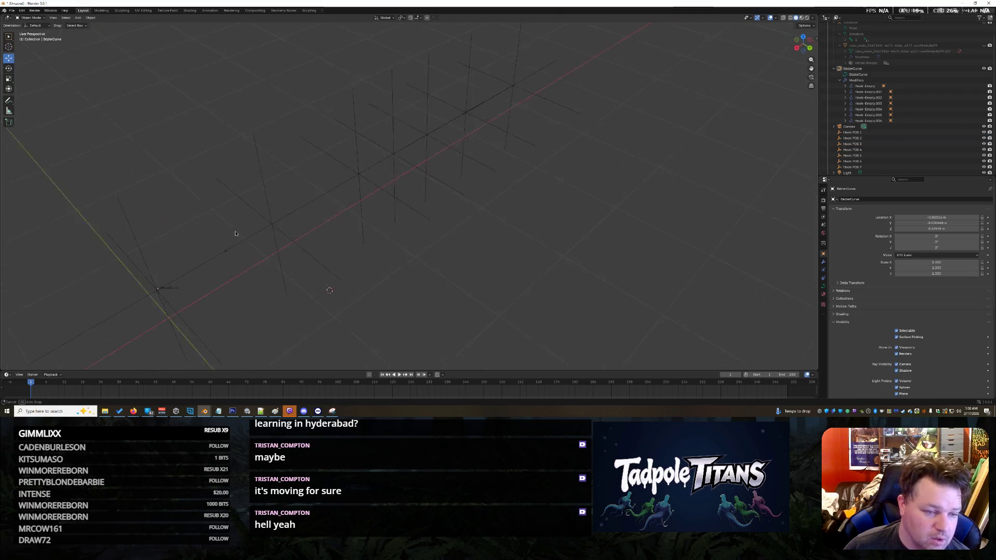
pyautogui.moveTo(247, 267); pyautogui.dragTo(197, 271, button='middle')
pyautogui.click(162, 113)
pyautogui.click(162, 109)
pyautogui.click(162, 108)
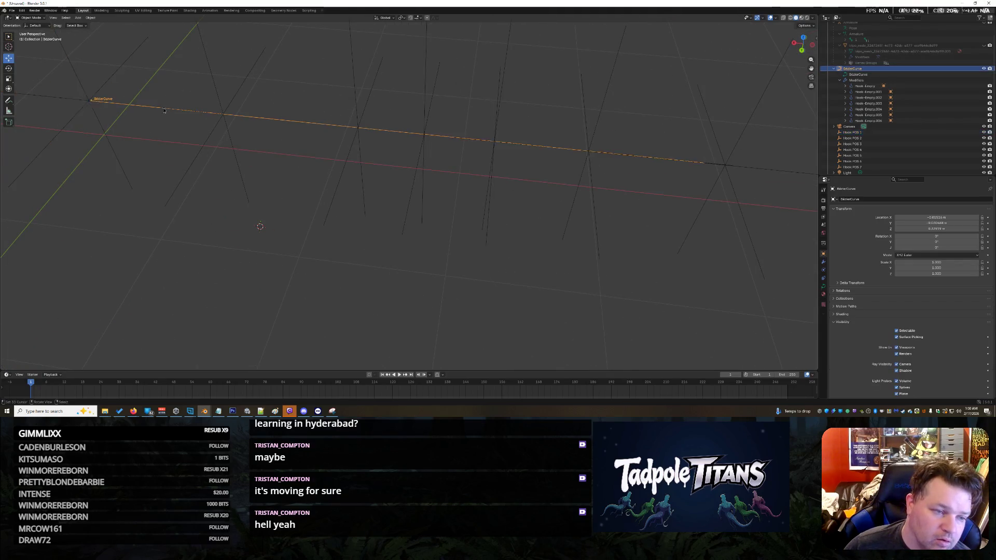
pyautogui.click(163, 108)
pyautogui.click(164, 108)
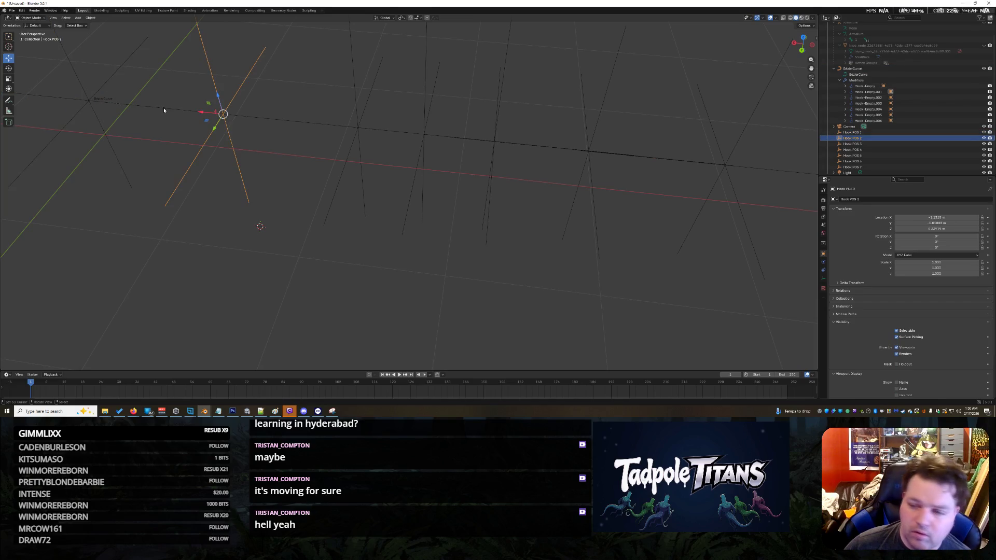
pyautogui.moveTo(156, 156); pyautogui.dragTo(217, 187, button='middle')
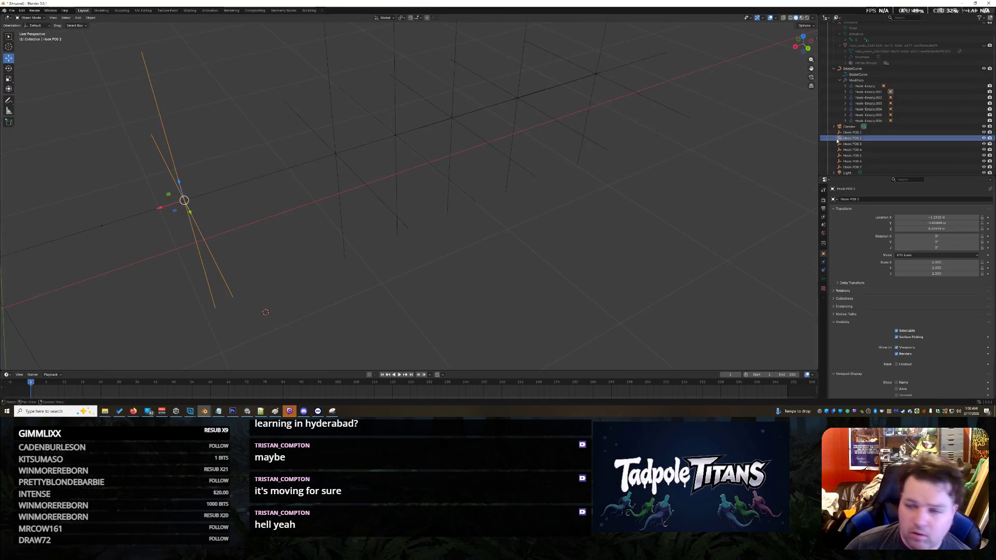
pyautogui.keyDown('shift'); pyautogui.rightClick(99, 225); pyautogui.keyUp('shift')
# - Select the Bézier curve together with Hook POS 1 and Hook POS 2
pyautogui.click(36, 25)
pyautogui.click(31, 18)
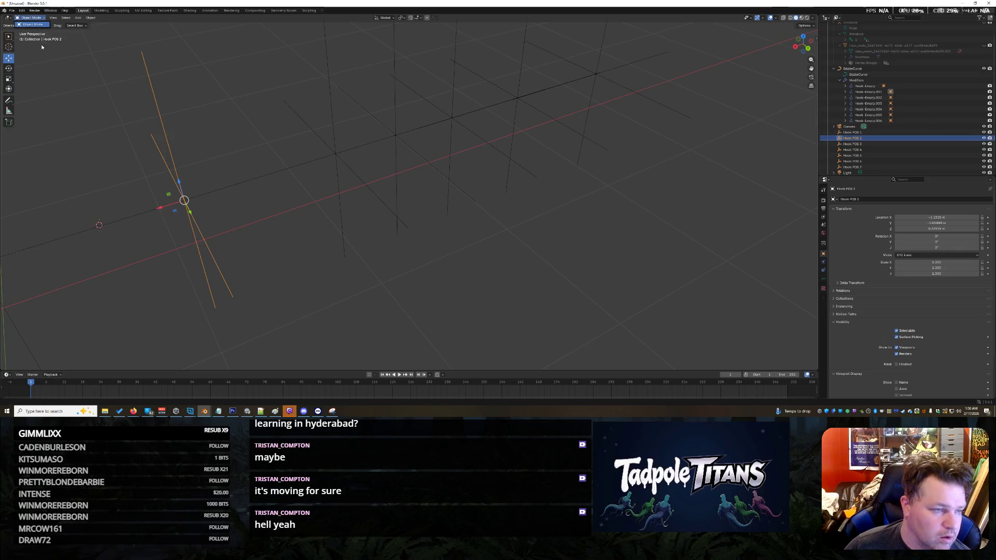
pyautogui.click(156, 214)
pyautogui.scroll(-3, 217, 221)
pyautogui.click(220, 222)
pyautogui.moveTo(221, 222)
pyautogui.mouseDown(button='middle')
pyautogui.moveTo(260, 252)
pyautogui.moveTo(241, 239)
pyautogui.moveTo(456, 160)
pyautogui.moveTo(456, 186)
pyautogui.moveTo(437, 175)
pyautogui.moveTo(413, 207)
pyautogui.moveTo(383, 151)
pyautogui.moveTo(404, 179)
pyautogui.moveTo(397, 186)
pyautogui.moveTo(380, 165)
pyautogui.moveTo(404, 229)
pyautogui.moveTo(378, 117)
pyautogui.mouseUp(button='middle')
pyautogui.moveTo(378, 117); pyautogui.dragTo(421, 163)
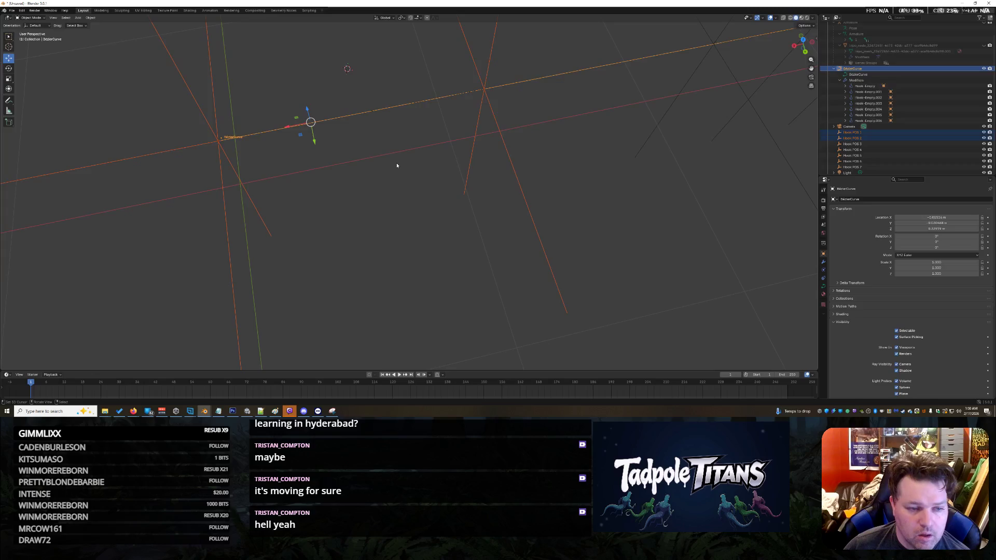
# - Select and clear curve points in Edit Mode, then return to Object Mode and undo twice
pyautogui.press('Tab')
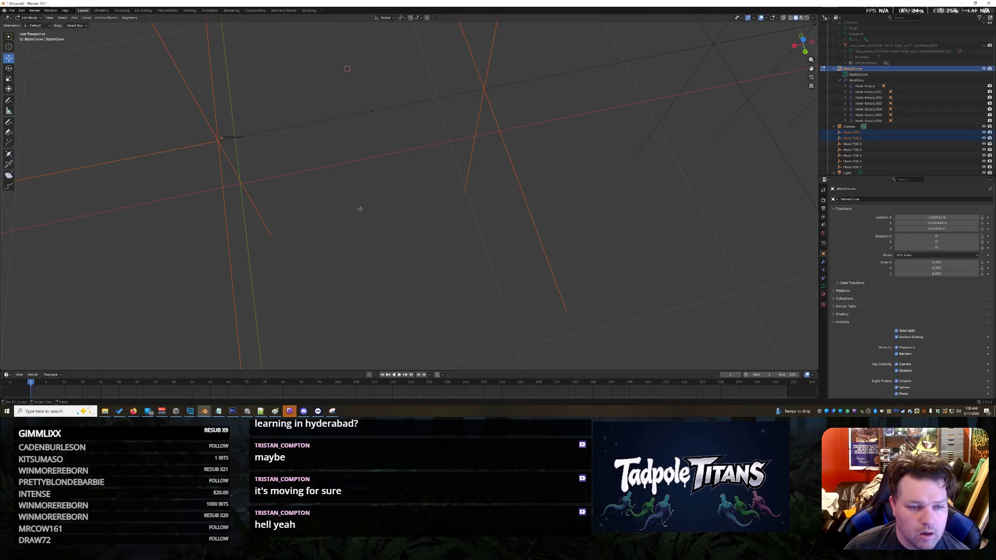
pyautogui.click(372, 109)
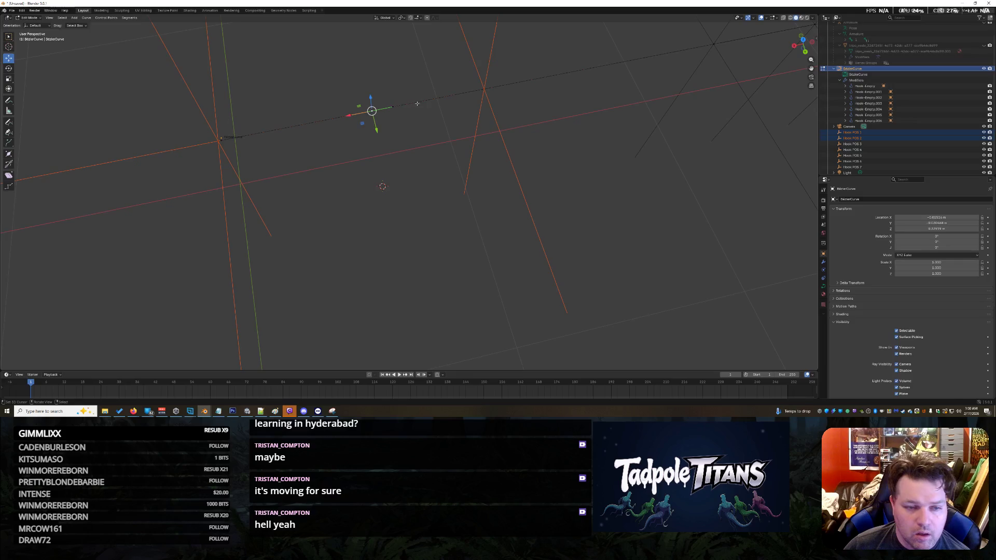
pyautogui.hotkey('alt', 'a')
pyautogui.moveTo(406, 91); pyautogui.dragTo(341, 165)
pyautogui.moveTo(516, 129); pyautogui.dragTo(434, 51)
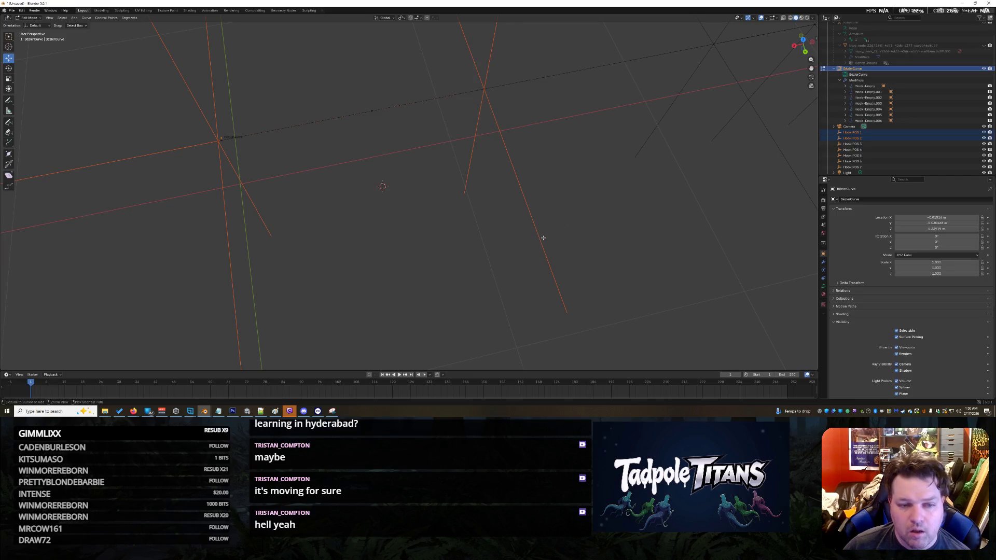
pyautogui.press('Tab')
pyautogui.hotkey('ctrl', 'z')
pyautogui.hotkey('ctrl', 'z')
pyautogui.hotkey('ctrl', 'z')
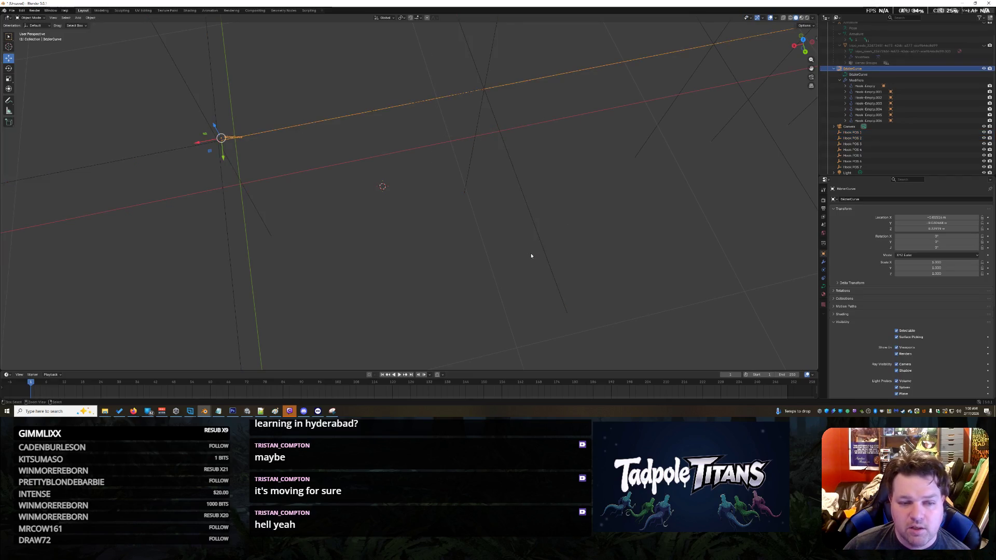
pyautogui.hotkey('ctrl', 'z')
pyautogui.hotkey('ctrl', 'z')
pyautogui.hotkey('ctrl', 'z')
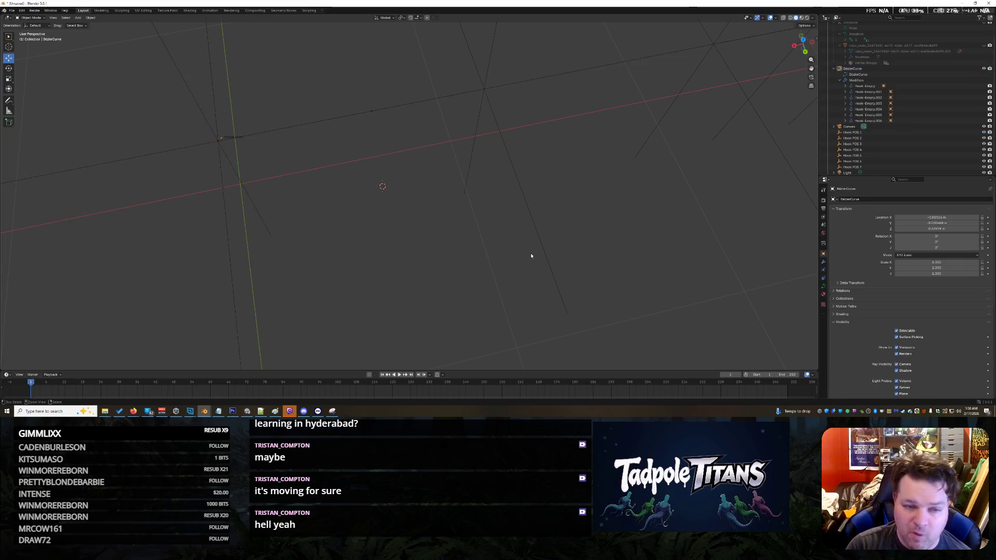
pyautogui.keyDown('shift'); pyautogui.rightClick(544, 167); pyautogui.keyUp('shift')
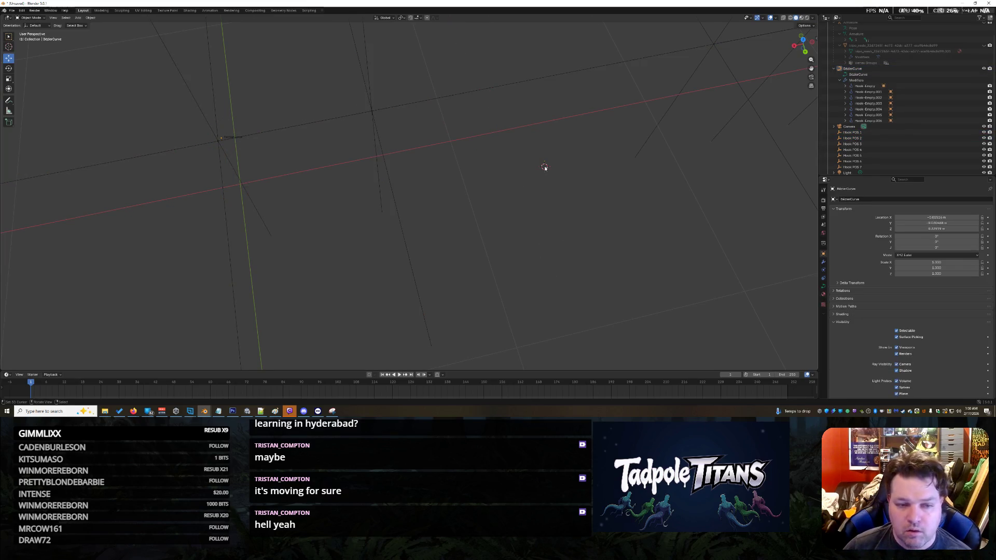
# - Expand the BezierCurve's Hook-Empty modifiers to reveal their Hook POS targets
pyautogui.click(876, 122)
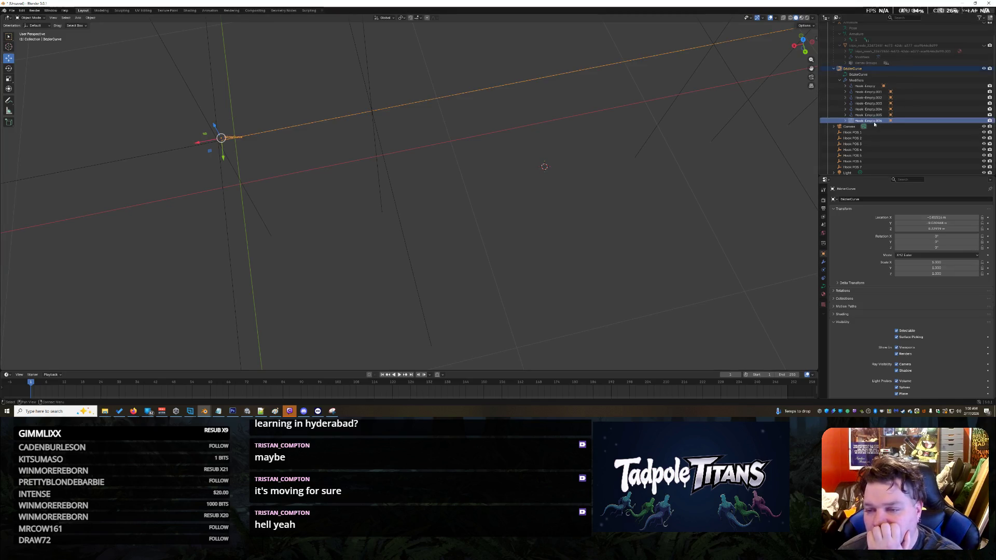
pyautogui.click(847, 121)
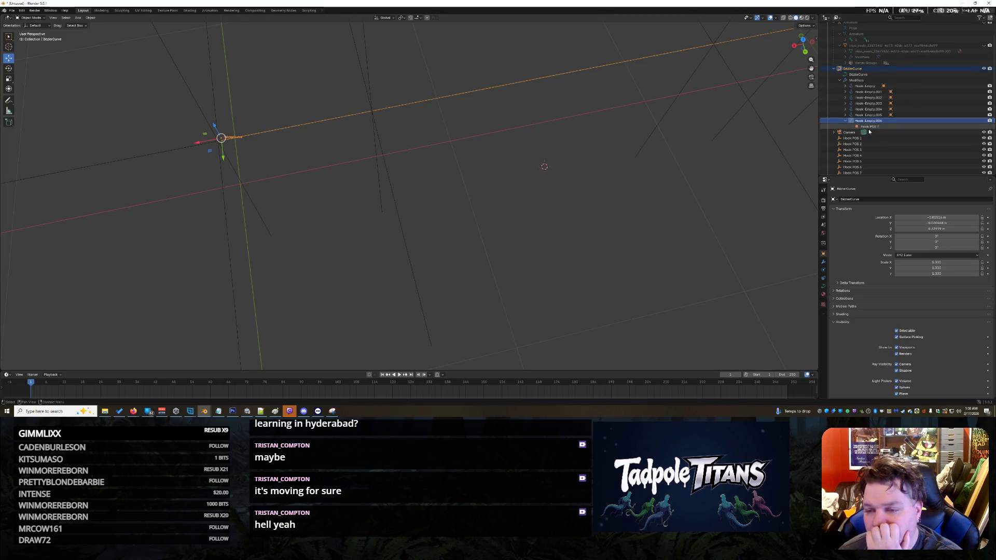
pyautogui.click(846, 86)
pyautogui.click(846, 98)
pyautogui.click(869, 97)
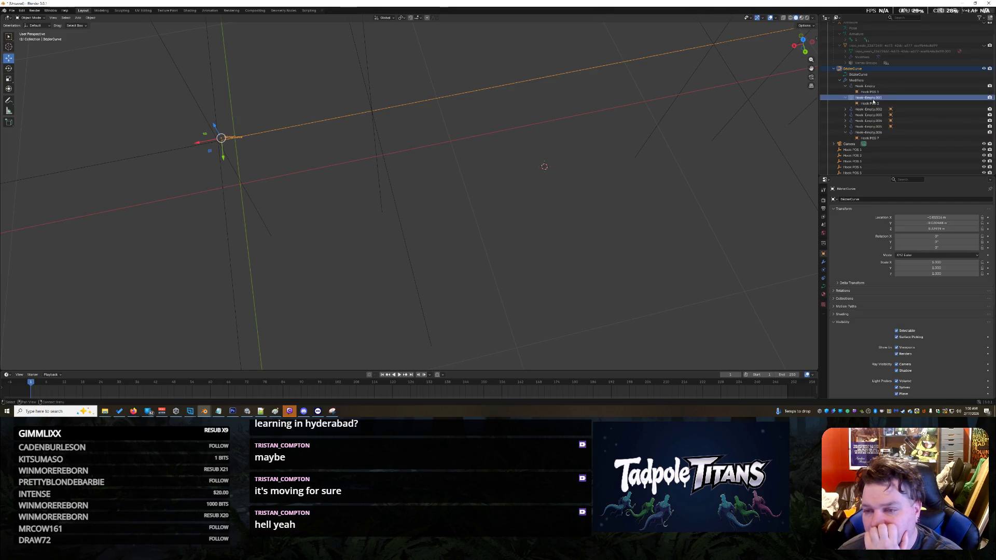
pyautogui.click(874, 103)
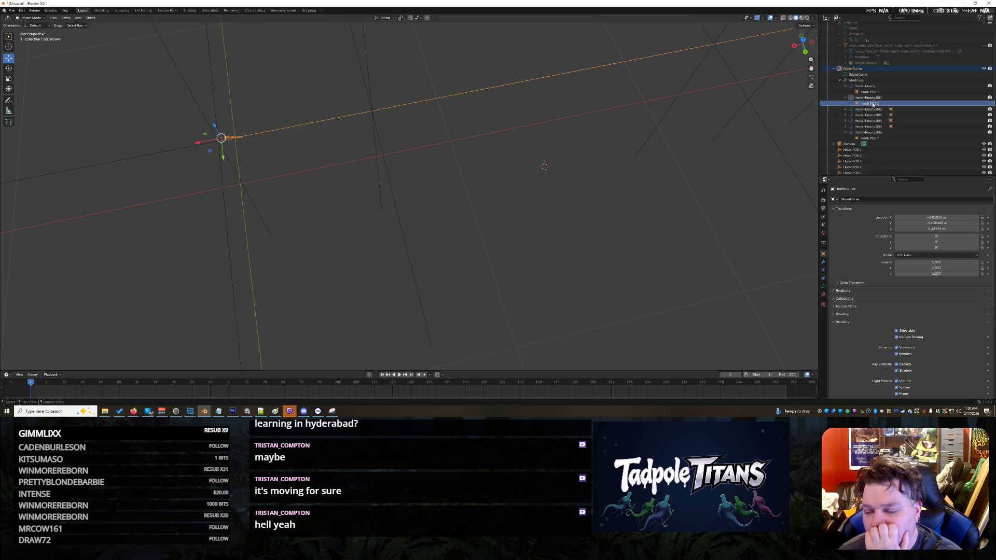
# - Collapse the Visibility settings and select Hook POS 2, then Hook POS 1
pyautogui.scroll(-2, 882, 332)
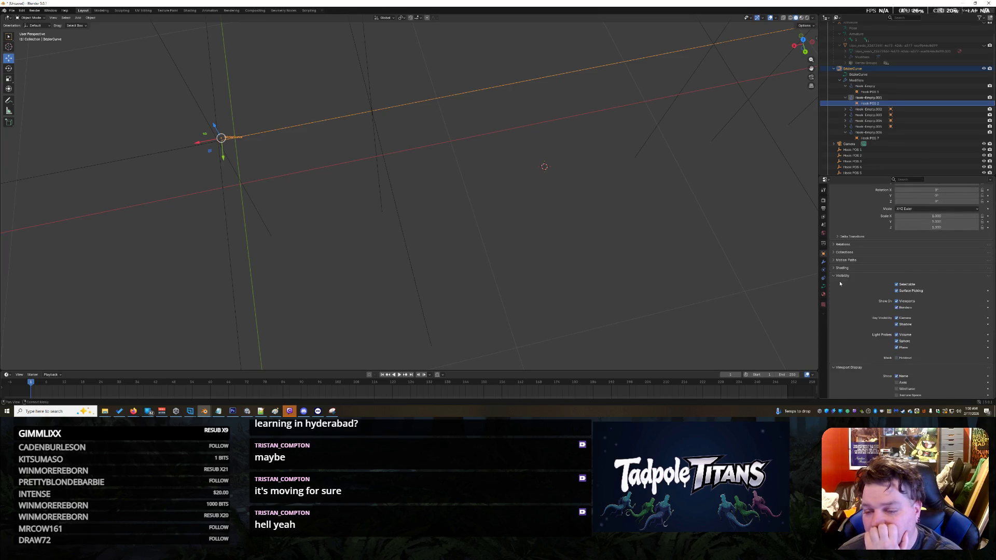
pyautogui.click(836, 278)
pyautogui.scroll(-1, 844, 306)
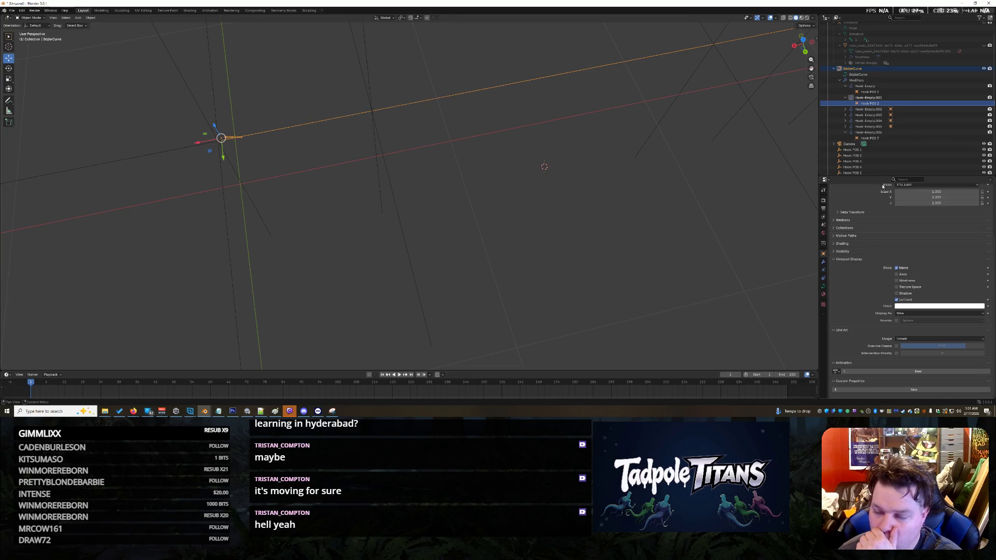
pyautogui.click(864, 155)
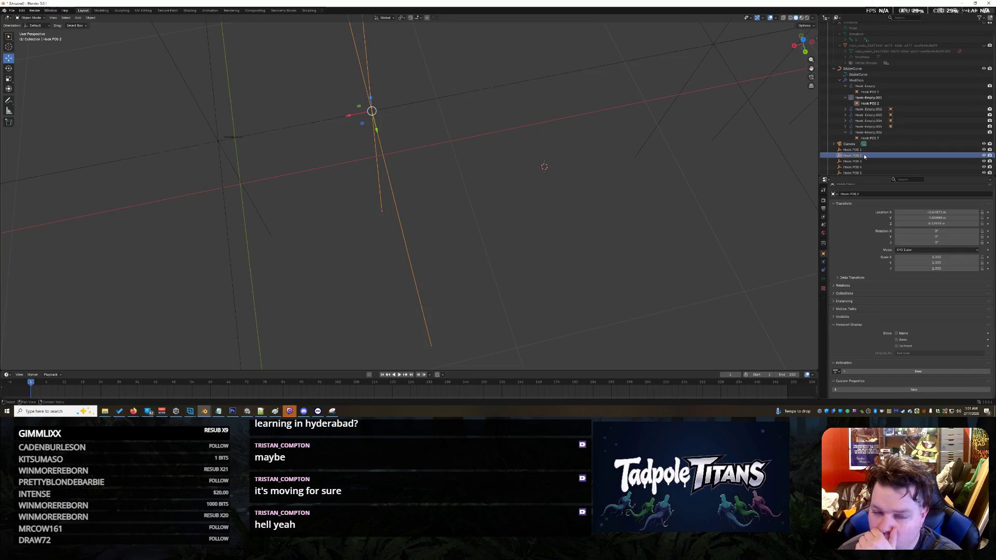
pyautogui.scroll(1, 883, 328)
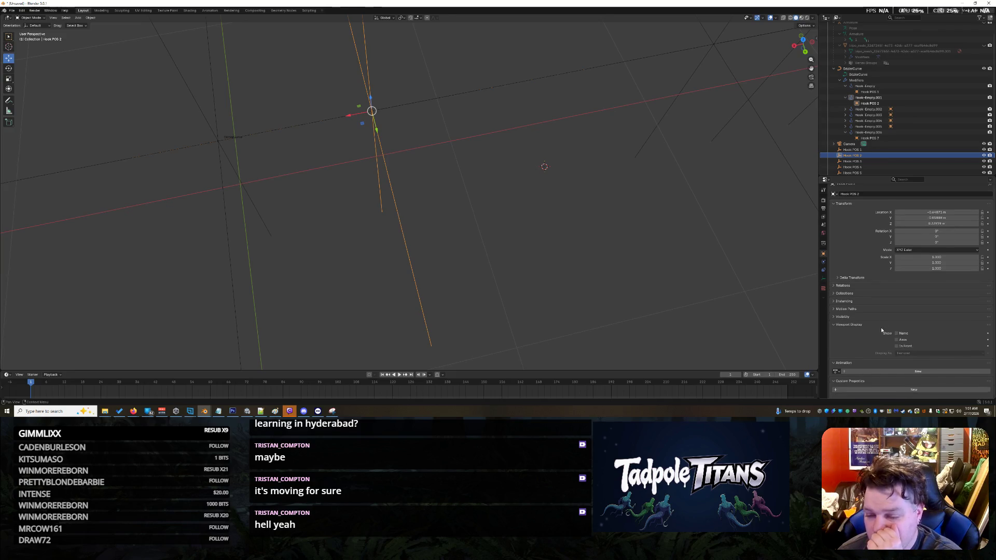
pyautogui.click(851, 150)
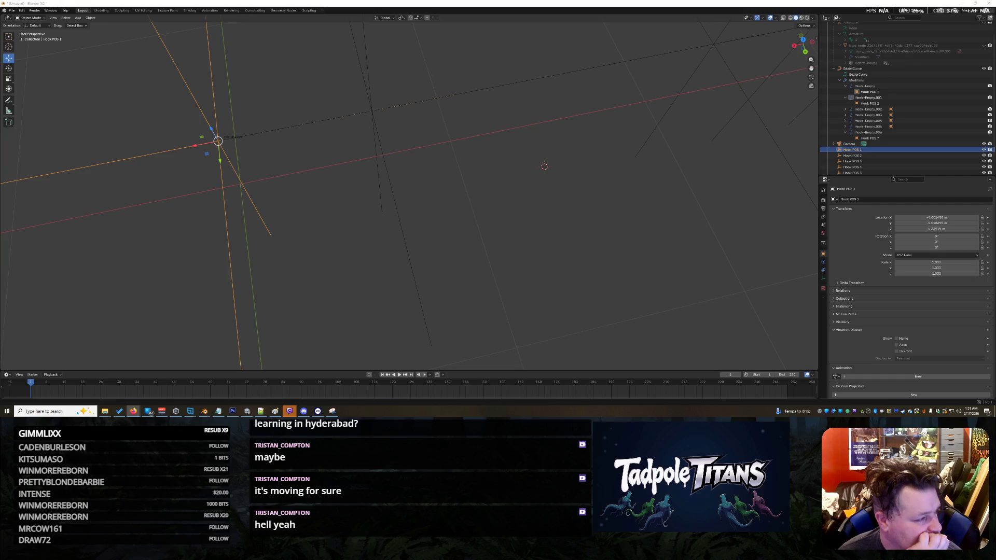
# - Ask Grok why the Bezier curve point doesn't follow its hook, then minimize the browser
pyautogui.moveTo(1, 93); pyautogui.dragTo(342, 92)
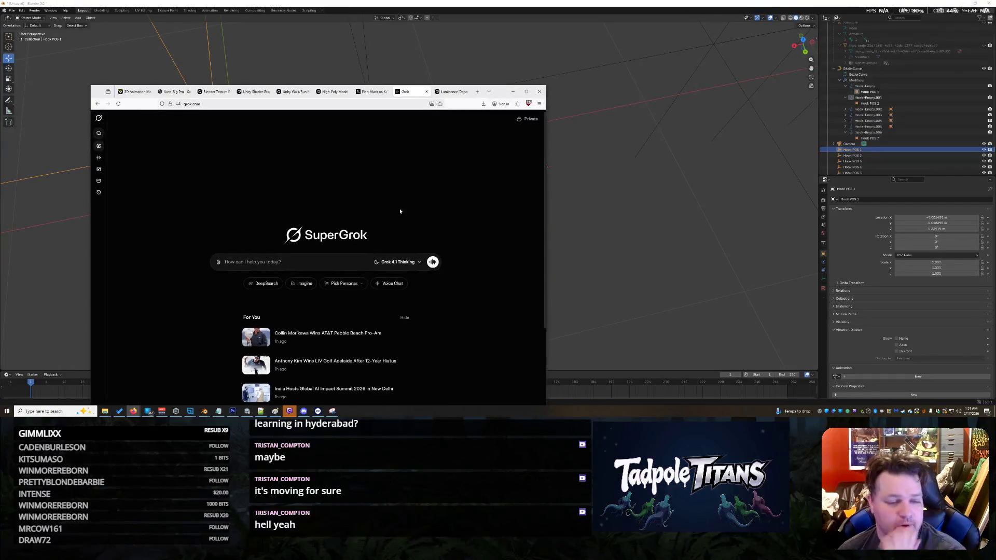
pyautogui.write('Blen')
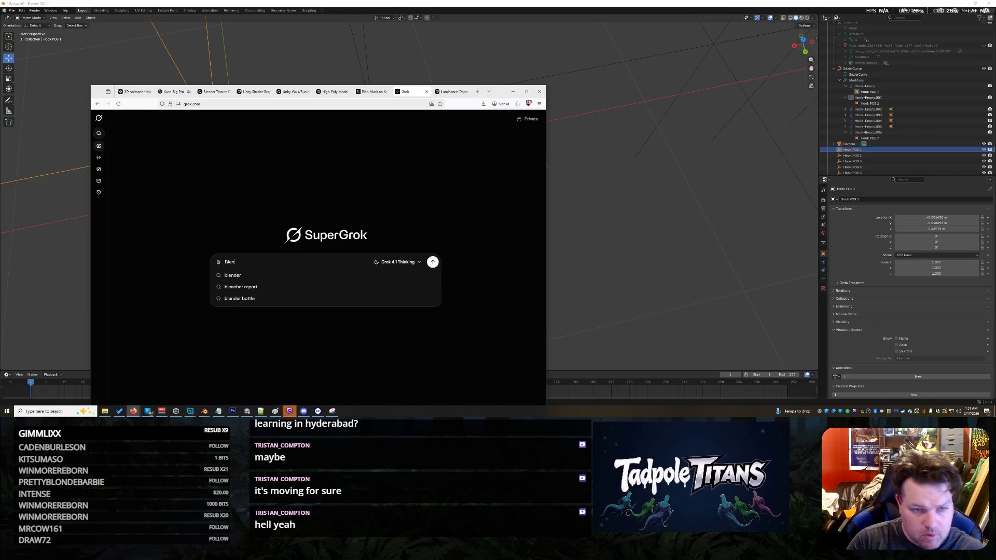
pyautogui.write('der set a ho')
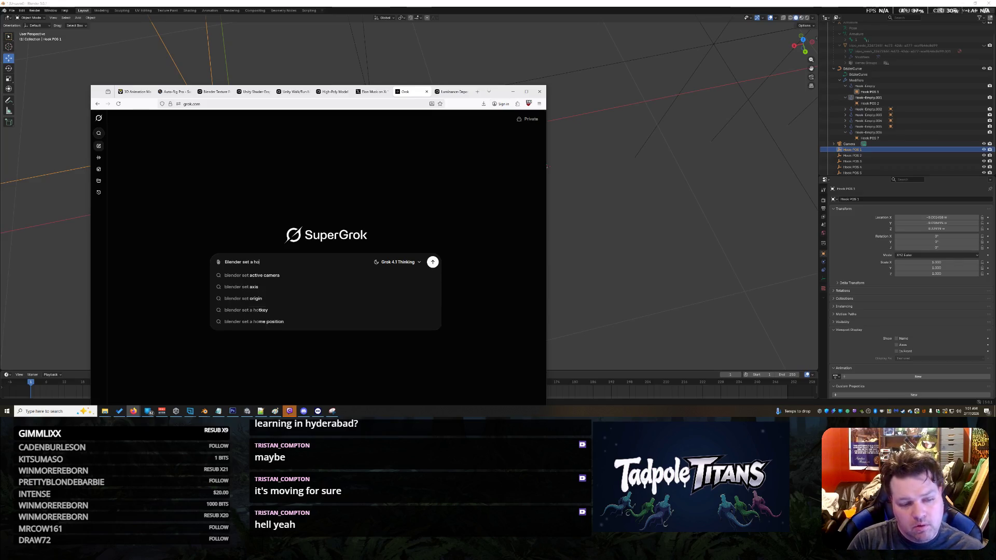
pyautogui.write('o')
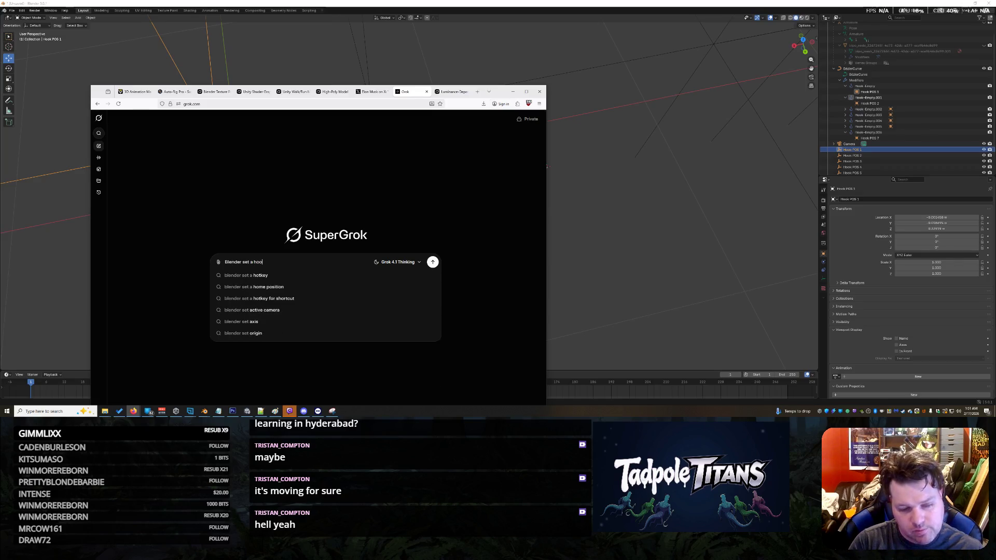
pyautogui.write('k ')
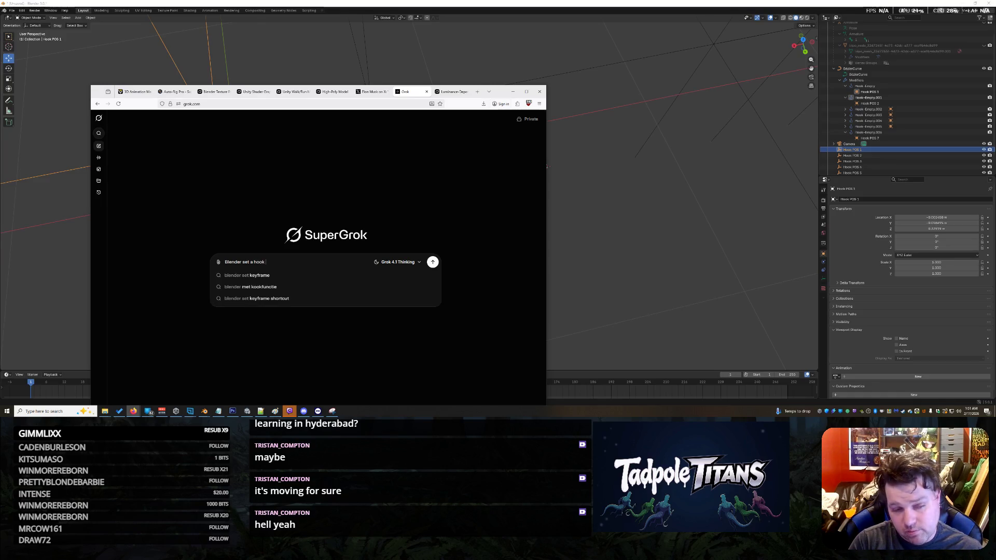
pyautogui.write('on a be')
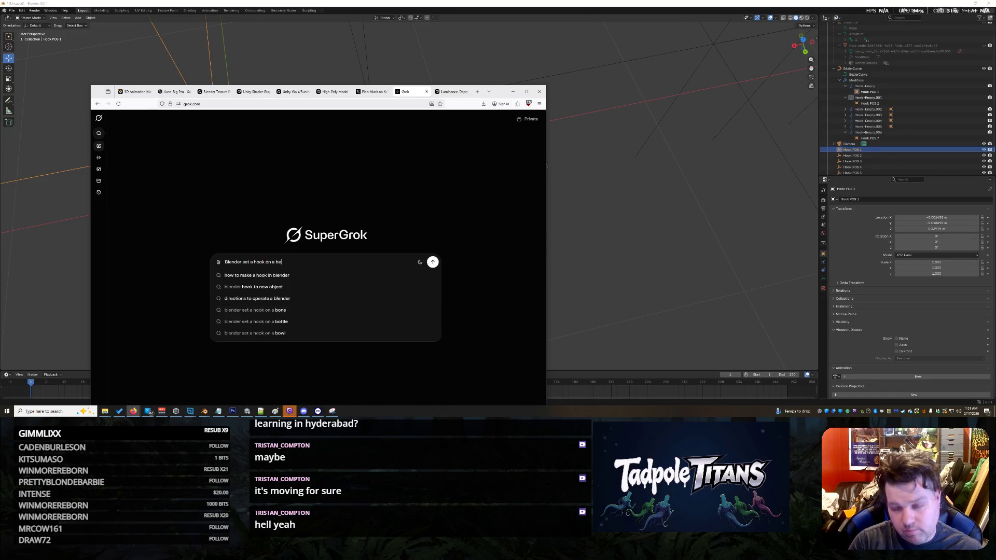
pyautogui.write('zier curve but when i move the hook the cur')
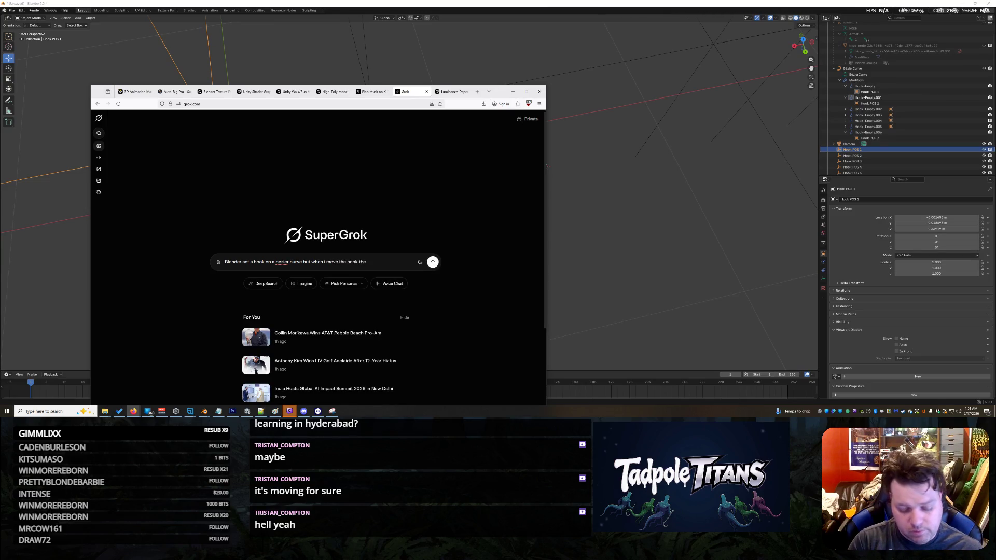
pyautogui.write('ve point doesnt mov')
pyautogui.press('Return')
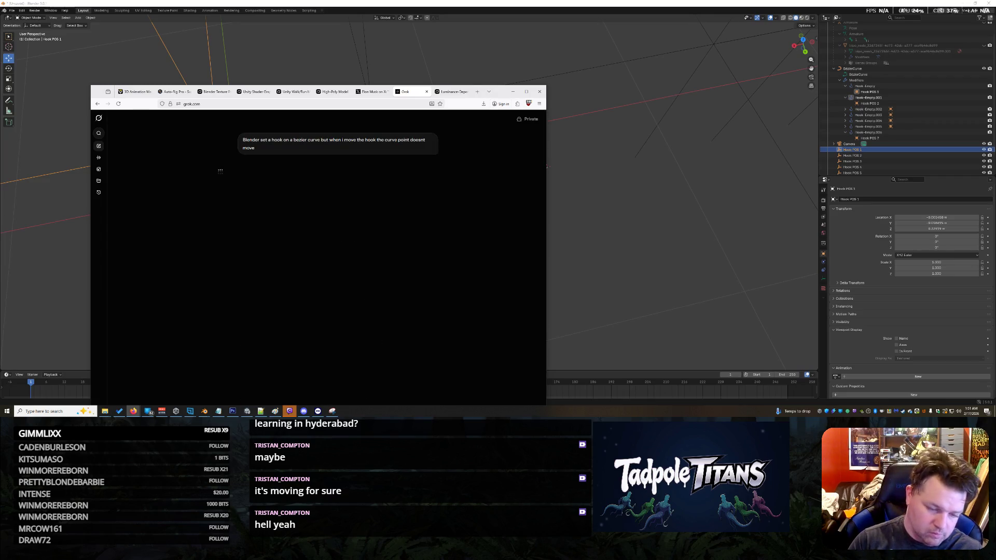
pyautogui.click(513, 92)
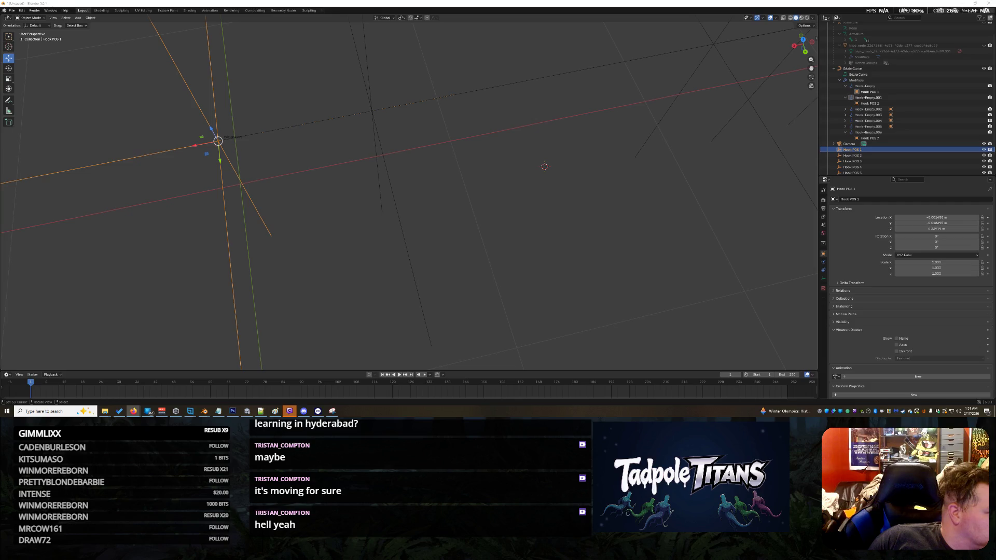
# - Select the curve and its hook empties in the viewport, ending on Hook POS 2
pyautogui.click(278, 194)
pyautogui.moveTo(277, 192); pyautogui.dragTo(282, 130, button='middle')
pyautogui.moveTo(283, 130); pyautogui.dragTo(364, 185)
pyautogui.moveTo(361, 181)
pyautogui.mouseDown(button='middle')
pyautogui.moveTo(367, 171)
pyautogui.moveTo(345, 158)
pyautogui.mouseUp(button='middle')
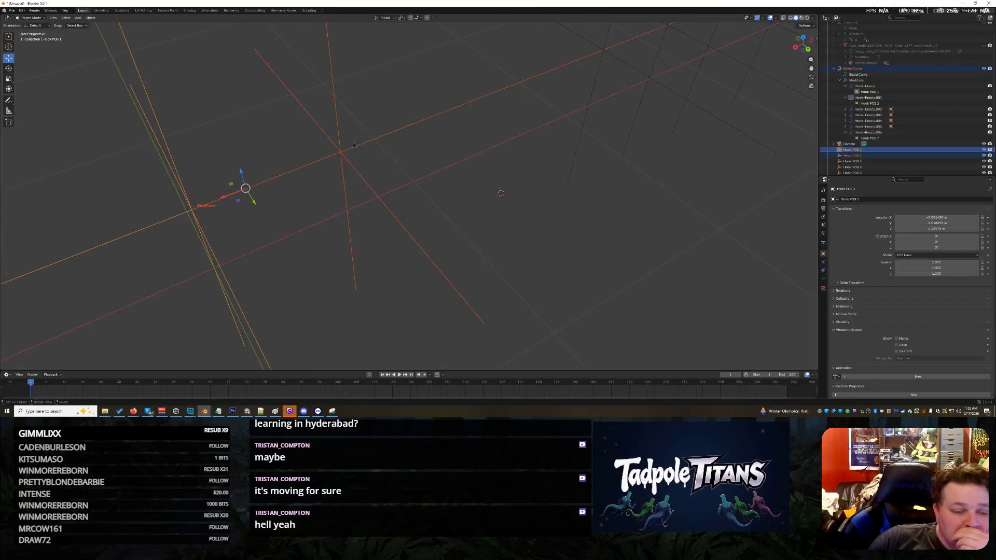
pyautogui.click(197, 208)
pyautogui.click(208, 211)
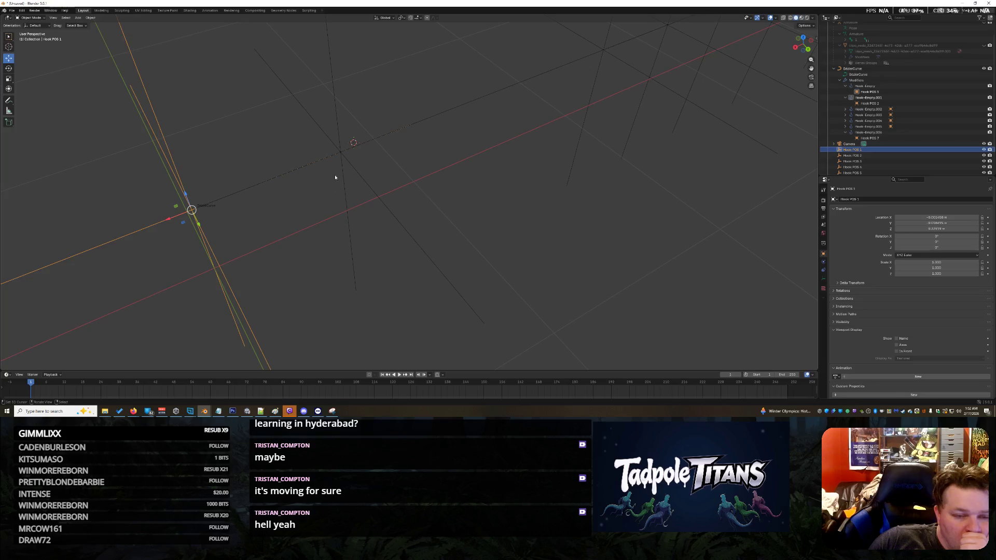
pyautogui.click(353, 142)
pyautogui.moveTo(546, 218)
pyautogui.mouseDown(button='middle')
pyautogui.moveTo(514, 216)
pyautogui.moveTo(590, 245)
pyautogui.moveTo(778, 202)
pyautogui.mouseUp(button='middle')
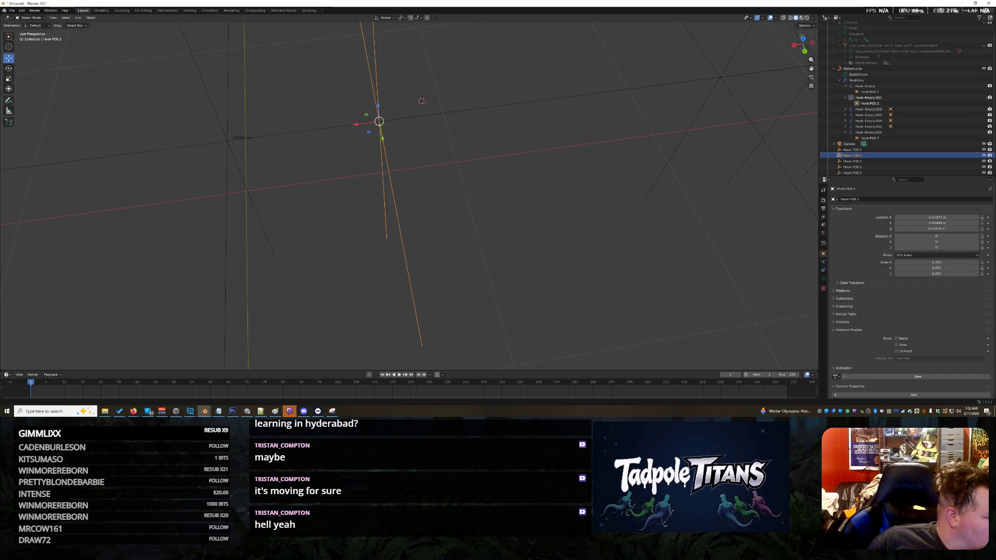
# - Select Hook POS 1 and Hook POS 2 under their Hook-Empty modifiers in the Outliner
pyautogui.click(870, 103)
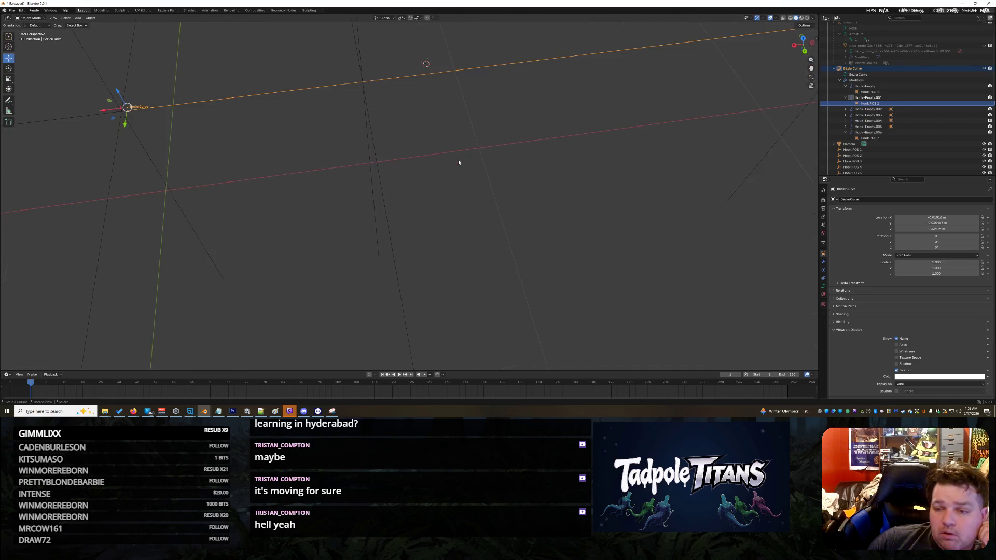
pyautogui.click(901, 91)
pyautogui.click(880, 98)
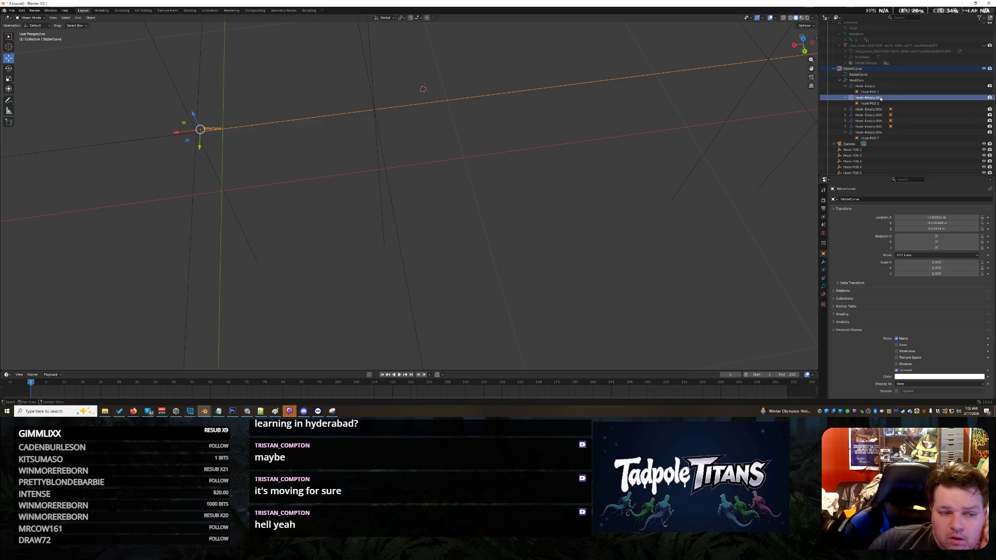
pyautogui.click(884, 104)
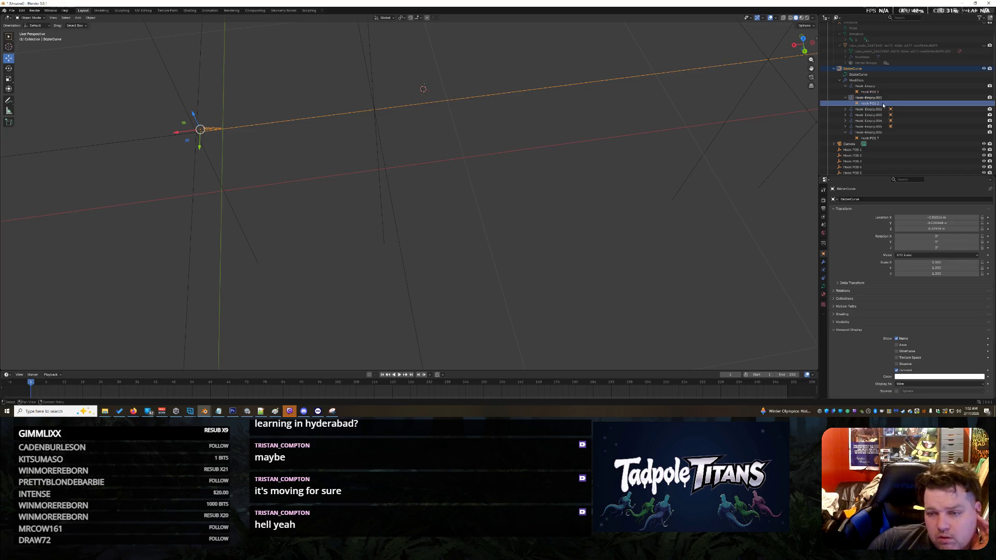
pyautogui.scroll(-3, 873, 289)
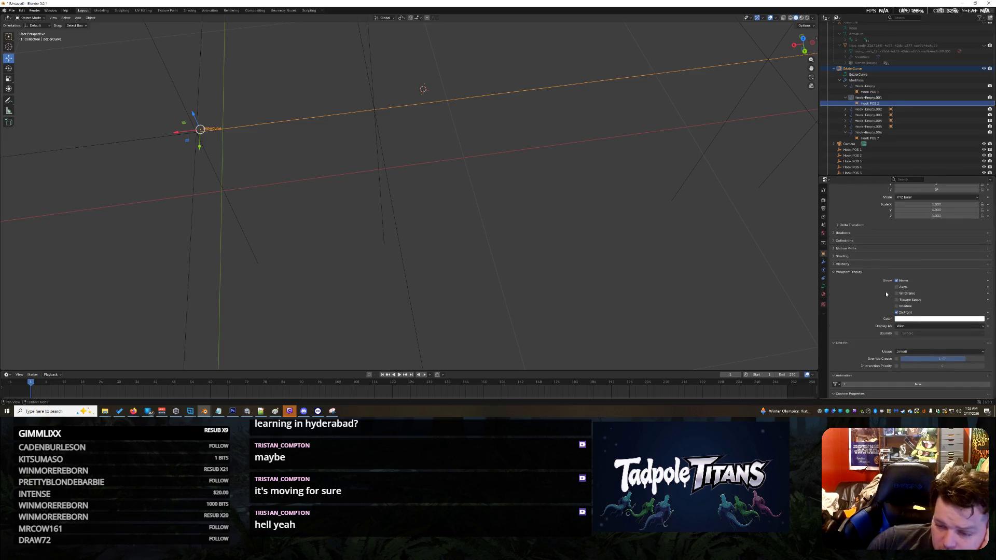
pyautogui.scroll(3, 874, 301)
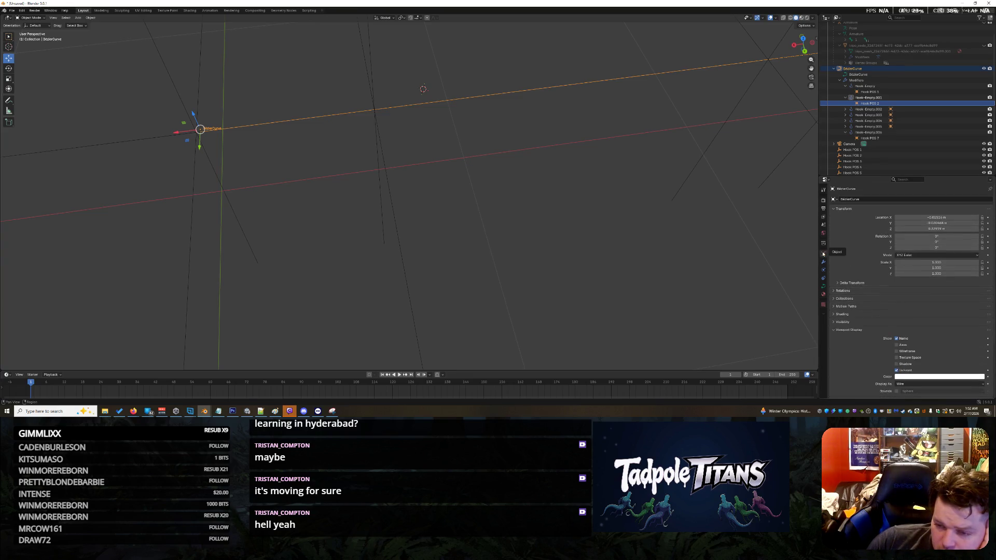
# - Expand Relations, then drag Hook POS 1 along Y to about 0.65 to bend the curve
pyautogui.click(837, 292)
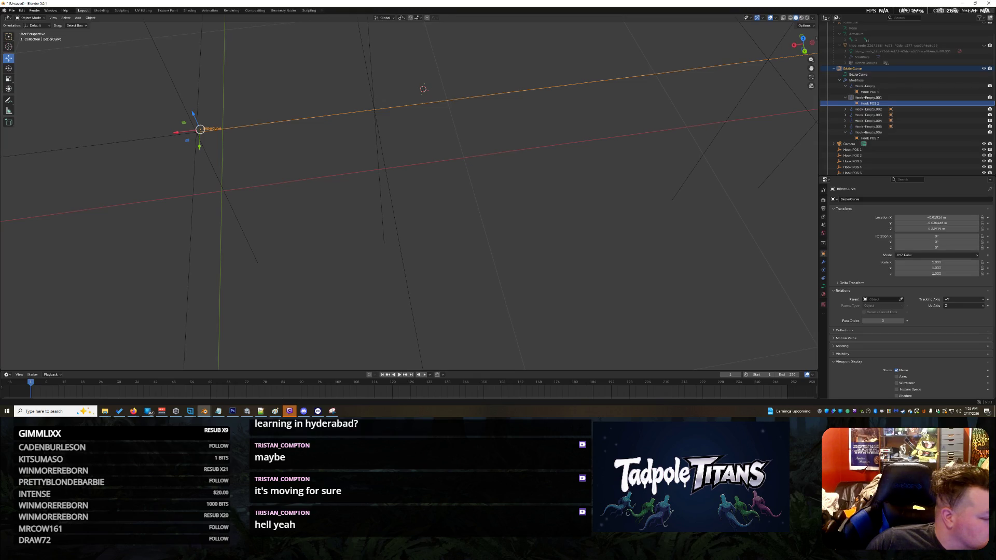
pyautogui.click(334, 166)
pyautogui.moveTo(334, 167); pyautogui.dragTo(187, 154, button='middle')
pyautogui.click(127, 165)
pyautogui.keyDown('shift'); pyautogui.moveTo(129, 167); pyautogui.dragTo(277, 192, button='middle'); pyautogui.keyUp('shift')
pyautogui.moveTo(271, 196); pyautogui.dragTo(330, 254)
pyautogui.moveTo(330, 255); pyautogui.dragTo(362, 204, button='middle')
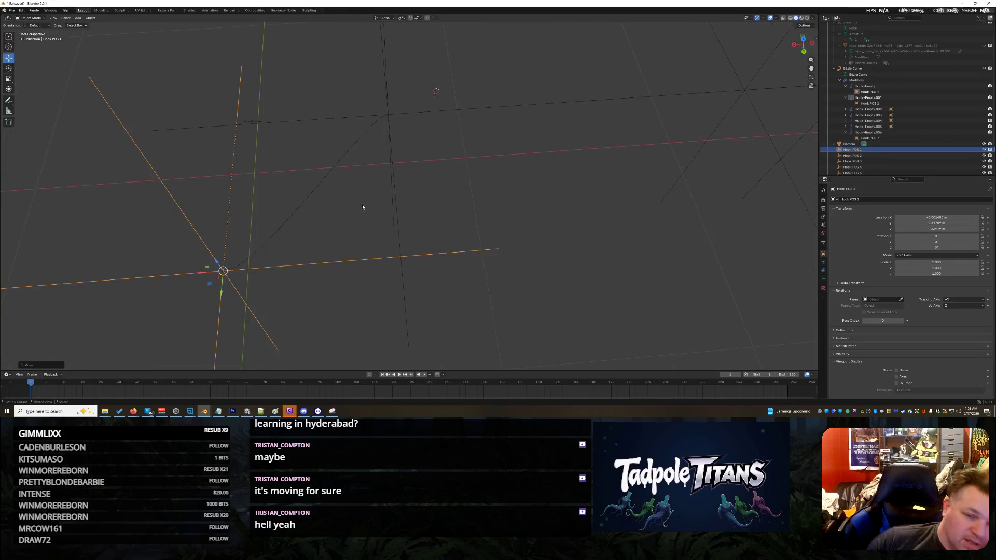
# - Try sliding Hook POS 2 along X, then undo the move
pyautogui.click(282, 123)
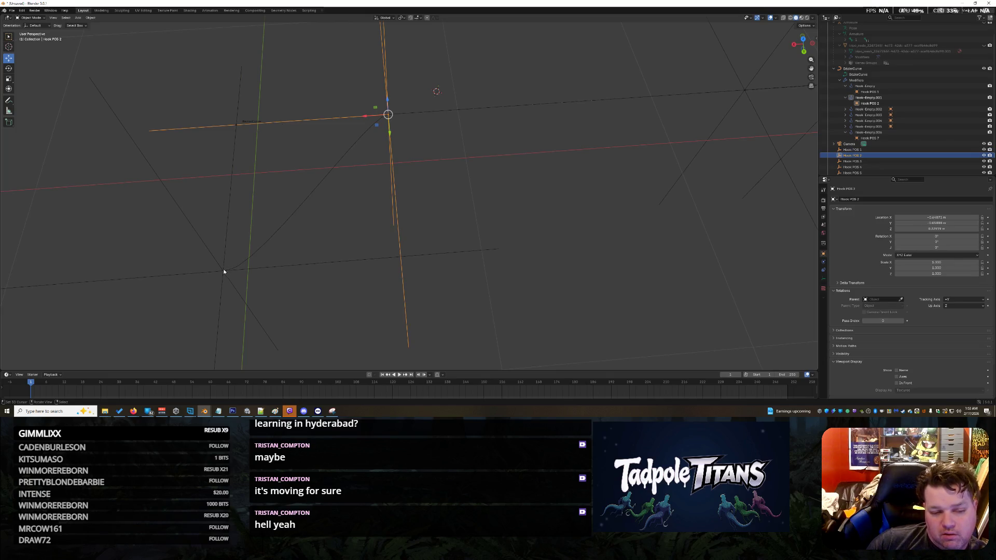
pyautogui.click(315, 187)
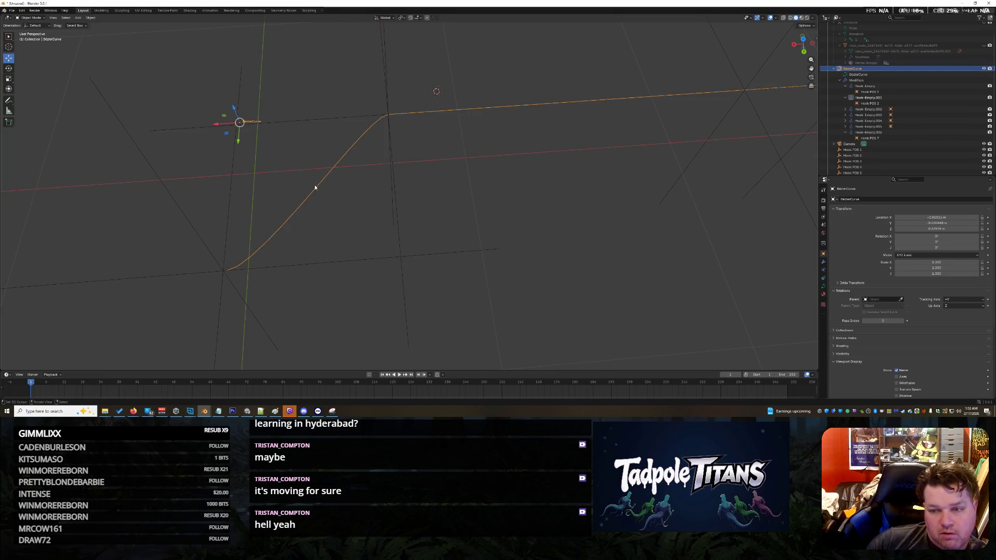
pyautogui.click(301, 124)
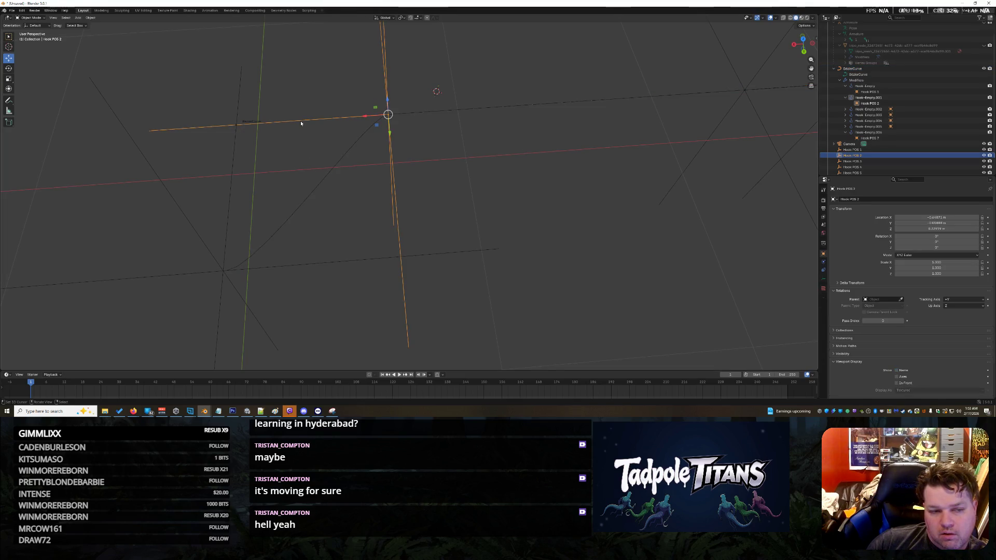
pyautogui.click(234, 146)
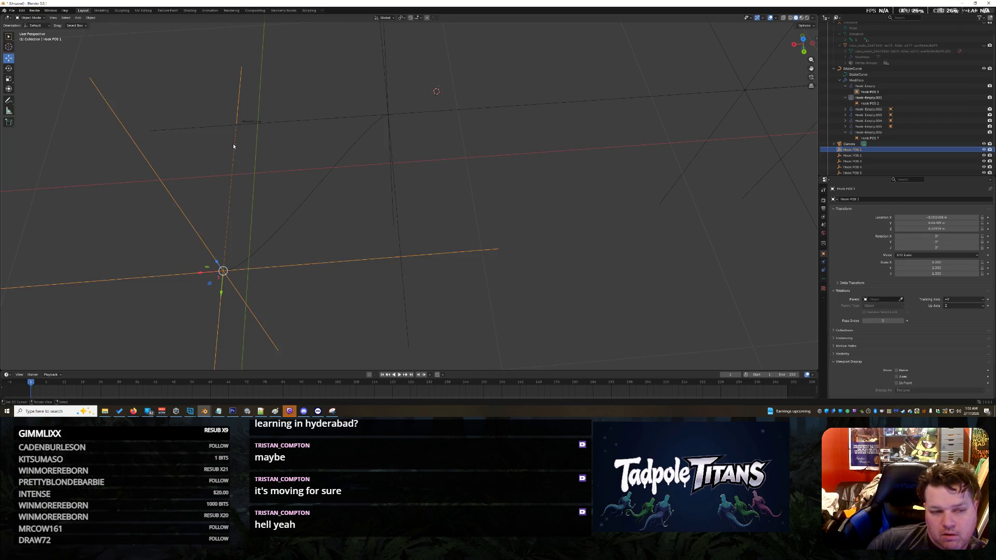
pyautogui.click(266, 125)
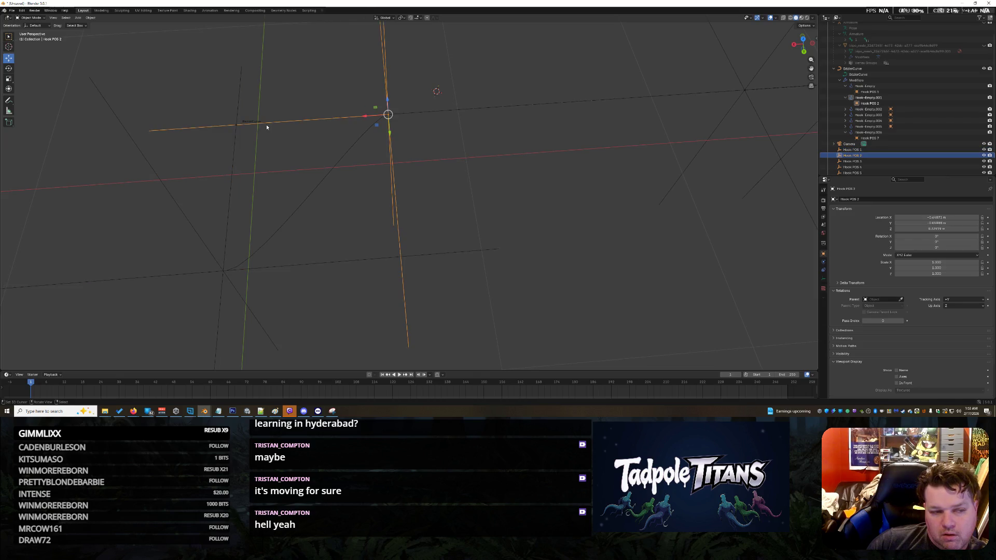
pyautogui.press('g')
pyautogui.press('x')
pyautogui.click(477, 125)
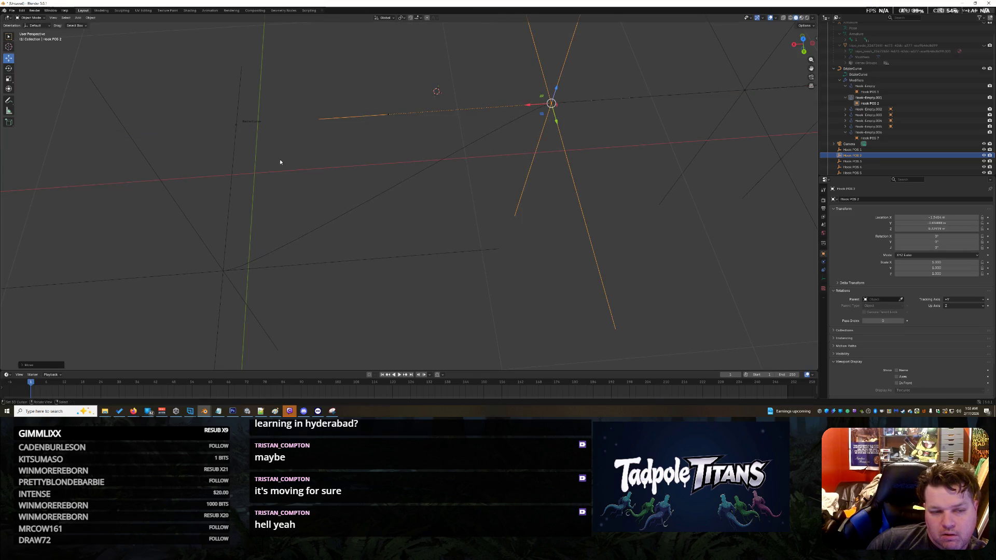
pyautogui.hotkey('ctrl', 'z')
# - Try dragging Hook POS 2 along Y, undo it, and deselect the hook
pyautogui.hotkey('ctrl', 'z')
pyautogui.hotkey('ctrl', 'shift', 'z')
pyautogui.click(326, 217)
pyautogui.hotkey('ctrl', 'z')
pyautogui.hotkey('ctrl', 'z')
pyautogui.hotkey('ctrl', 'z')
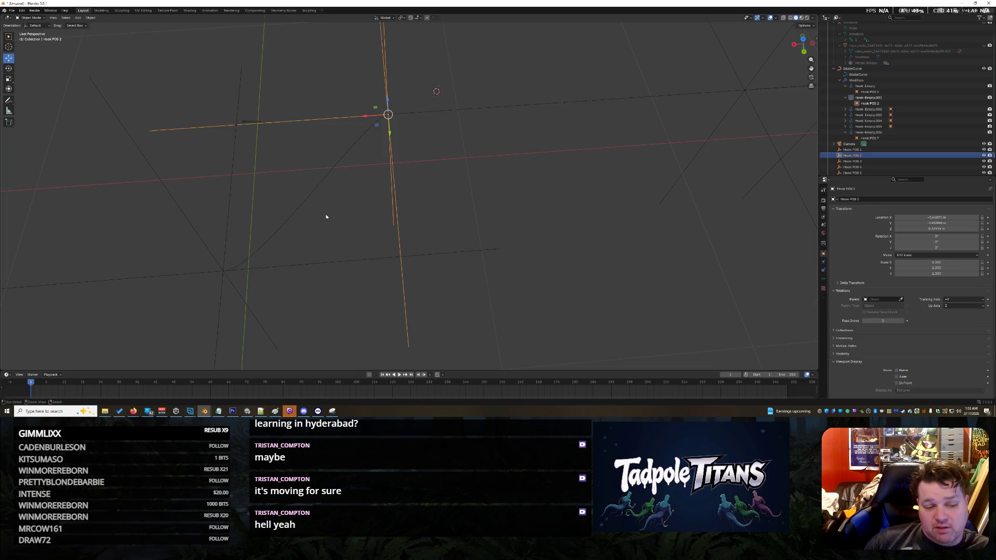
pyautogui.click(410, 132)
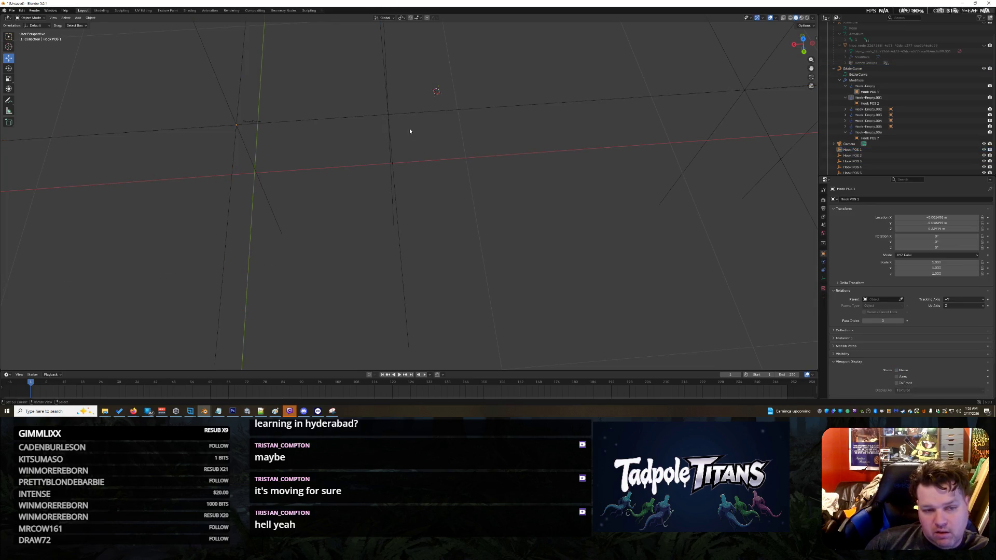
pyautogui.click(388, 115)
pyautogui.moveTo(393, 135)
pyautogui.mouseDown()
pyautogui.moveTo(400, 301)
pyautogui.moveTo(397, 211)
pyautogui.mouseUp()
pyautogui.hotkey('ctrl', 'z')
pyautogui.click(450, 168)
# - Slide Hook POS 3 left, then Hook POS 4 left along X to -2.1879
pyautogui.moveTo(470, 197); pyautogui.dragTo(491, 185, button='middle')
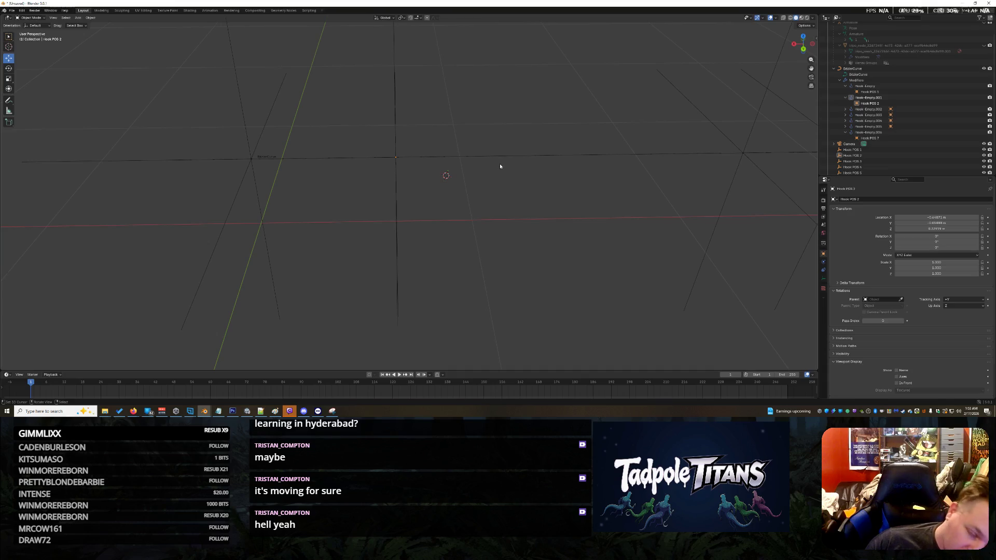
pyautogui.moveTo(369, 208); pyautogui.dragTo(553, 193, button='middle')
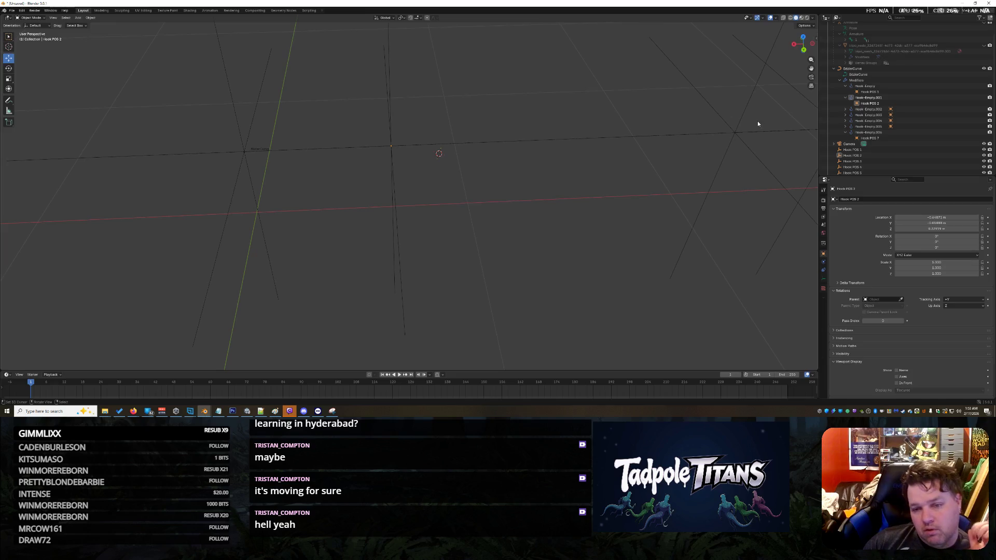
pyautogui.click(740, 132)
pyautogui.click(738, 134)
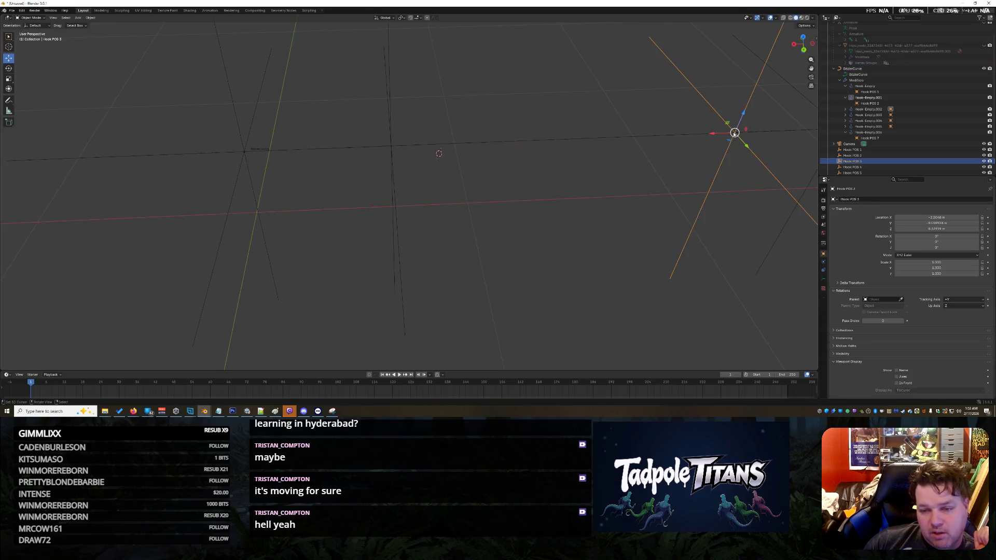
pyautogui.press('g')
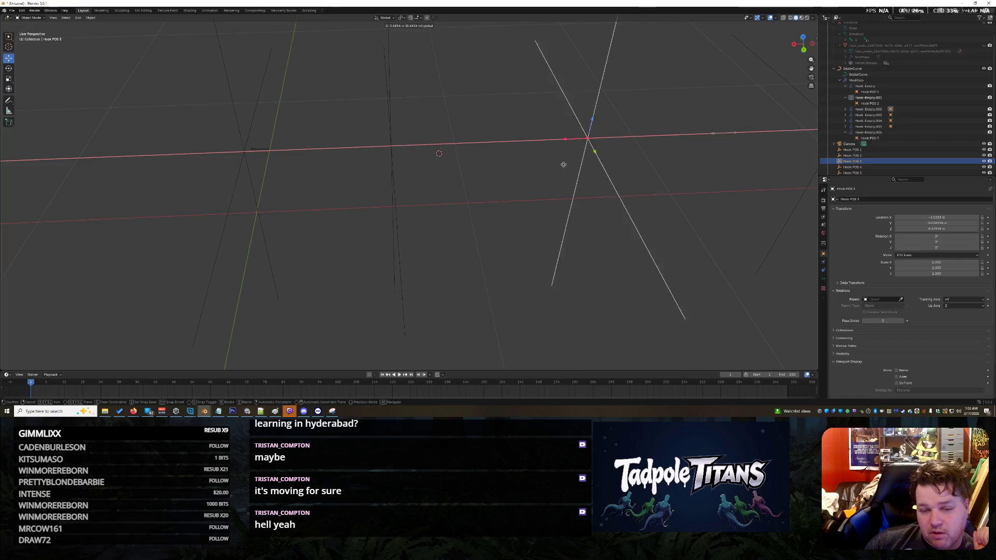
pyautogui.click(551, 165)
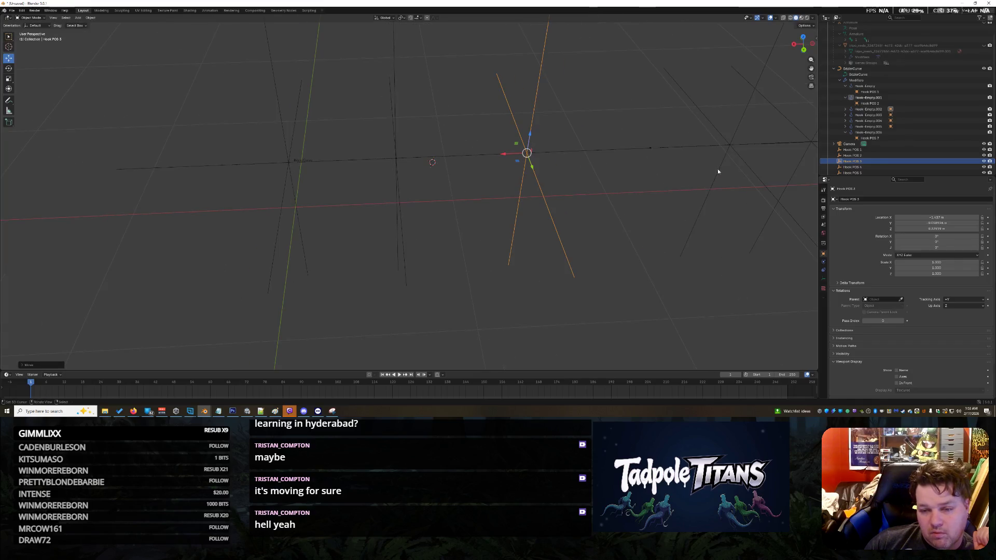
pyautogui.click(729, 145)
pyautogui.press('g')
pyautogui.press('x')
pyautogui.click(784, 179)
pyautogui.click(795, 183)
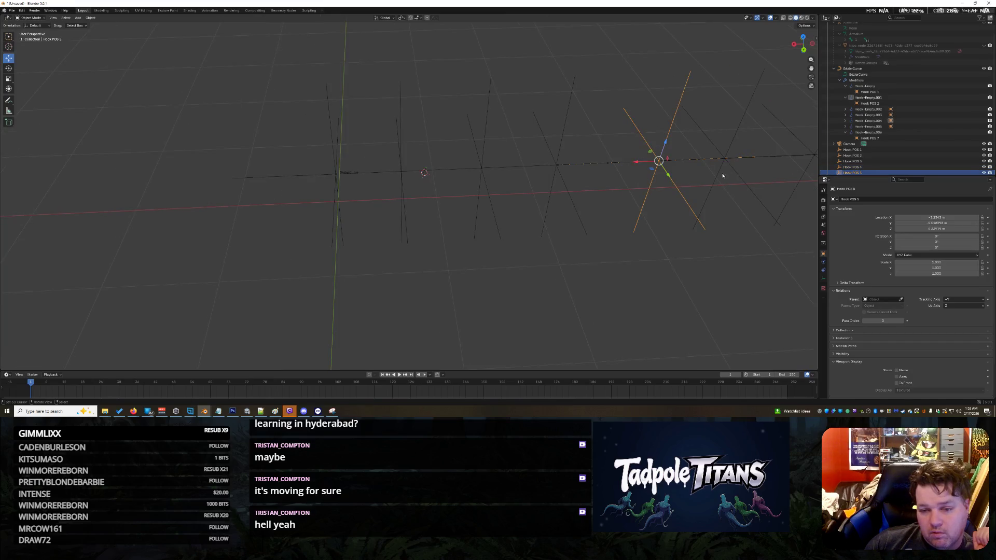
# - Select Hook POS 6 and drag the timeline border up to enlarge the timeline
pyautogui.scroll(-1, 646, 171)
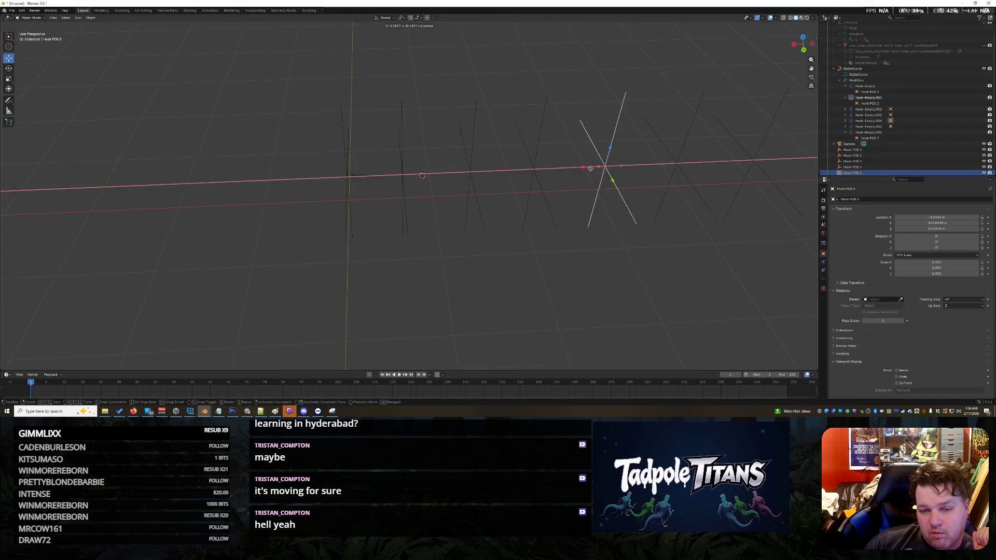
pyautogui.click(671, 168)
pyautogui.click(683, 174)
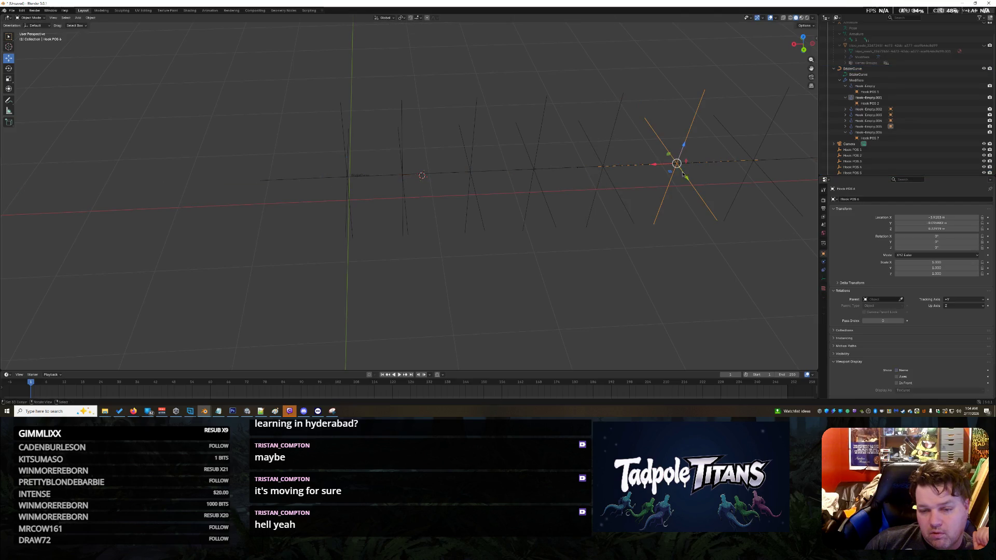
pyautogui.moveTo(661, 166)
pyautogui.mouseDown(button='middle')
pyautogui.moveTo(716, 238)
pyautogui.moveTo(695, 249)
pyautogui.moveTo(708, 261)
pyautogui.moveTo(605, 247)
pyautogui.moveTo(590, 264)
pyautogui.moveTo(616, 278)
pyautogui.moveTo(602, 246)
pyautogui.mouseUp(button='middle')
pyautogui.press('b')
pyautogui.press('Escape')
pyautogui.moveTo(155, 369); pyautogui.dragTo(154, 309)
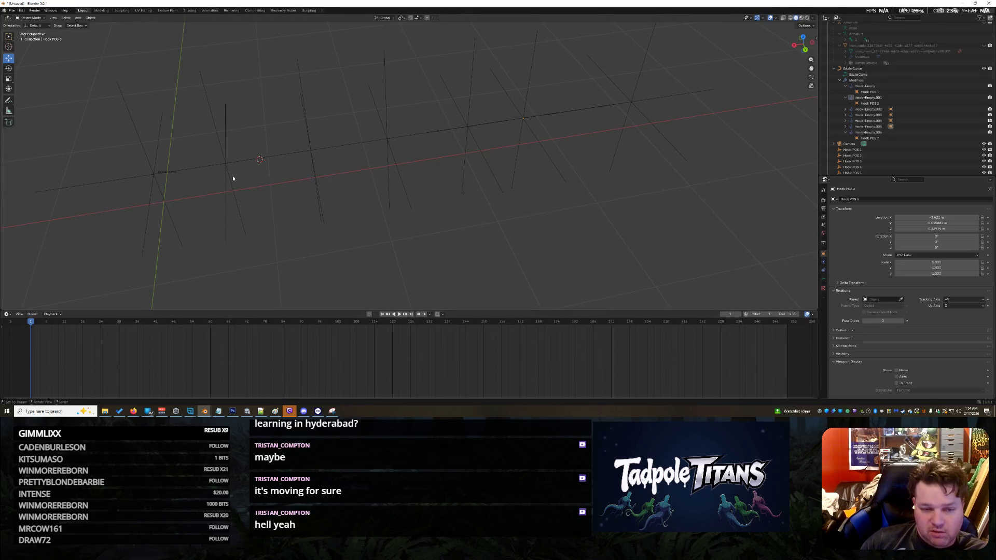
# - Select Hook POS 1, check the Animation workspace, then show the Layout Object menu
pyautogui.moveTo(233, 178)
pyautogui.mouseDown(button='middle')
pyautogui.moveTo(554, 204)
pyautogui.moveTo(544, 225)
pyautogui.mouseUp(button='middle')
pyautogui.click(261, 125)
pyautogui.click(263, 126)
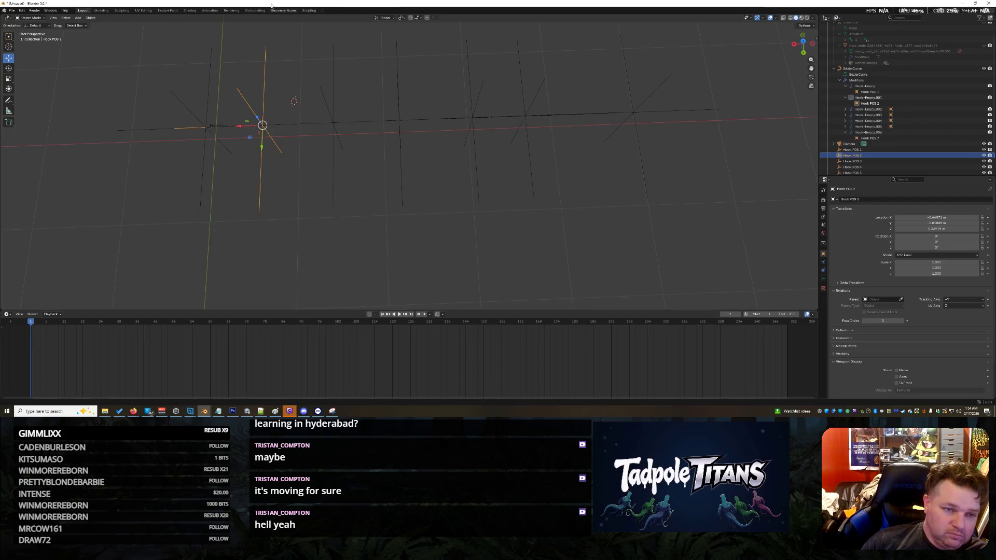
pyautogui.click(205, 140)
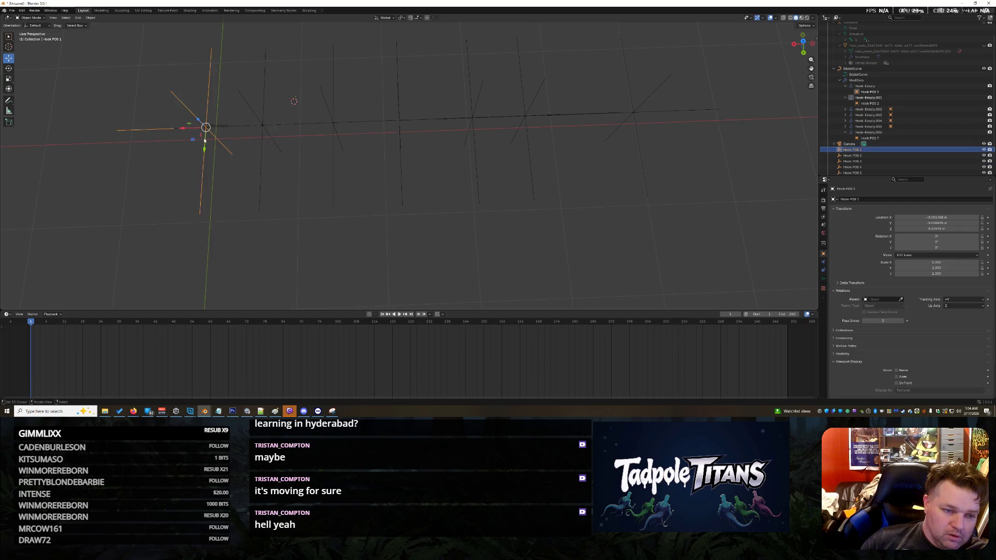
pyautogui.click(210, 10)
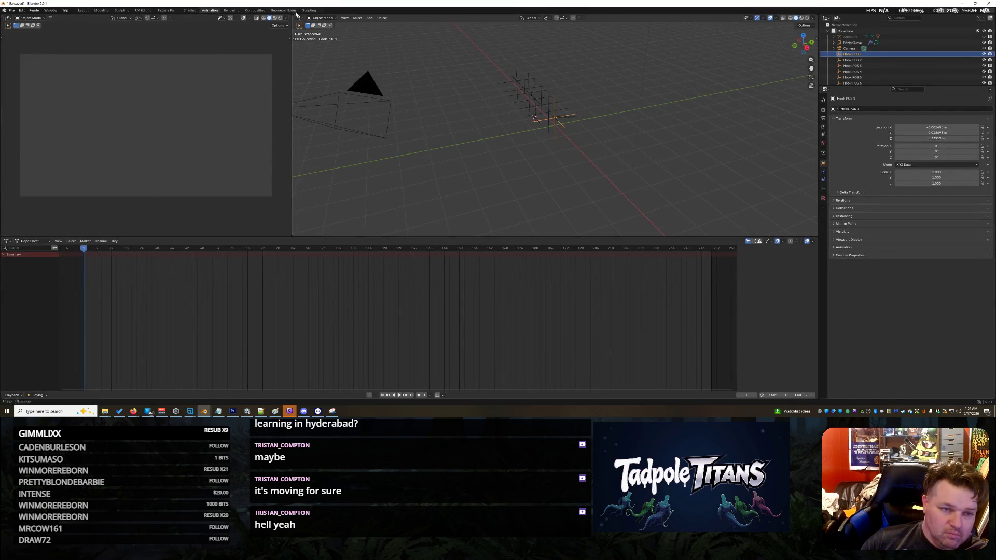
pyautogui.click(83, 10)
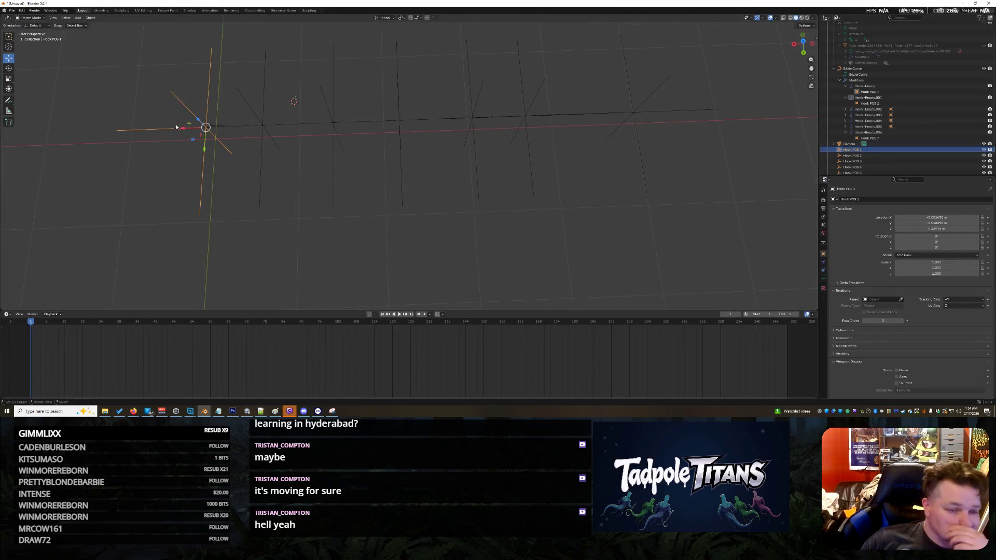
pyautogui.click(90, 17)
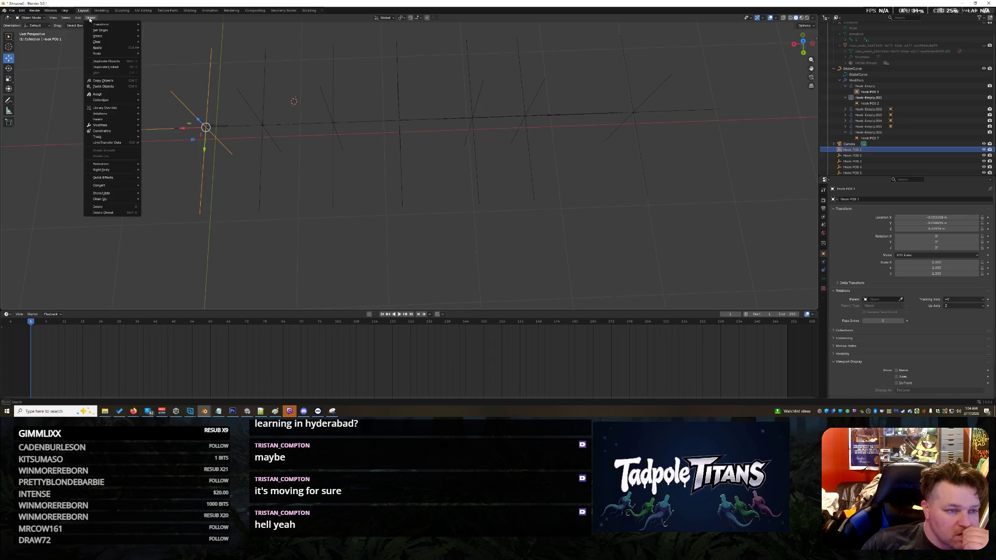
# - Keyframe the transforms of all seven Hook POS empties, then enlarge the timeline and show its channels
pyautogui.moveTo(335, 244); pyautogui.dragTo(391, 255, button='middle')
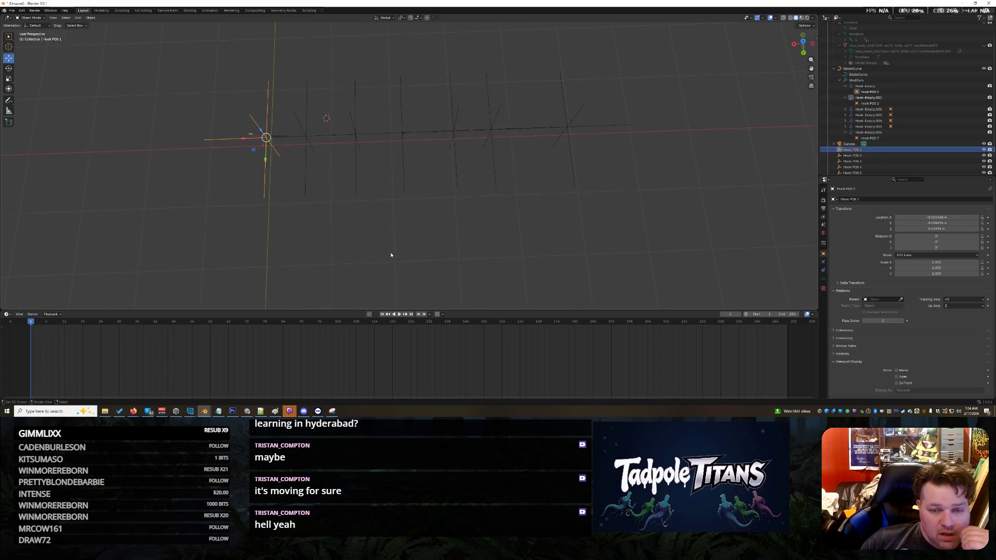
pyautogui.moveTo(324, 228); pyautogui.dragTo(121, 50, button='middle')
pyautogui.click(91, 18)
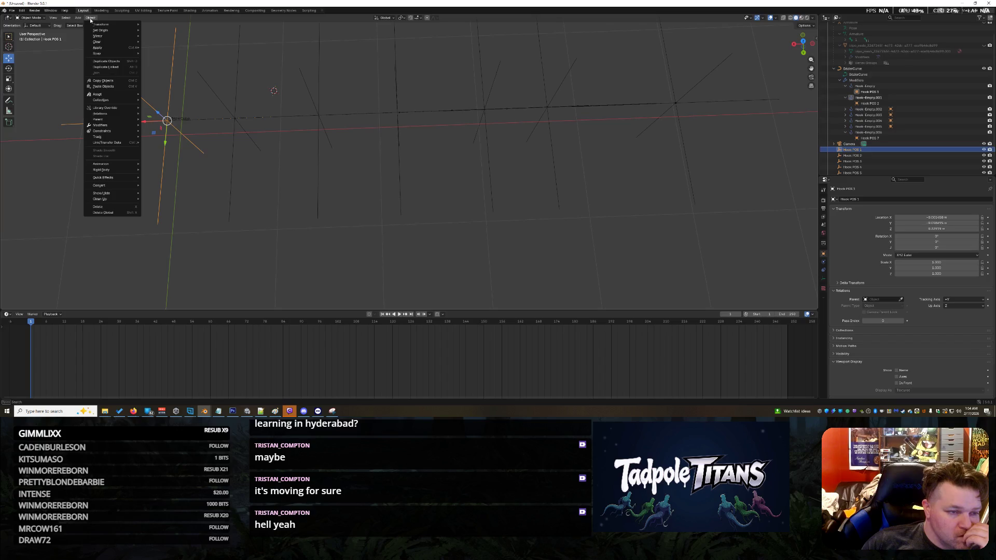
pyautogui.moveTo(260, 156)
pyautogui.mouseDown(button='middle')
pyautogui.moveTo(382, 255)
pyautogui.moveTo(195, 67)
pyautogui.mouseUp(button='middle')
pyautogui.moveTo(193, 67); pyautogui.dragTo(688, 243)
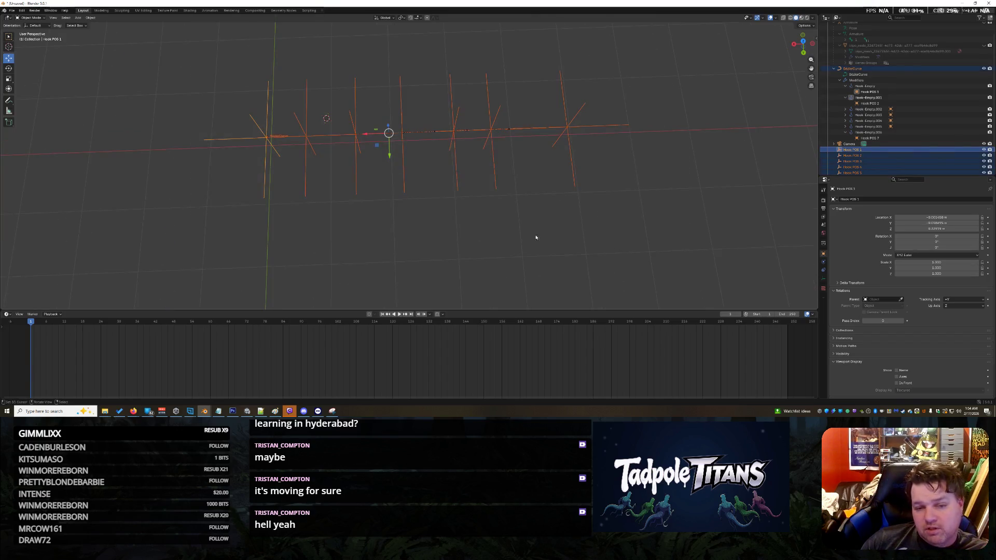
pyautogui.click(90, 18)
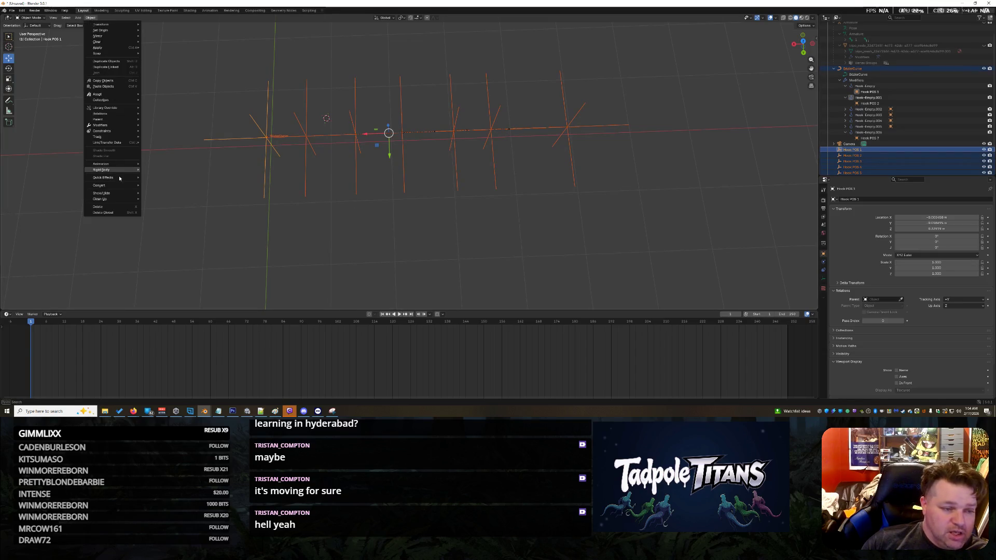
pyautogui.moveTo(119, 167)
pyautogui.click(163, 165)
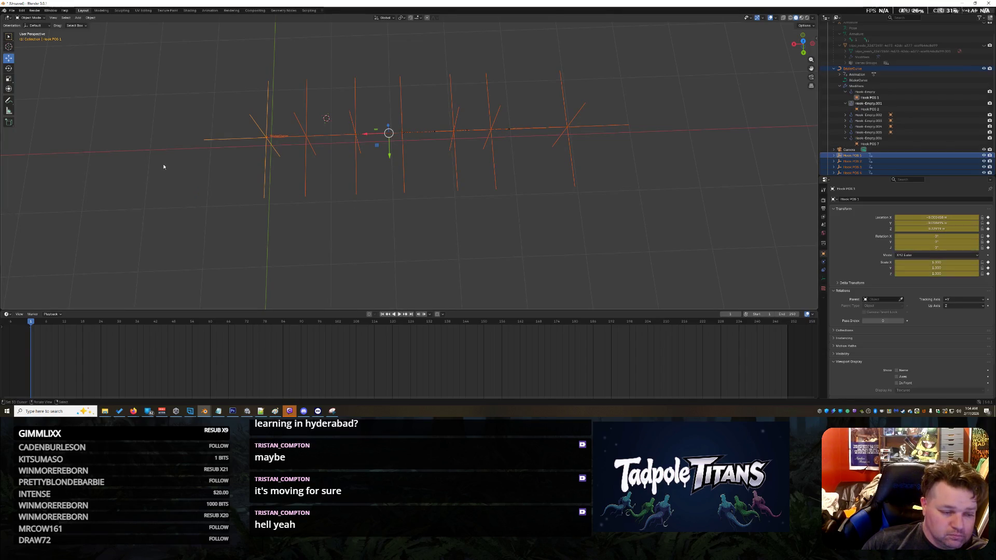
pyautogui.moveTo(13, 310); pyautogui.dragTo(12, 256)
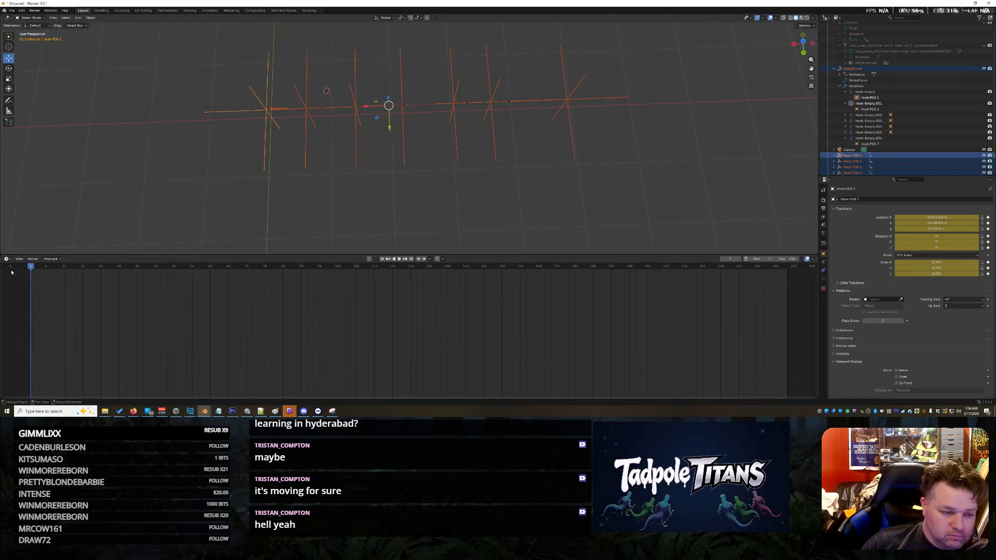
pyautogui.click(2, 271)
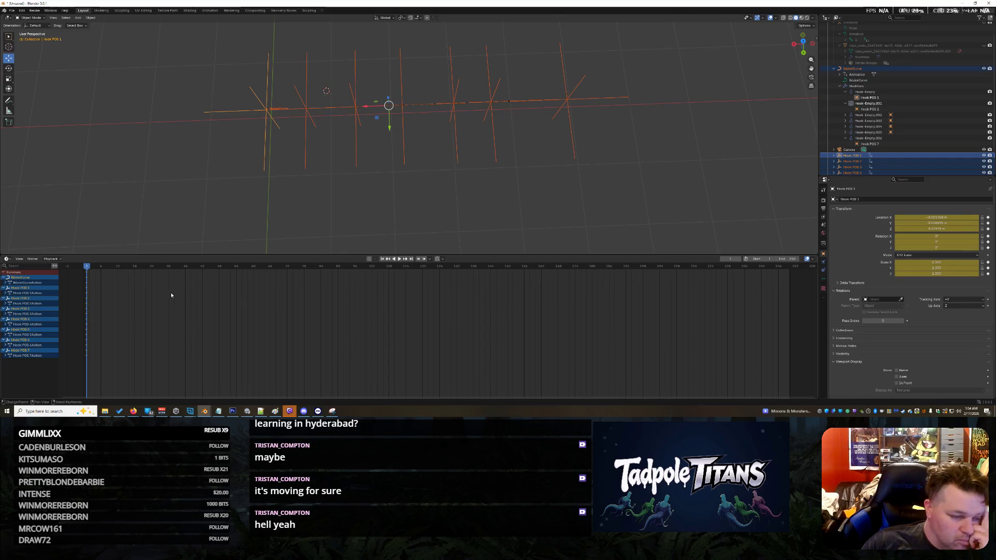
# - Raise Hook POS 3 along Y and shift Hook POS 4 along Y
pyautogui.click(181, 167)
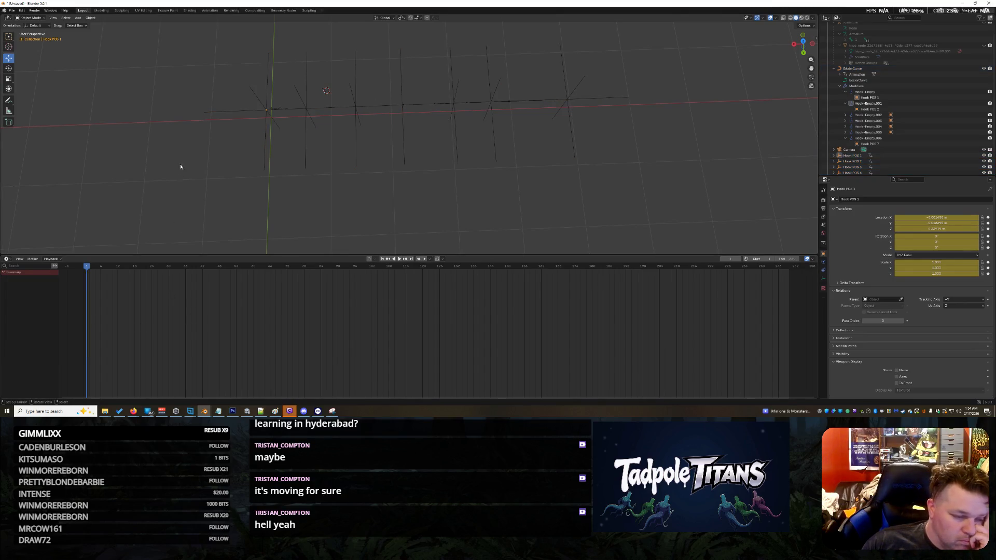
pyautogui.click(305, 110)
pyautogui.scroll(2, 305, 110)
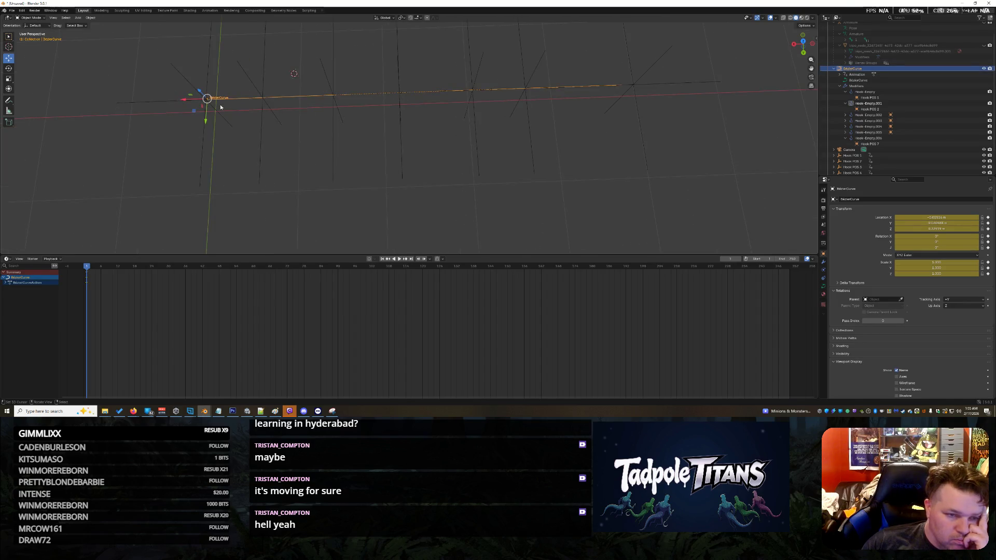
pyautogui.click(265, 102)
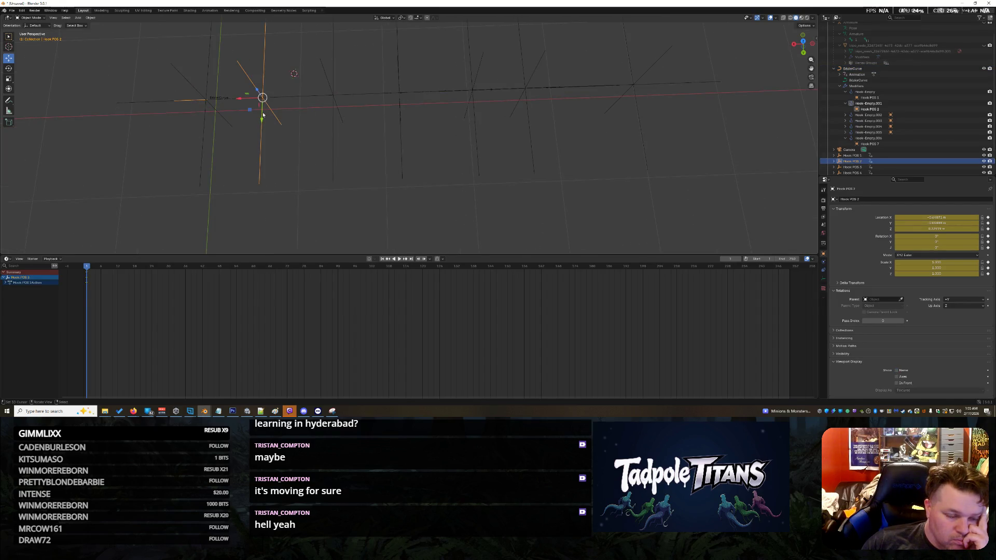
pyautogui.moveTo(284, 138); pyautogui.dragTo(329, 145, button='middle')
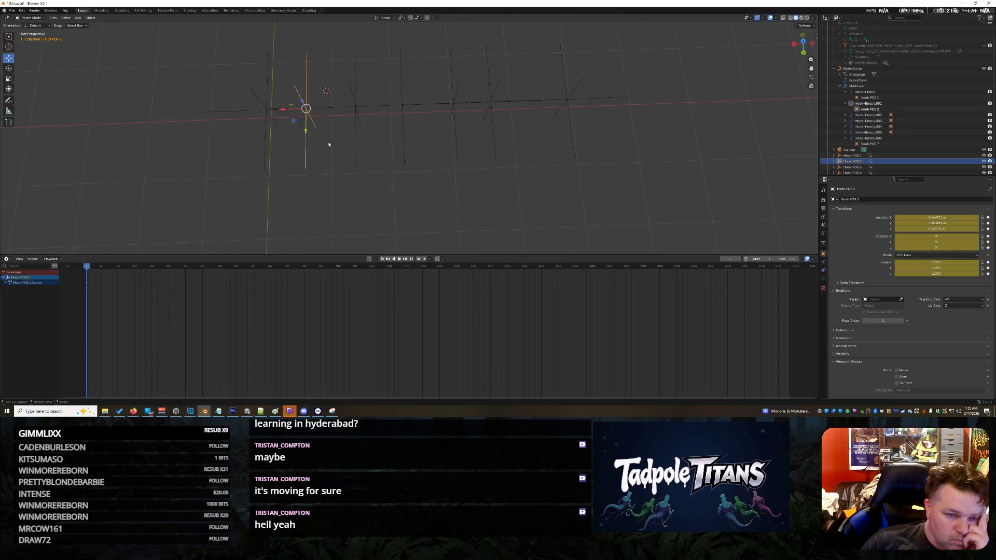
pyautogui.click(356, 108)
pyautogui.click(356, 110)
pyautogui.press('g')
pyautogui.press('y')
pyautogui.click(399, 113)
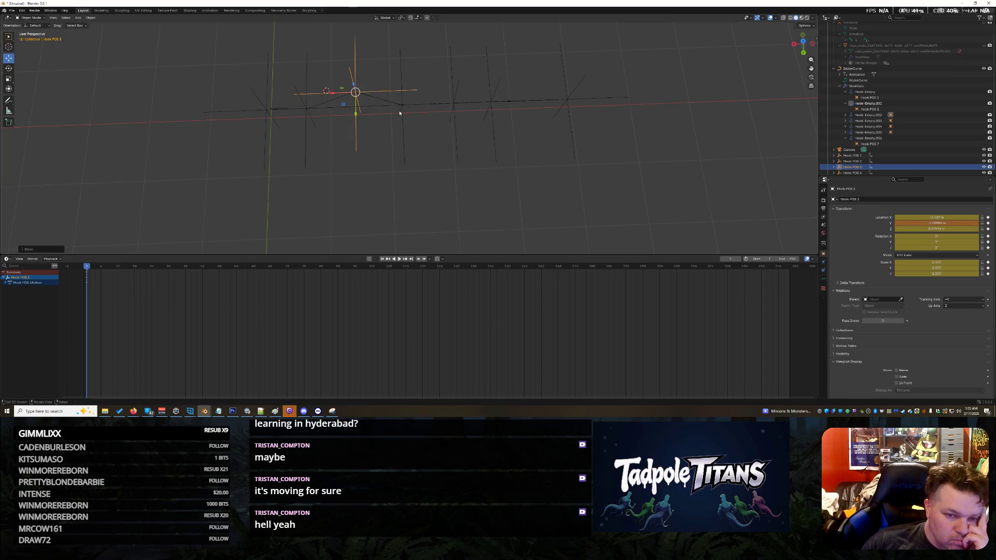
pyautogui.click(403, 133)
pyautogui.moveTo(406, 129)
pyautogui.mouseDown()
pyautogui.moveTo(406, 99)
pyautogui.moveTo(355, 109)
pyautogui.mouseUp()
pyautogui.click(357, 96)
pyautogui.click(357, 97)
# - Shift Hook POS 5, 6 and 7 along Y, then box-select all empties and the curve
pyautogui.moveTo(406, 88)
pyautogui.mouseDown(button='middle')
pyautogui.moveTo(467, 111)
pyautogui.moveTo(485, 98)
pyautogui.mouseUp(button='middle')
pyautogui.click(473, 103)
pyautogui.moveTo(474, 109)
pyautogui.mouseDown()
pyautogui.moveTo(471, 118)
pyautogui.moveTo(474, 98)
pyautogui.mouseUp()
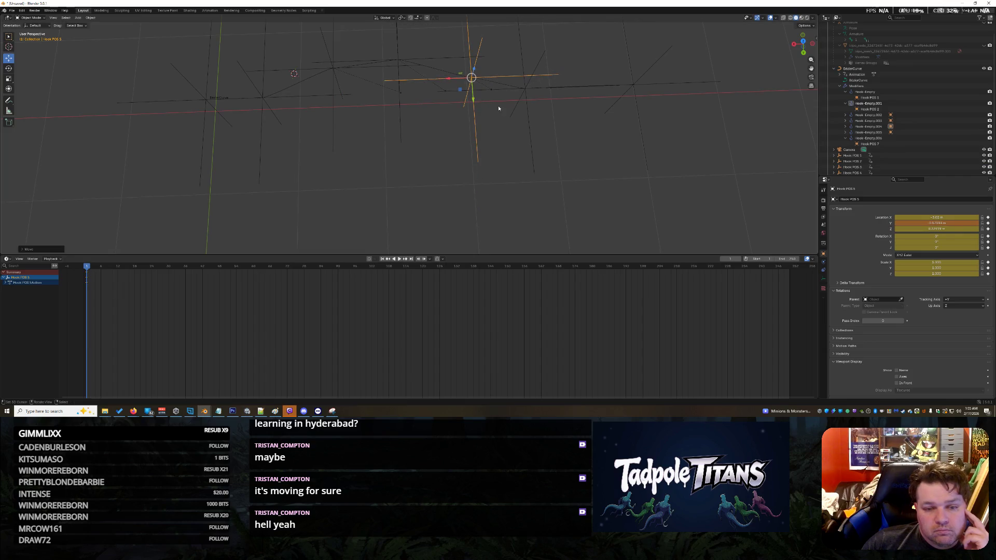
pyautogui.click(524, 91)
pyautogui.click(525, 91)
pyautogui.moveTo(528, 115)
pyautogui.mouseDown()
pyautogui.moveTo(531, 140)
pyautogui.moveTo(529, 129)
pyautogui.mouseUp()
pyautogui.click(633, 86)
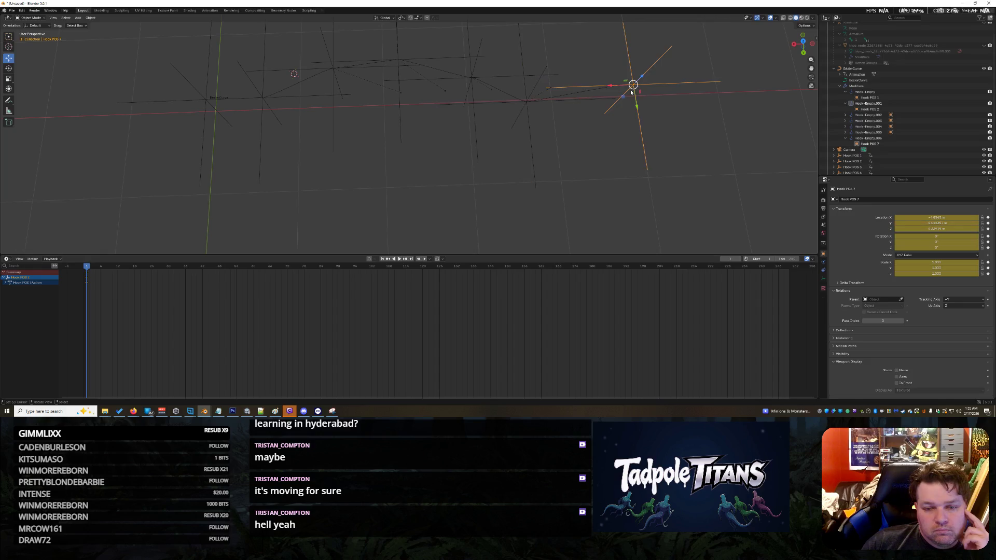
pyautogui.moveTo(637, 107); pyautogui.dragTo(640, 113)
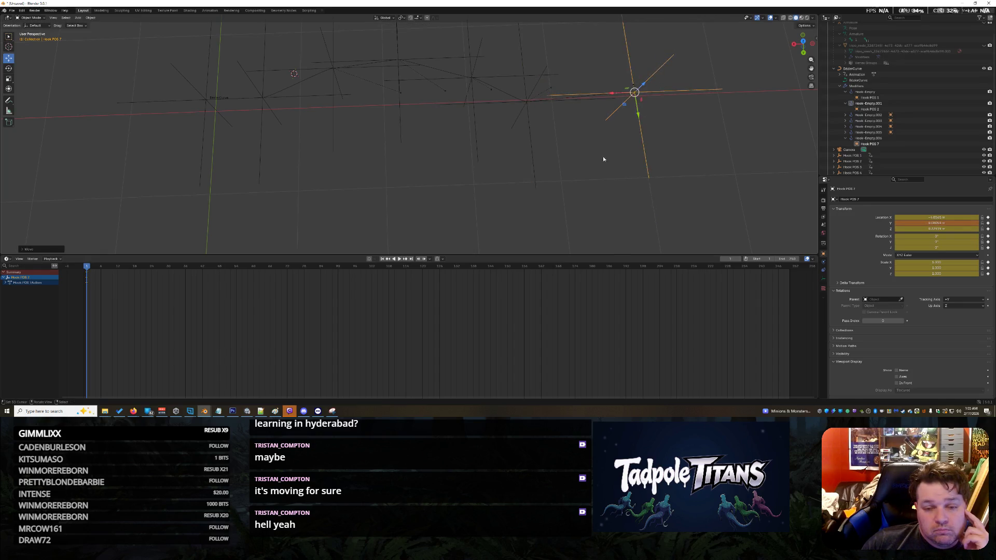
pyautogui.click(599, 162)
pyautogui.moveTo(594, 169); pyautogui.dragTo(598, 165, button='middle')
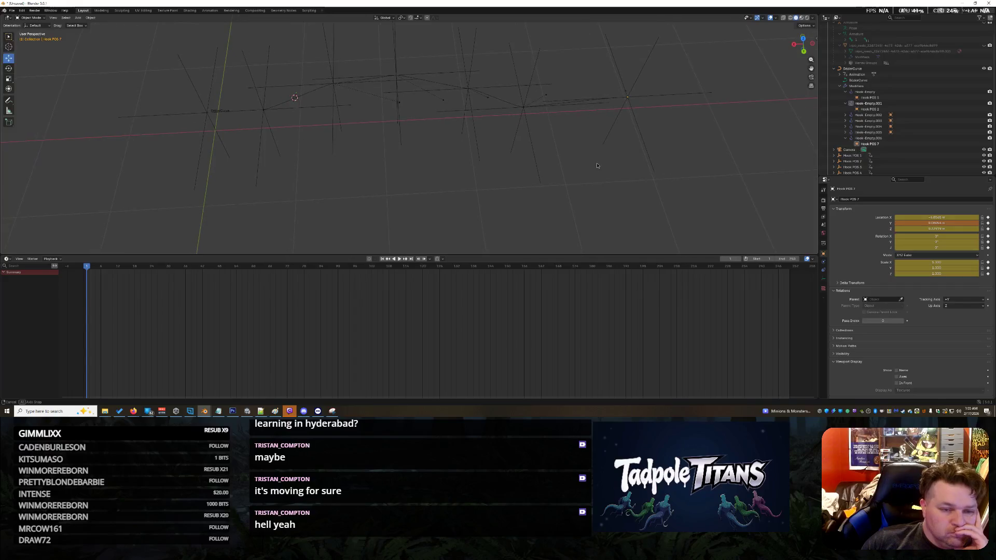
pyautogui.moveTo(98, 50)
pyautogui.mouseDown()
pyautogui.moveTo(780, 244)
pyautogui.moveTo(754, 218)
pyautogui.mouseUp()
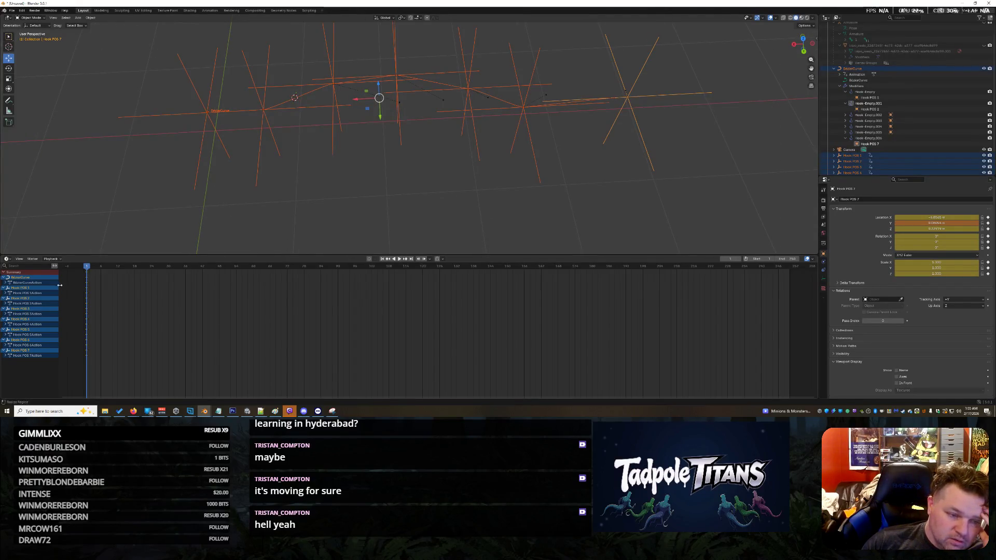
# - Play the swim animation, stop it, and reselect the curve and all hook empties
pyautogui.press('space')
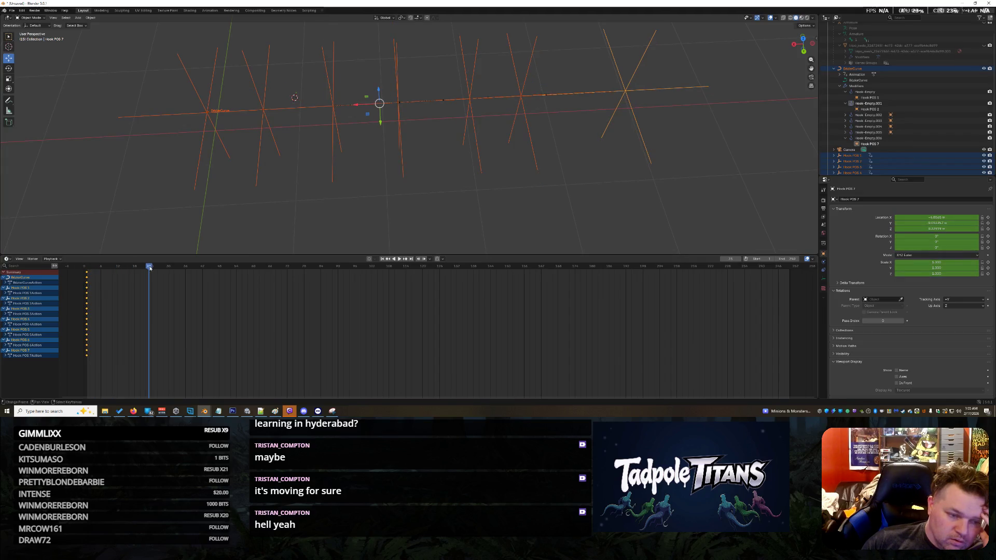
pyautogui.press('Escape')
pyautogui.click(227, 208)
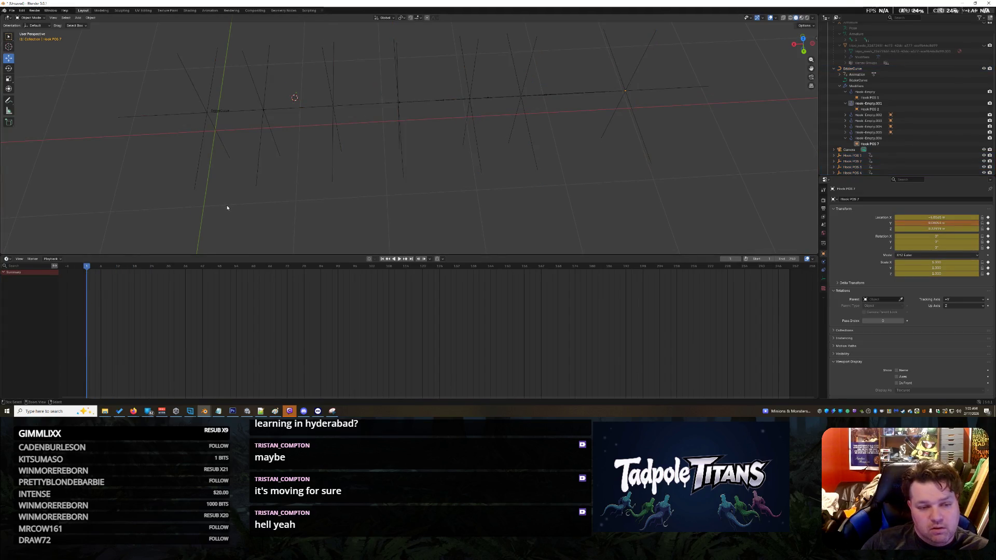
pyautogui.scroll(-2, 106, 147)
pyautogui.moveTo(143, 69); pyautogui.dragTo(676, 213)
pyautogui.scroll(2, 432, 207)
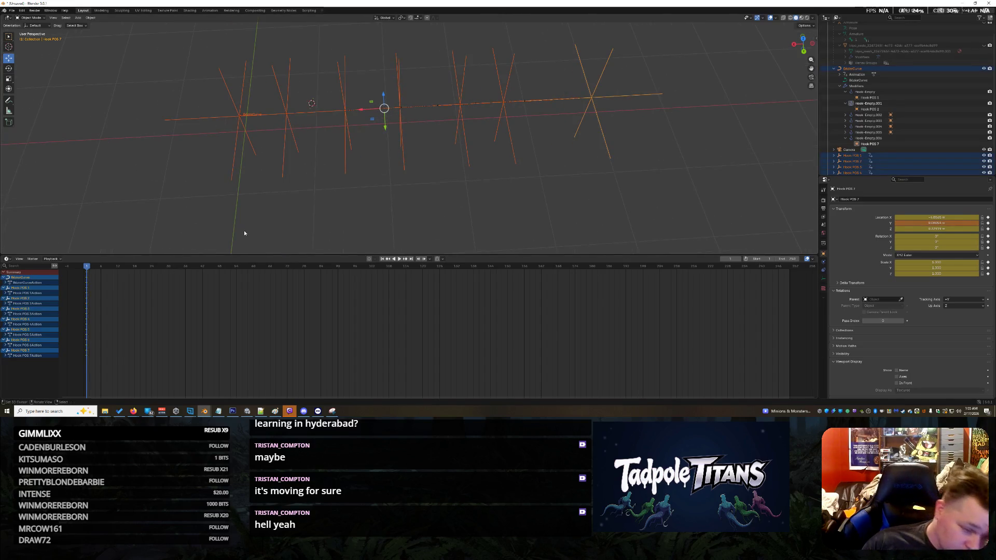
# - Move the current frame to 50, deselect everything, and step back to frame 48
pyautogui.press('space')
pyautogui.moveTo(158, 272); pyautogui.dragTo(226, 272)
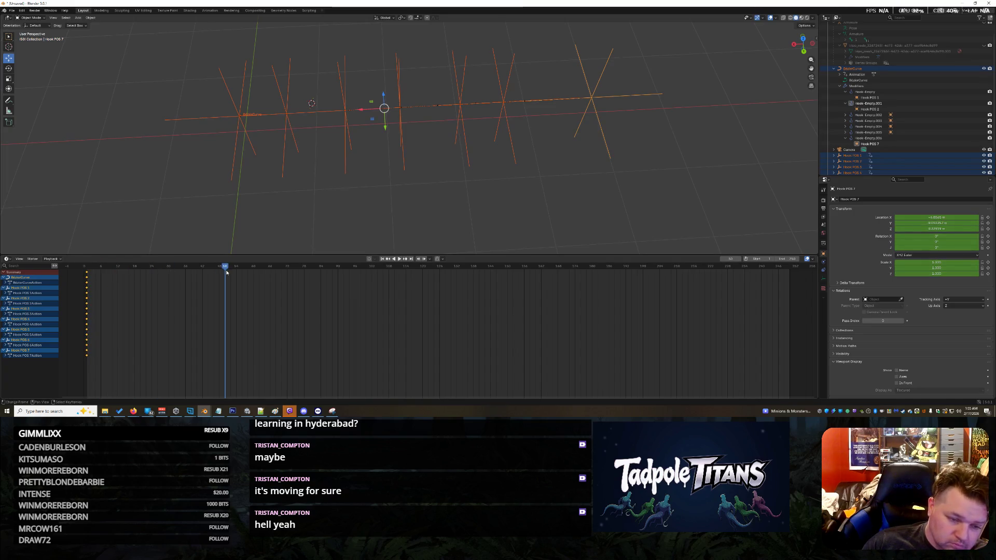
pyautogui.click(317, 197)
pyautogui.press('Left')
pyautogui.press('Left')
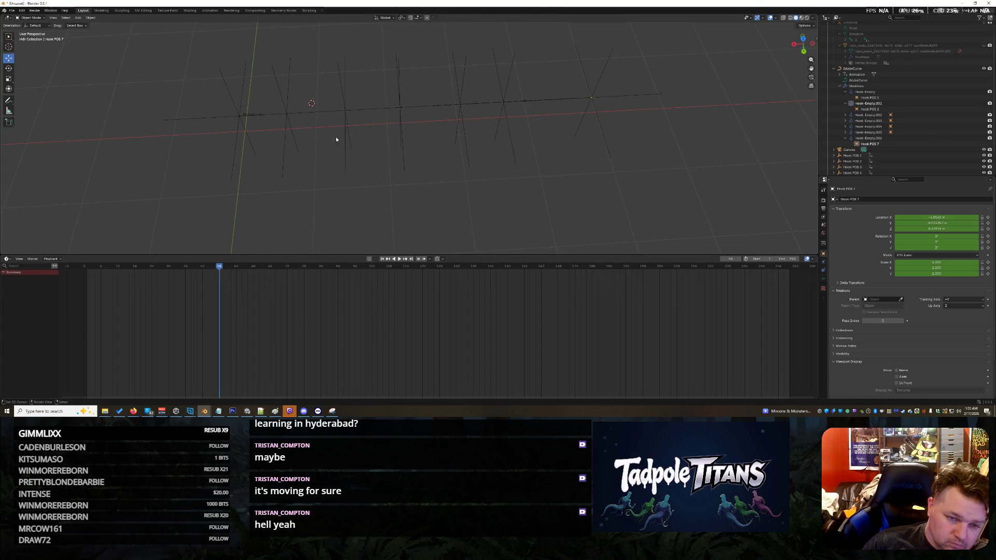
# - Raise Hook POS 3 and 4 along Y, shift Hook POS 6, and nudge Hook POS 7 up
pyautogui.click(350, 139)
pyautogui.moveTo(354, 129); pyautogui.dragTo(349, 96)
pyautogui.click(288, 127)
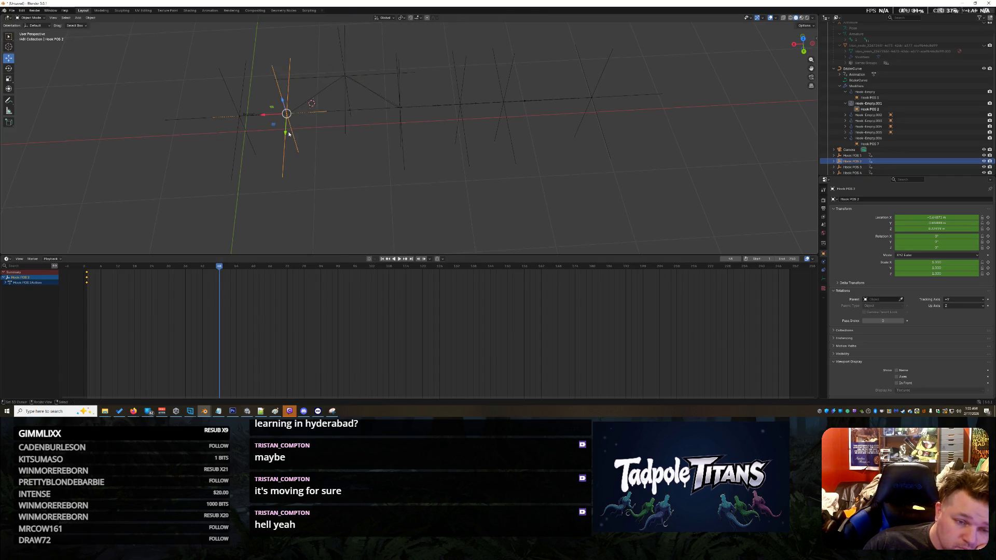
pyautogui.click(400, 142)
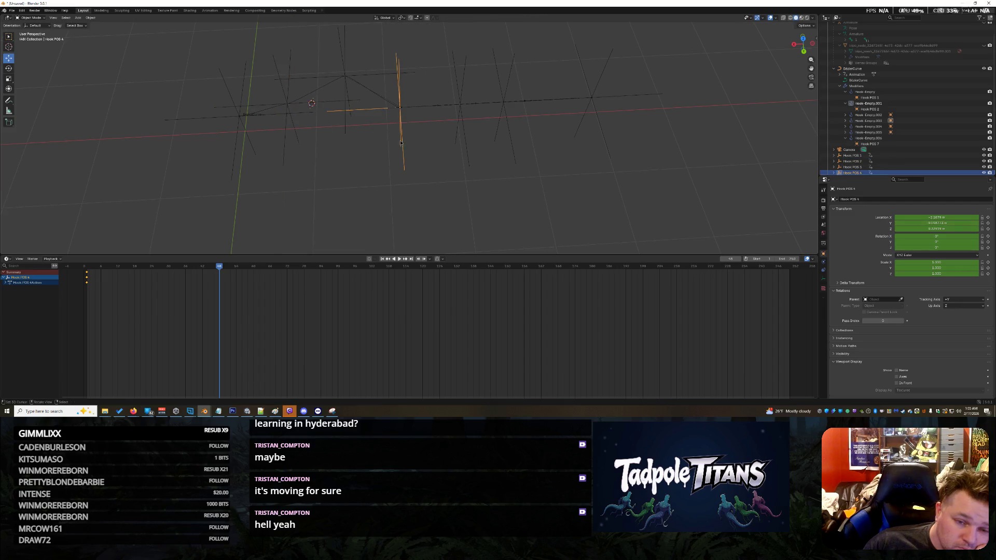
pyautogui.moveTo(403, 139); pyautogui.dragTo(406, 106)
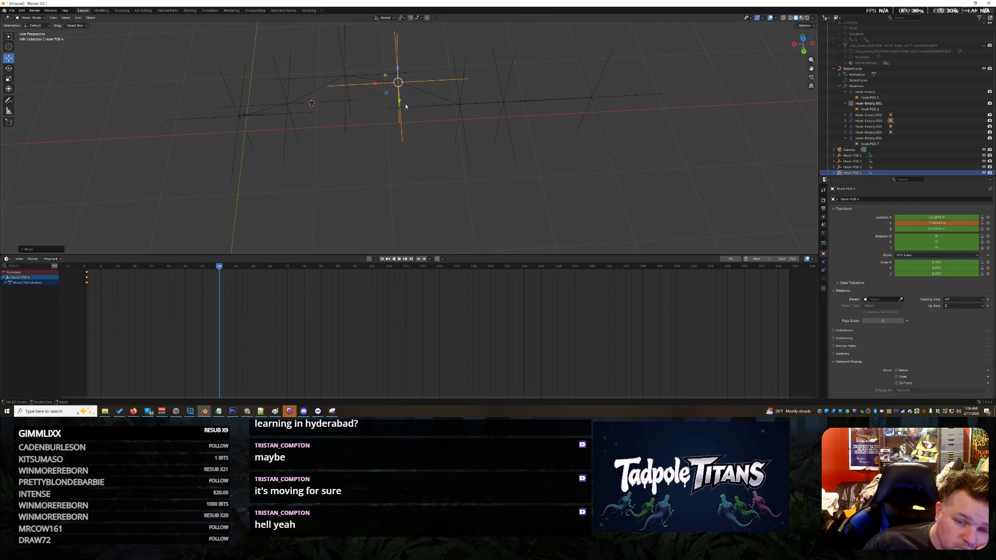
pyautogui.click(469, 145)
pyautogui.click(507, 127)
pyautogui.moveTo(507, 127); pyautogui.dragTo(509, 141)
pyautogui.click(583, 103)
pyautogui.click(592, 98)
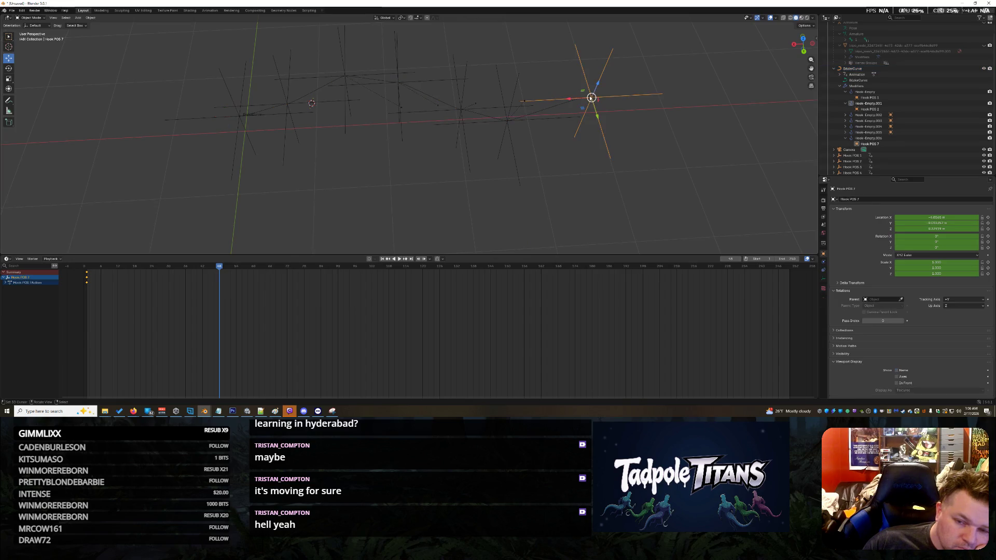
pyautogui.moveTo(596, 116); pyautogui.dragTo(595, 113)
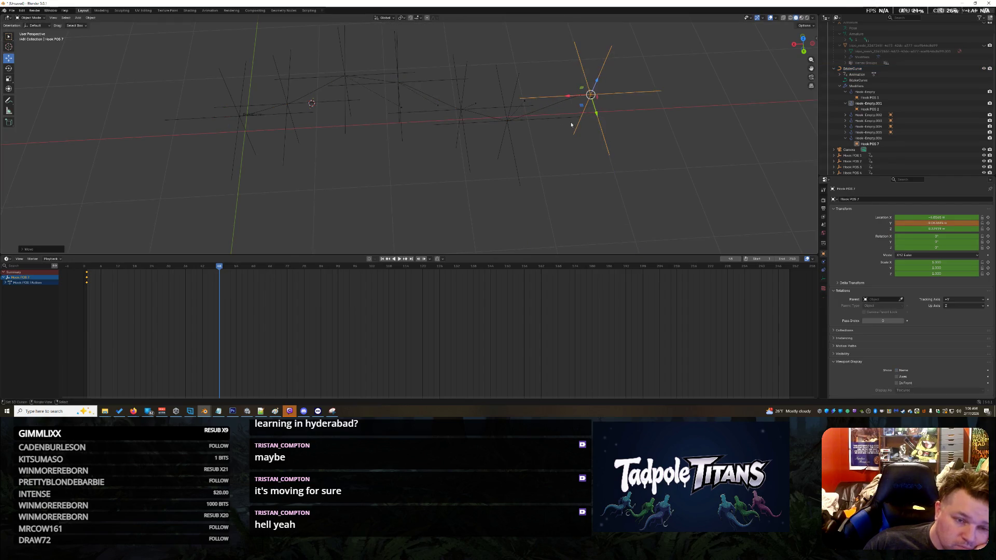
# - Slide Hook POS 4 along X and nudge Hook POS 6 along Y
pyautogui.click(287, 106)
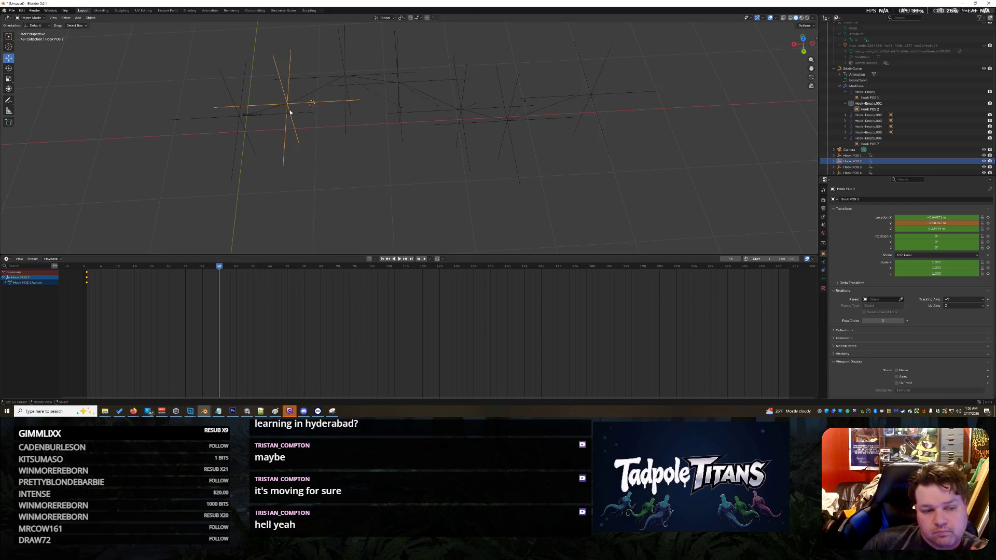
pyautogui.click(410, 91)
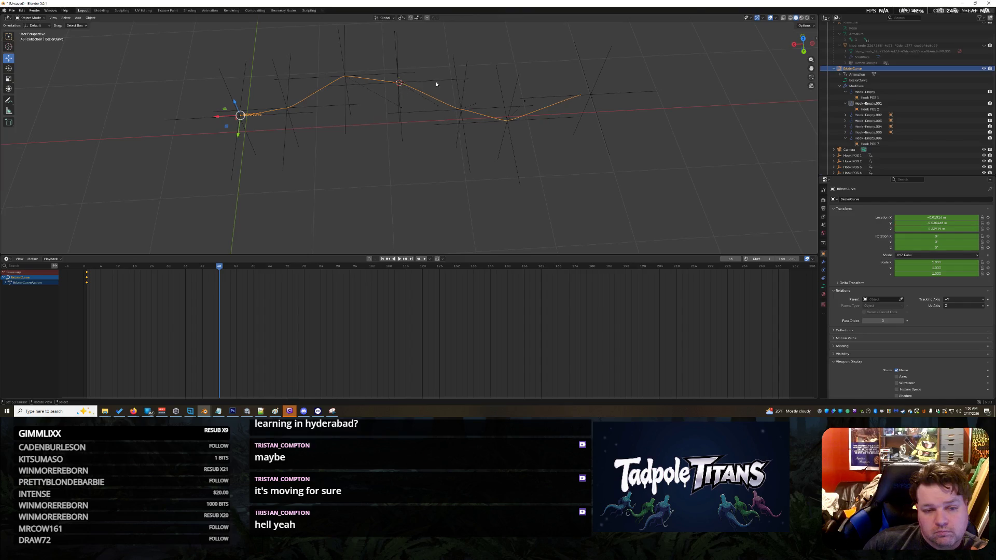
pyautogui.click(402, 92)
pyautogui.moveTo(372, 85); pyautogui.dragTo(389, 85)
pyautogui.click(340, 85)
pyautogui.click(345, 96)
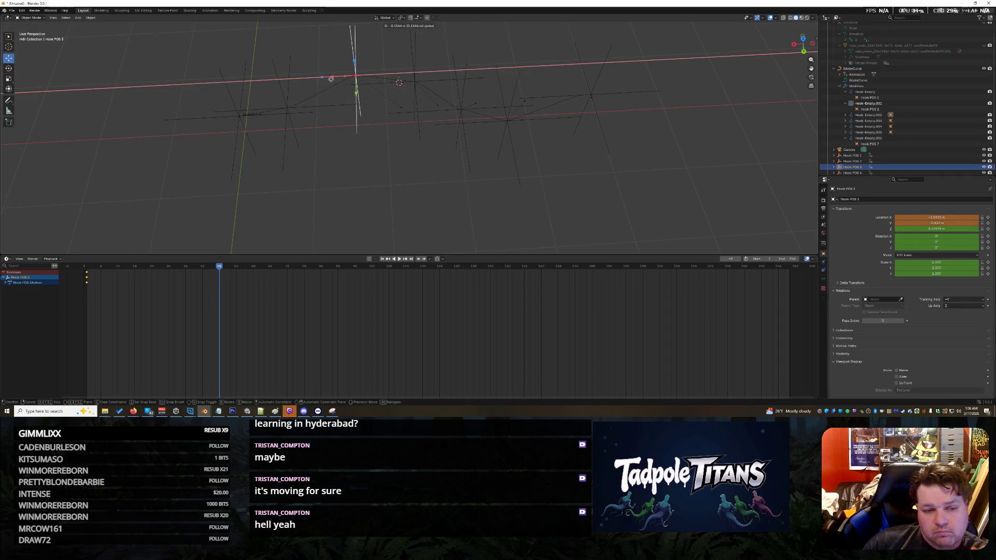
pyautogui.click(415, 94)
pyautogui.moveTo(392, 83); pyautogui.dragTo(413, 97)
pyautogui.click(357, 84)
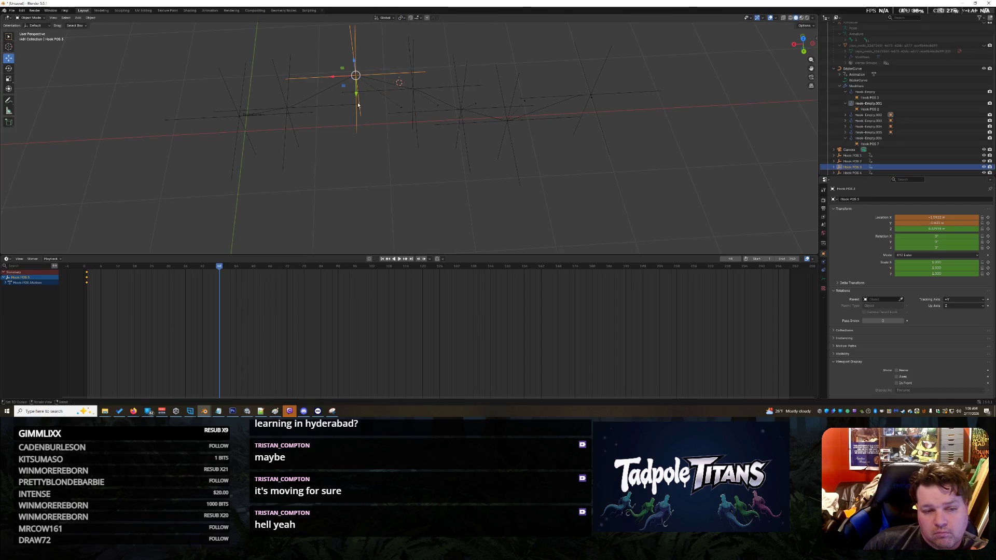
pyautogui.click(461, 121)
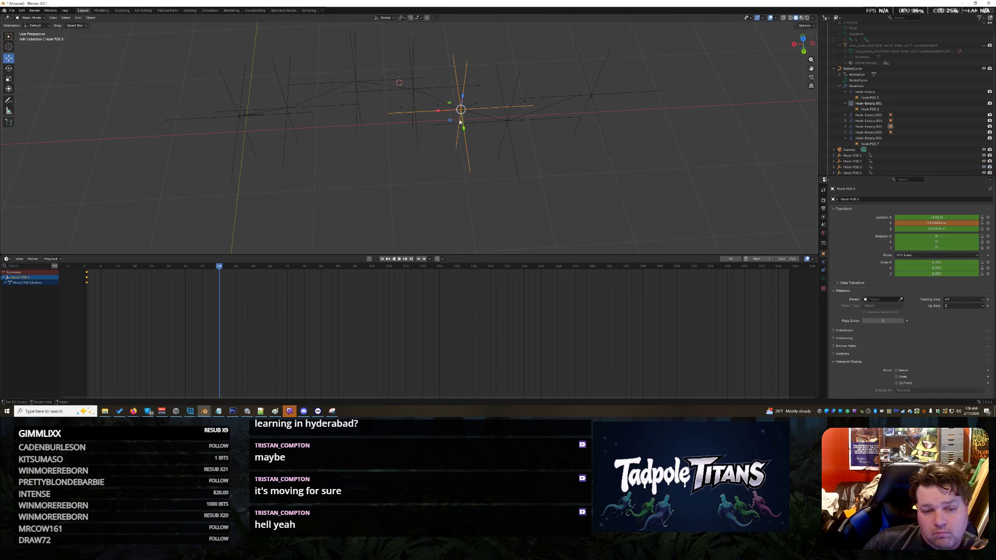
pyautogui.click(513, 143)
pyautogui.moveTo(513, 143); pyautogui.dragTo(514, 148)
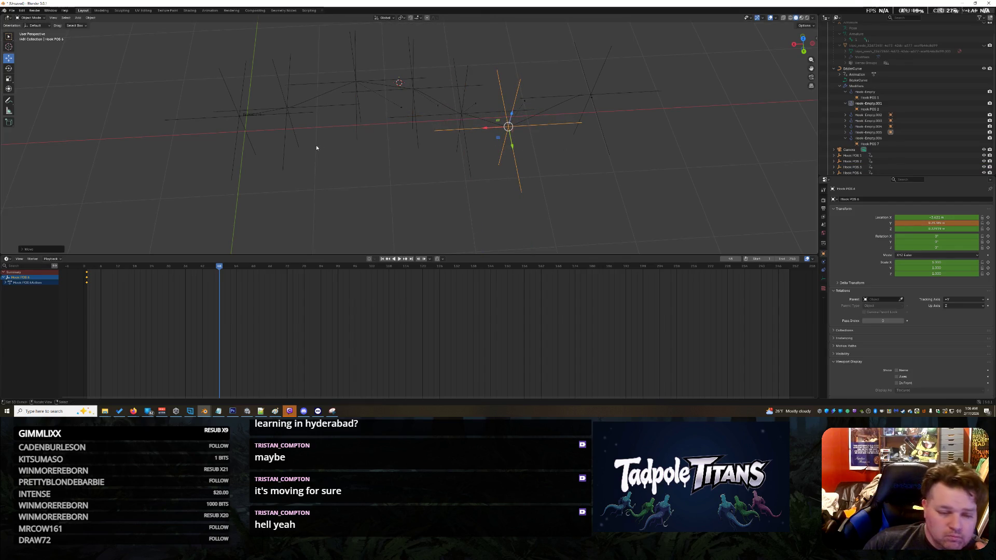
# - Key all hooks and the curve at frame 48, undo those keys, and select Hook POS 2
pyautogui.moveTo(159, 49); pyautogui.dragTo(553, 149)
pyautogui.click(519, 165)
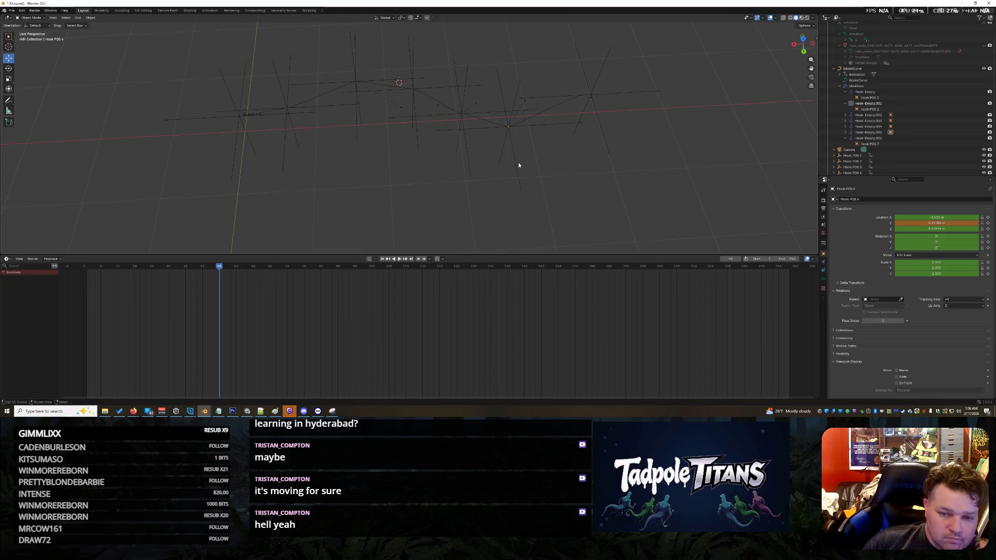
pyautogui.moveTo(633, 174)
pyautogui.mouseDown()
pyautogui.moveTo(340, 78)
pyautogui.moveTo(155, 54)
pyautogui.mouseUp()
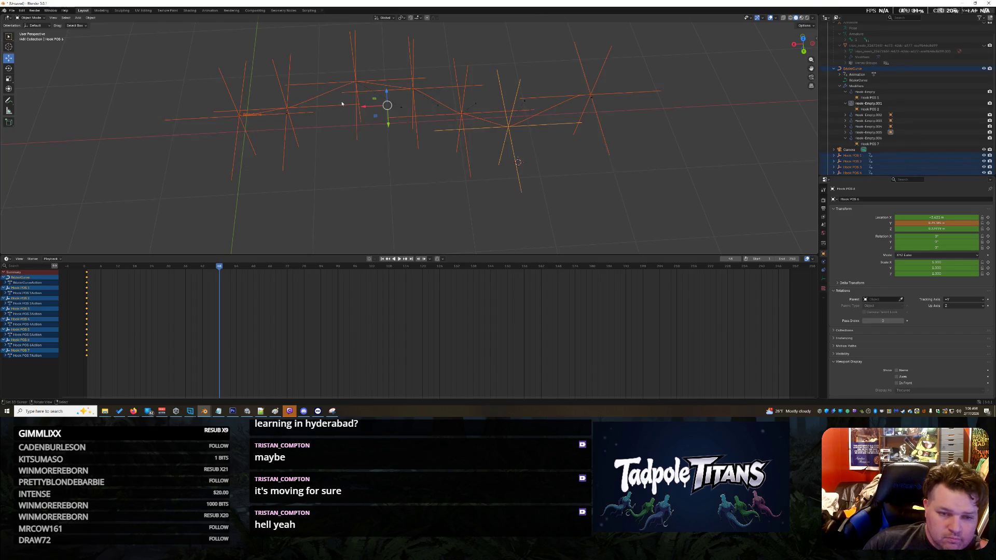
pyautogui.press('i')
pyautogui.click(219, 271)
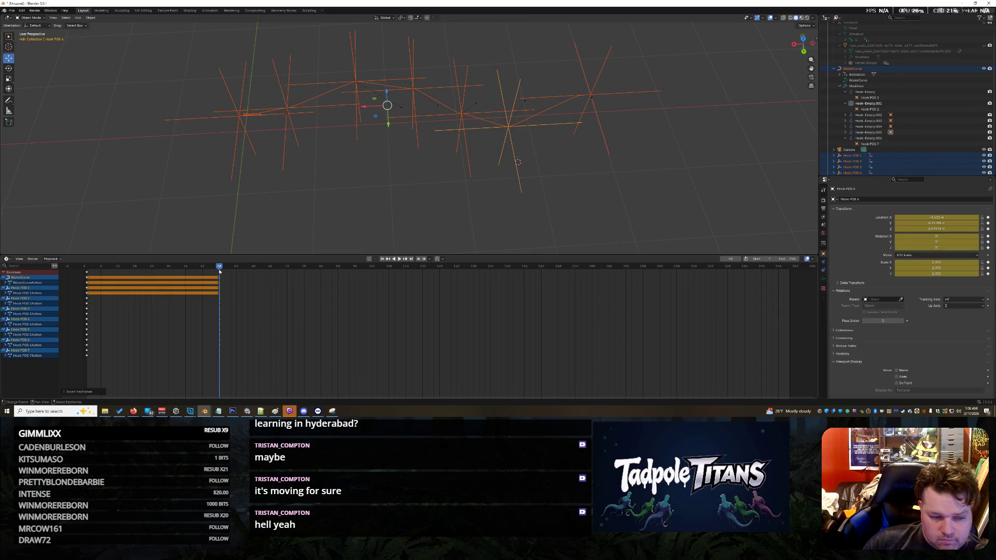
pyautogui.hotkey('ctrl', 'z')
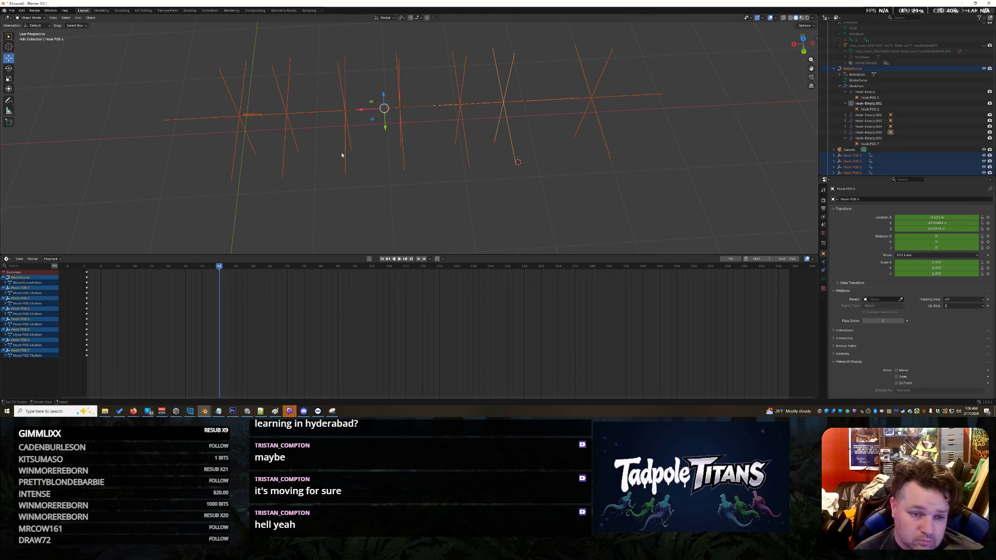
pyautogui.click(285, 162)
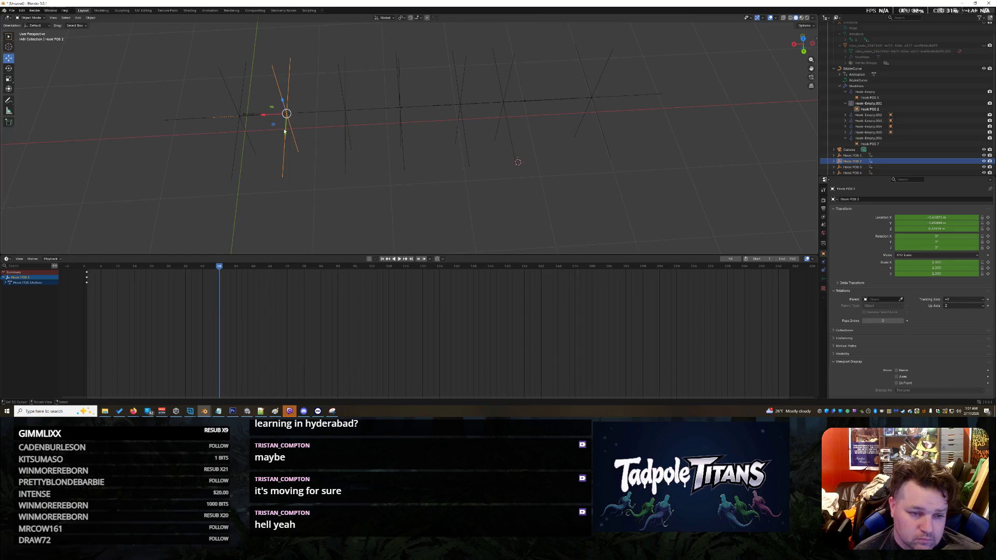
# - Raise Hook POS 2 slightly, and move Hook POS 3 and 4 up along Y
pyautogui.moveTo(284, 132); pyautogui.dragTo(284, 130)
pyautogui.click(340, 142)
pyautogui.click(347, 134)
pyautogui.moveTo(346, 127); pyautogui.dragTo(347, 114)
pyautogui.click(404, 146)
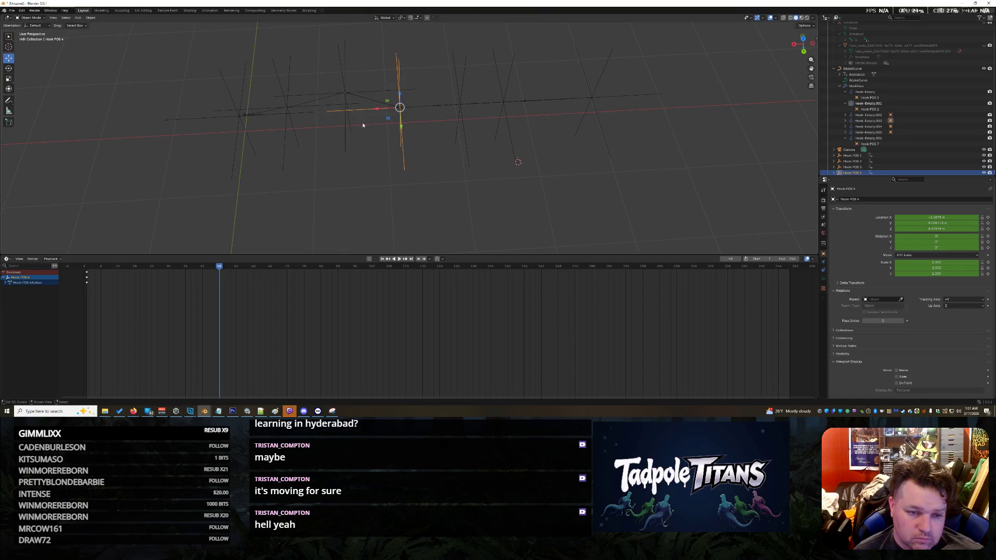
pyautogui.moveTo(403, 127)
pyautogui.mouseDown()
pyautogui.moveTo(403, 97)
pyautogui.moveTo(413, 103)
pyautogui.mouseUp()
# - Move Hook POS 6 down and Hook POS 7 along Y, then box-select all hooks and the BezierCurve
pyautogui.click(467, 122)
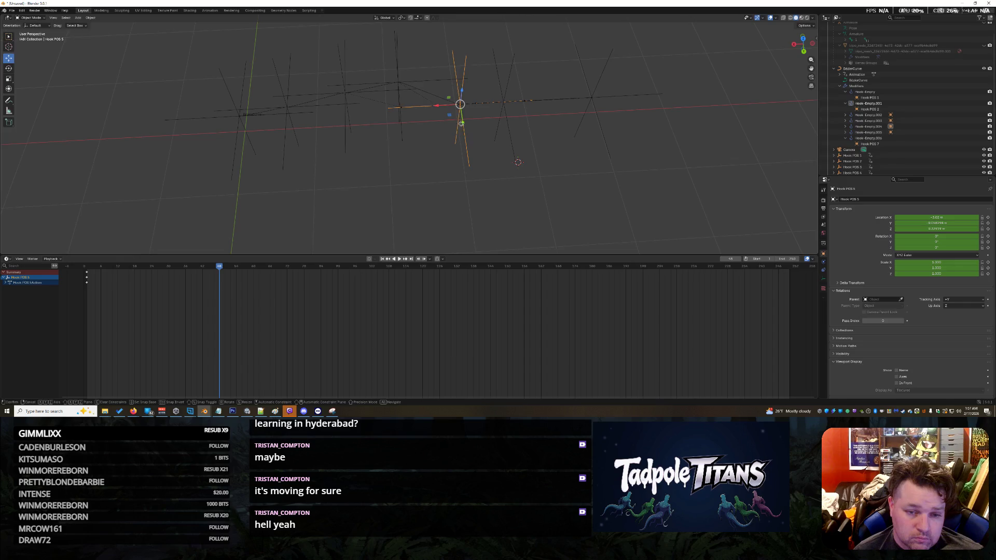
pyautogui.click(513, 146)
pyautogui.moveTo(509, 121); pyautogui.dragTo(512, 134)
pyautogui.click(583, 121)
pyautogui.moveTo(595, 117); pyautogui.dragTo(596, 120)
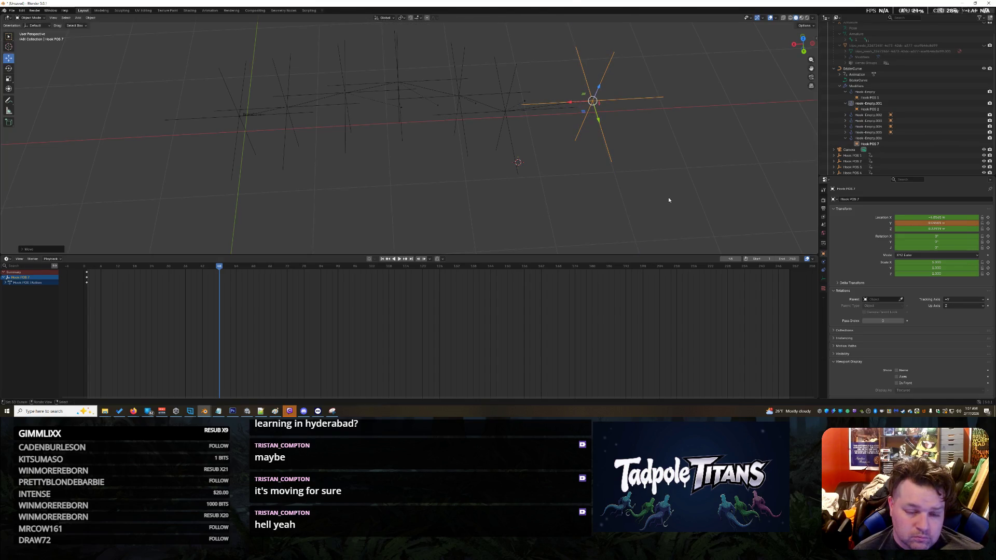
pyautogui.click(691, 178)
pyautogui.click(604, 137)
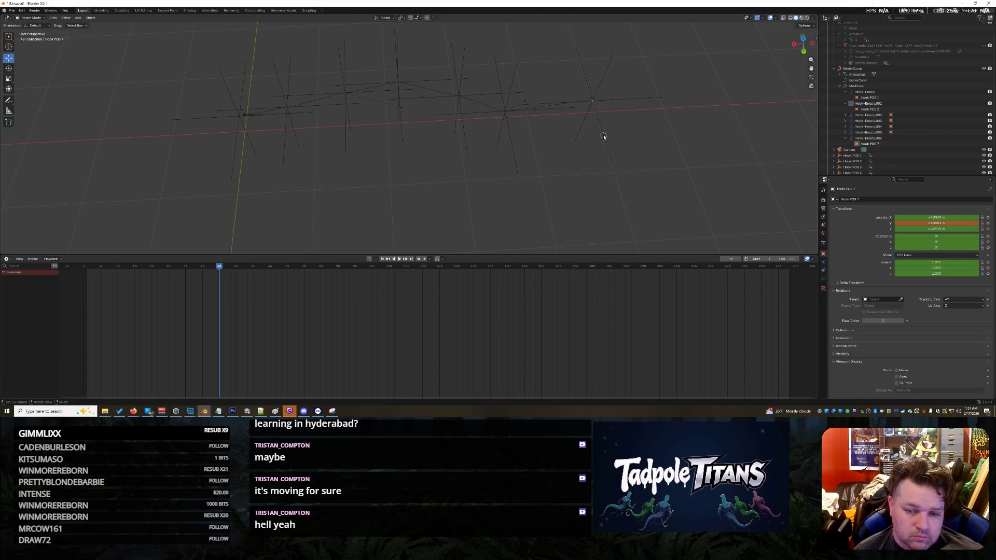
pyautogui.rightClick(604, 137)
pyautogui.moveTo(712, 173); pyautogui.dragTo(131, 32)
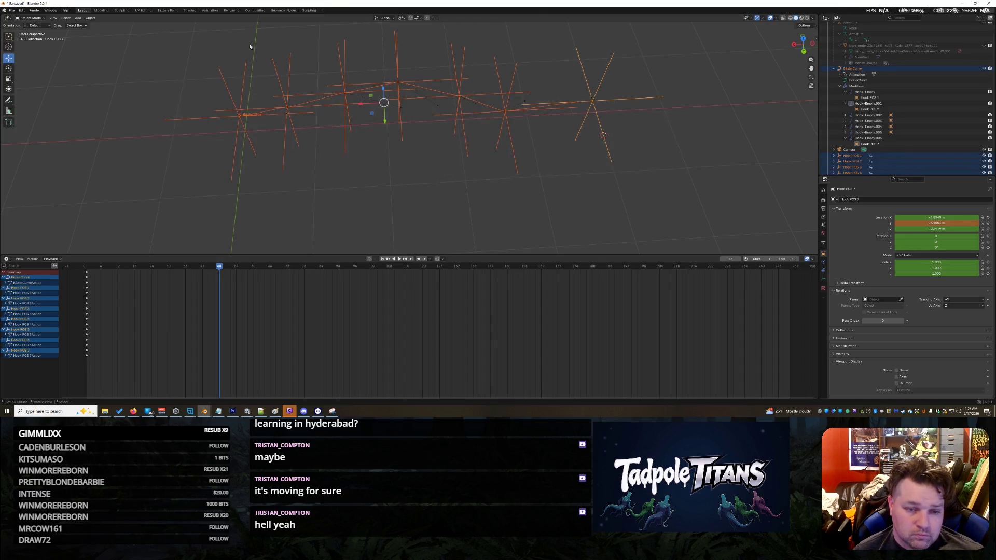
# - Keyframe the curve and hooks' wave pose at frame 48, then play back the animation
pyautogui.click(91, 17)
pyautogui.moveTo(104, 164)
pyautogui.click(166, 165)
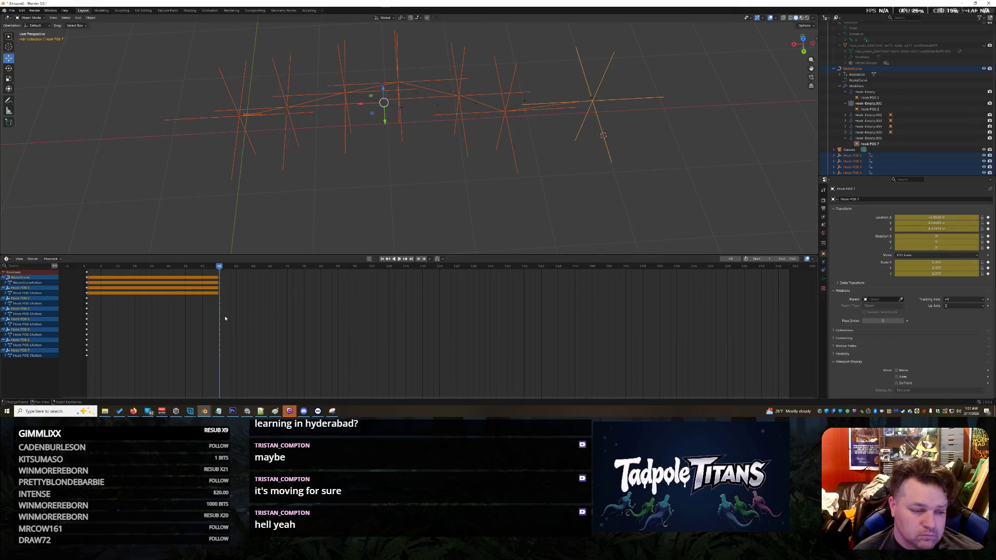
pyautogui.rightClick(185, 323)
pyautogui.click(334, 318)
pyautogui.moveTo(109, 276)
pyautogui.mouseDown()
pyautogui.moveTo(88, 278)
pyautogui.moveTo(242, 285)
pyautogui.moveTo(104, 307)
pyautogui.moveTo(225, 311)
pyautogui.moveTo(94, 315)
pyautogui.moveTo(262, 316)
pyautogui.moveTo(85, 318)
pyautogui.mouseUp()
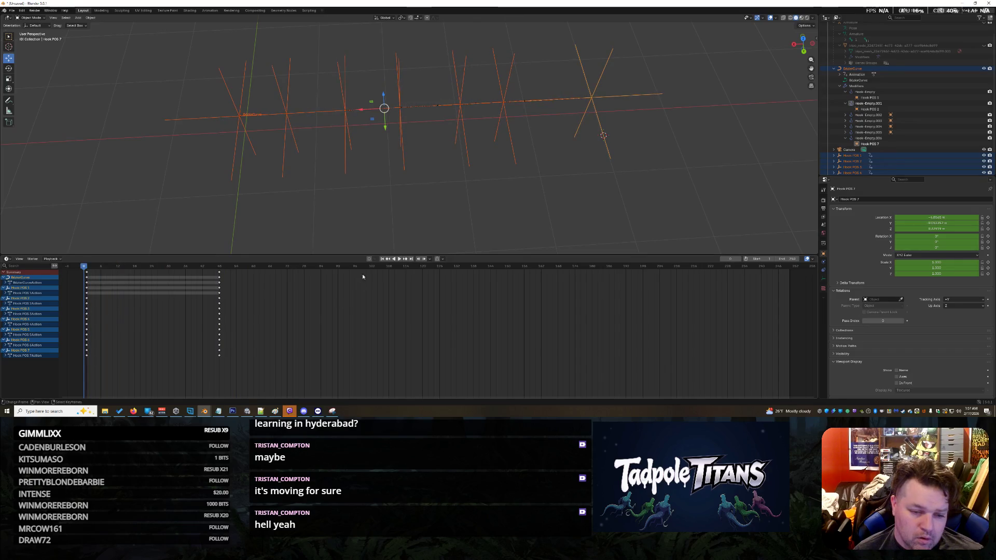
pyautogui.press('space')
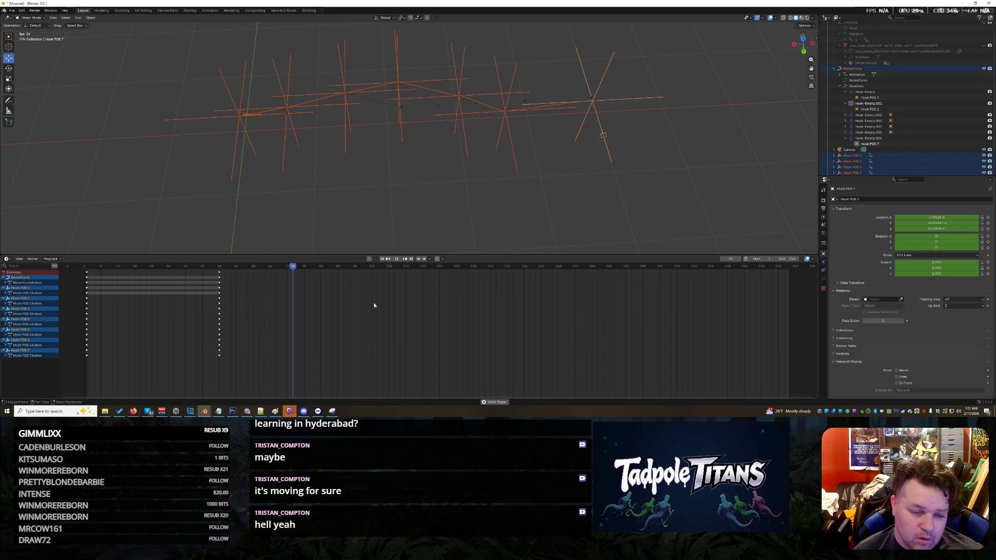
pyautogui.press('space')
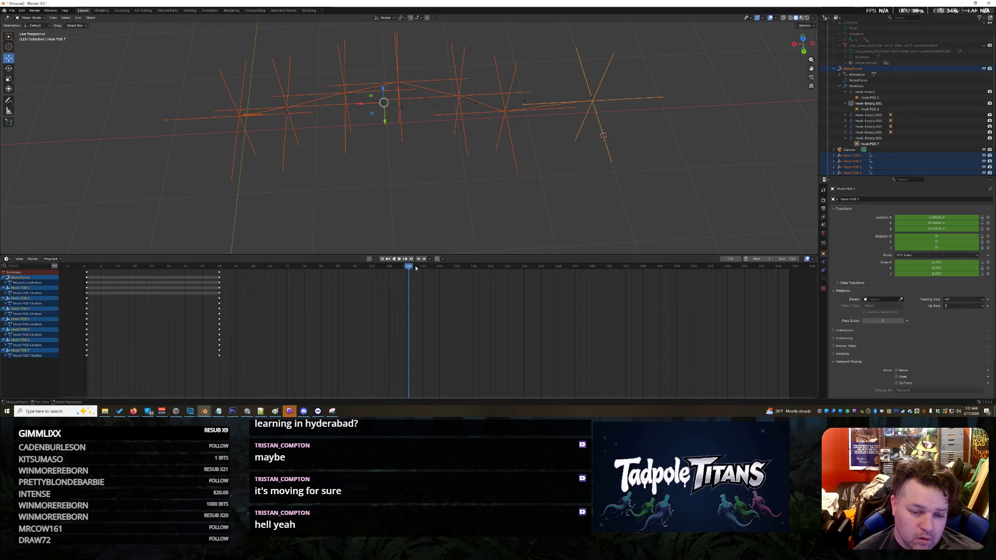
pyautogui.press('Escape')
# - Select the frame-0 keyframes in the Dope Sheet for copying
pyautogui.click(87, 273)
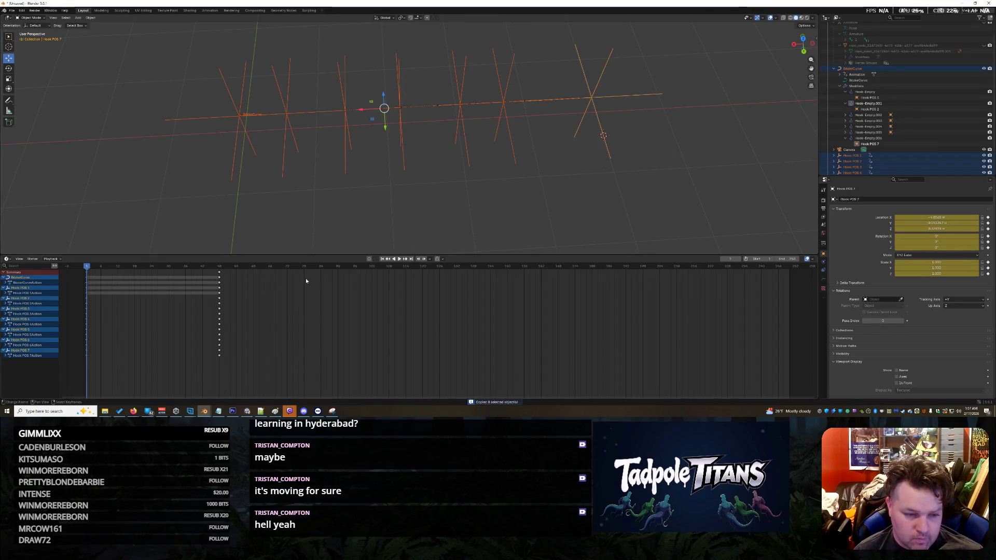
pyautogui.click(356, 269)
pyautogui.moveTo(356, 269); pyautogui.dragTo(86, 284)
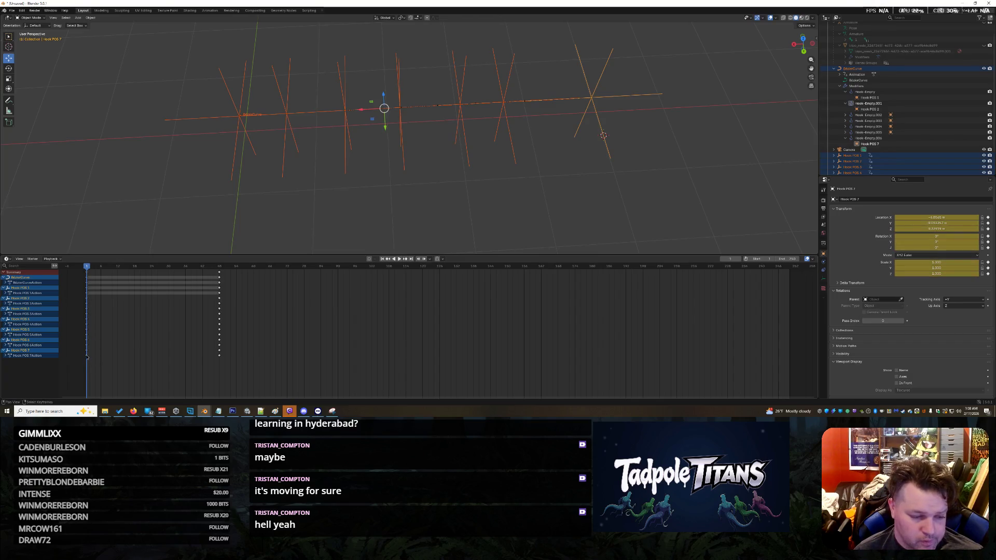
pyautogui.moveTo(88, 330); pyautogui.dragTo(82, 272)
pyautogui.click(87, 273)
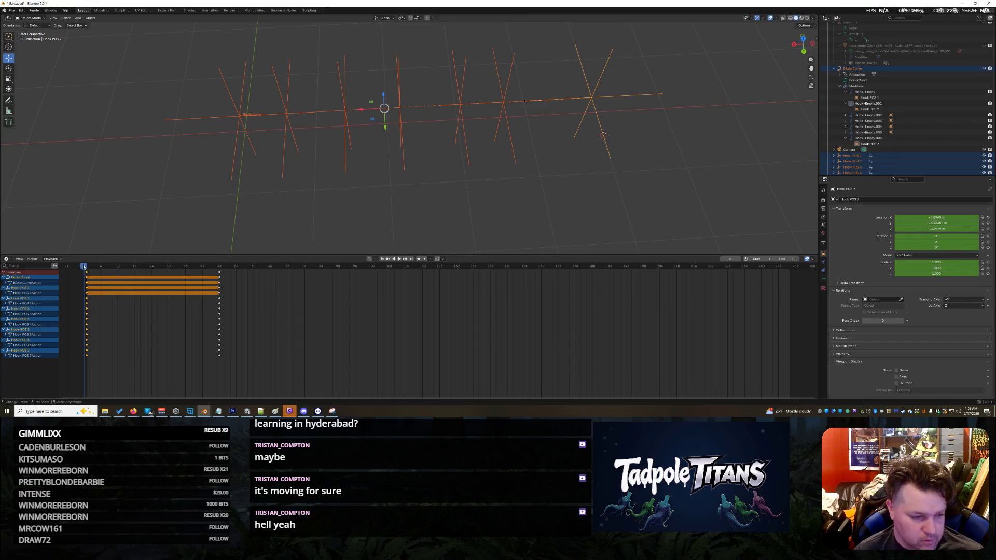
pyautogui.click(88, 269)
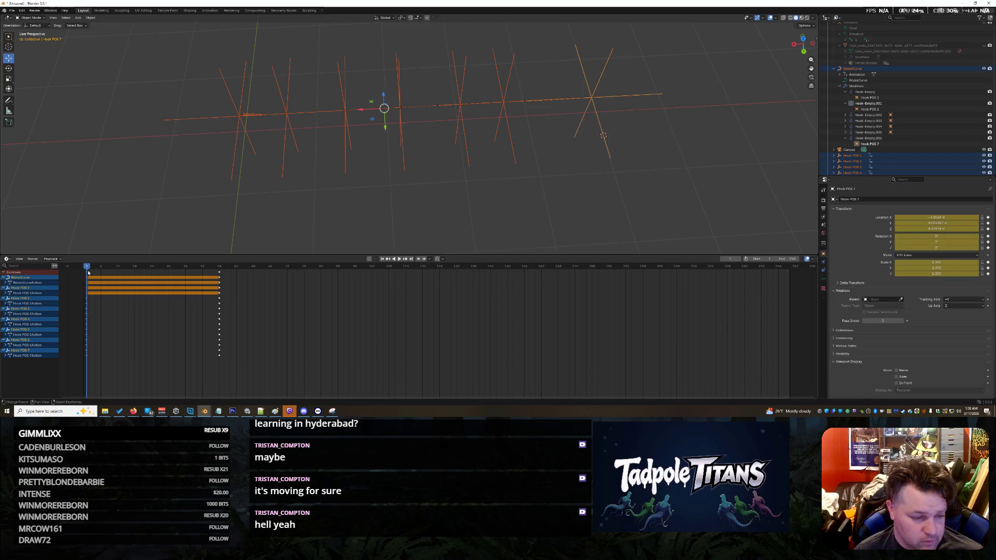
pyautogui.click(355, 267)
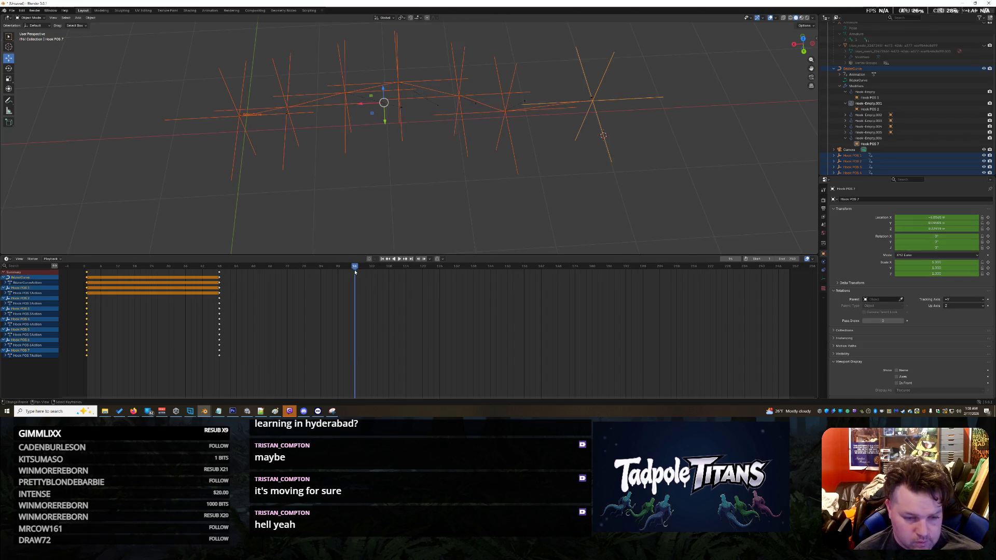
# - Paste the starting keyframes at frame 96 and scrub to check the wave returning to rest
pyautogui.click(355, 271)
pyautogui.hotkey('ctrl', 'v')
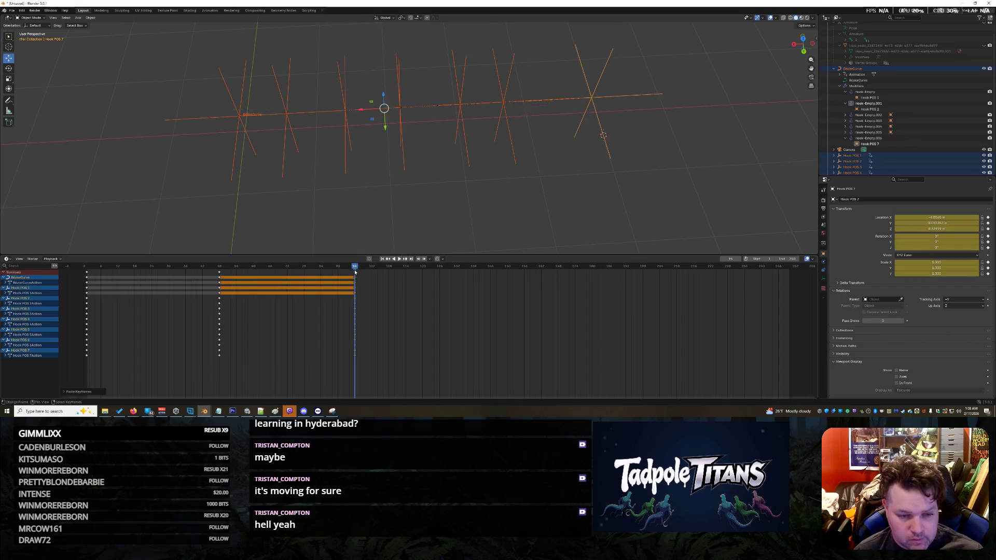
pyautogui.moveTo(355, 268)
pyautogui.mouseDown()
pyautogui.moveTo(154, 275)
pyautogui.moveTo(345, 284)
pyautogui.moveTo(112, 273)
pyautogui.moveTo(359, 285)
pyautogui.moveTo(356, 278)
pyautogui.mouseUp()
# - Reselect the curve, all hook empties and their keyframes, with the playhead at frame 144
pyautogui.moveTo(560, 182); pyautogui.dragTo(558, 191, button='middle')
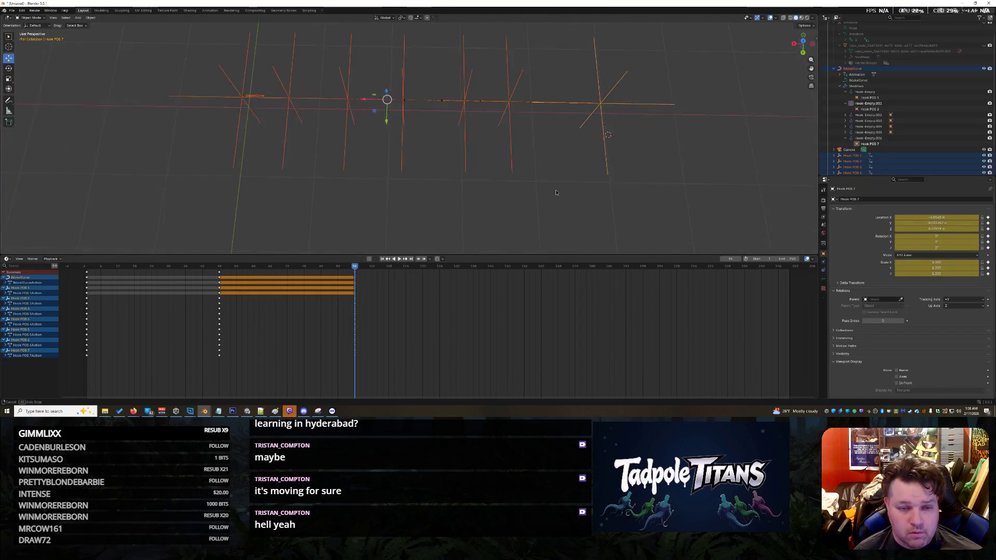
pyautogui.click(557, 192)
pyautogui.moveTo(425, 139); pyautogui.dragTo(137, 38)
pyautogui.moveTo(357, 270); pyautogui.dragTo(219, 270)
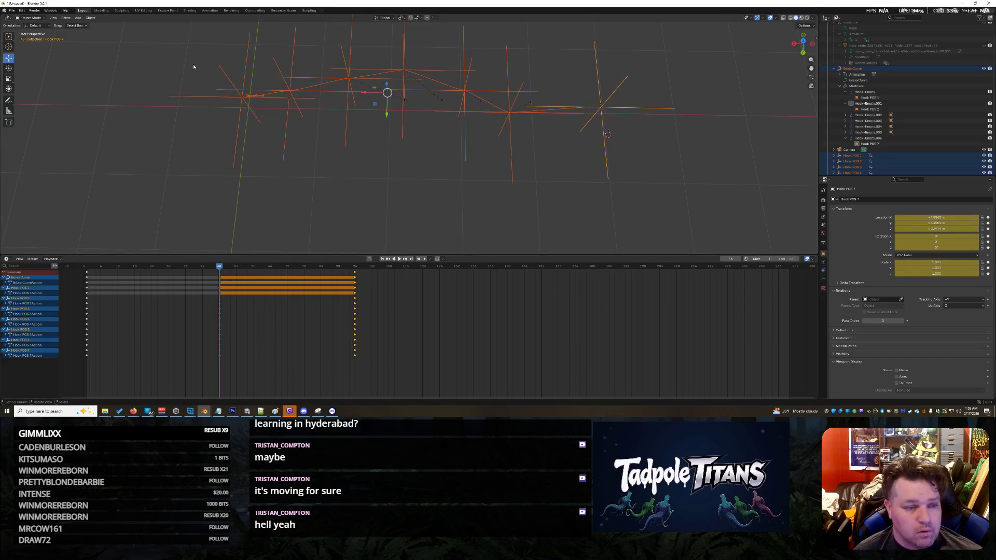
pyautogui.hotkey('alt', 'a')
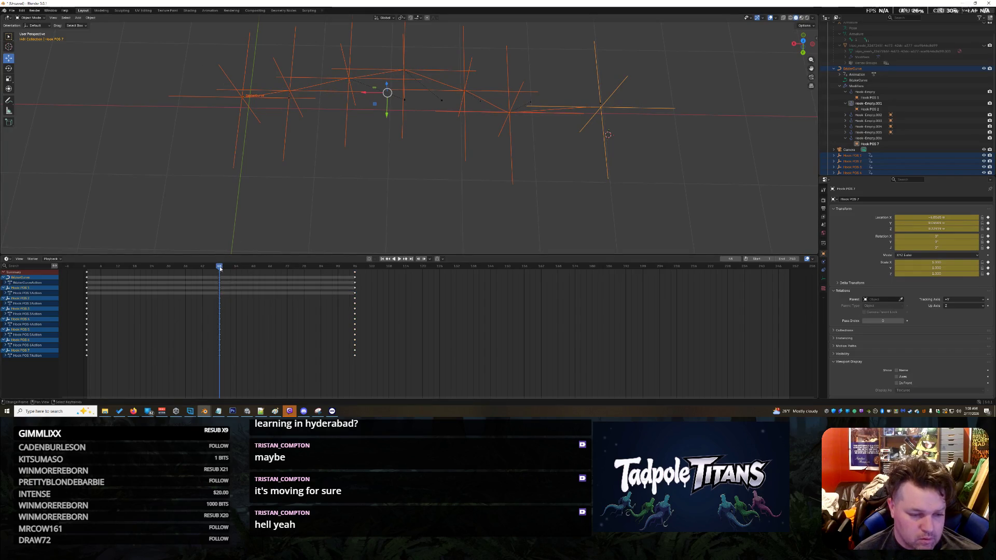
pyautogui.press('a')
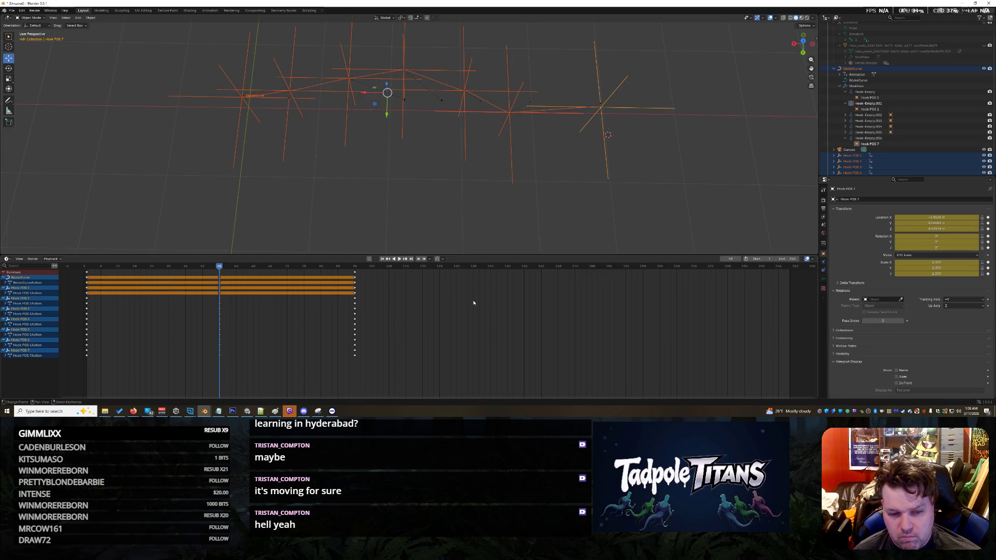
pyautogui.click(490, 273)
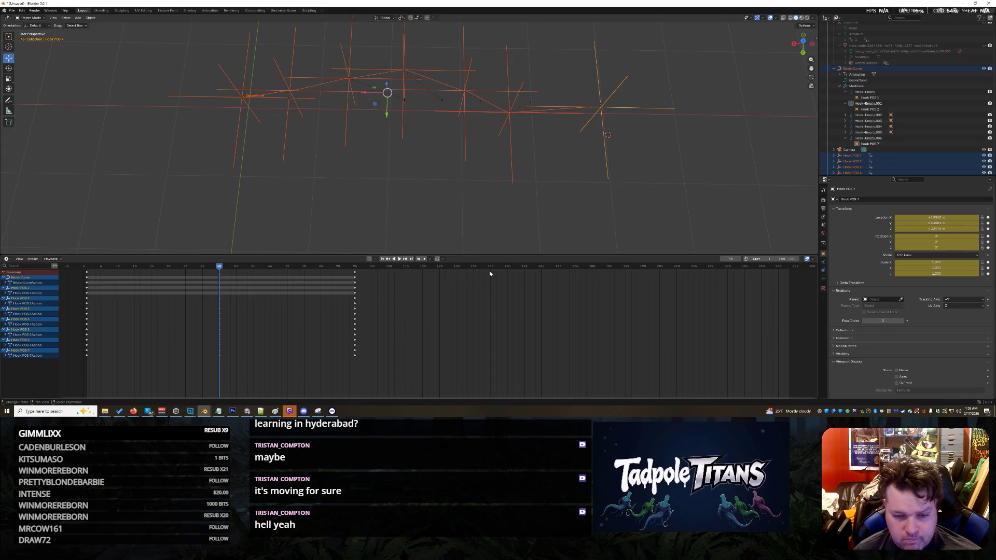
pyautogui.click(490, 267)
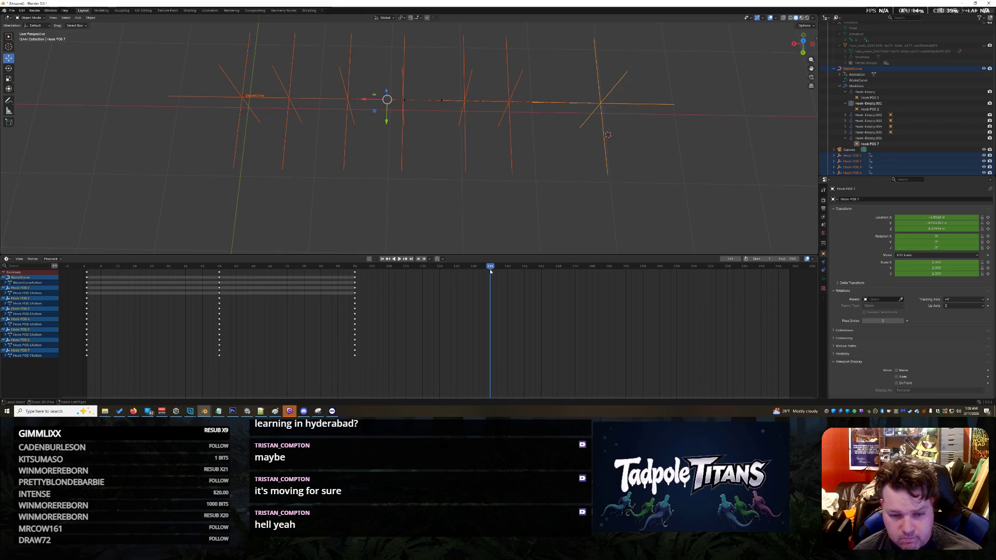
# - Paste the copied keyframes at frame 144 and play back to check the loop
pyautogui.hotkey('ctrl', 'v')
pyautogui.press('space')
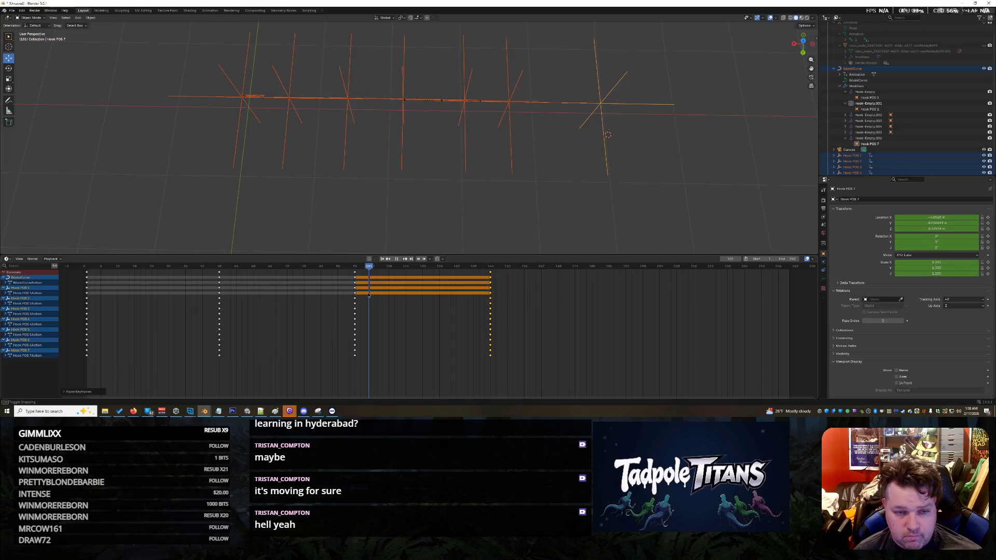
pyautogui.press('space')
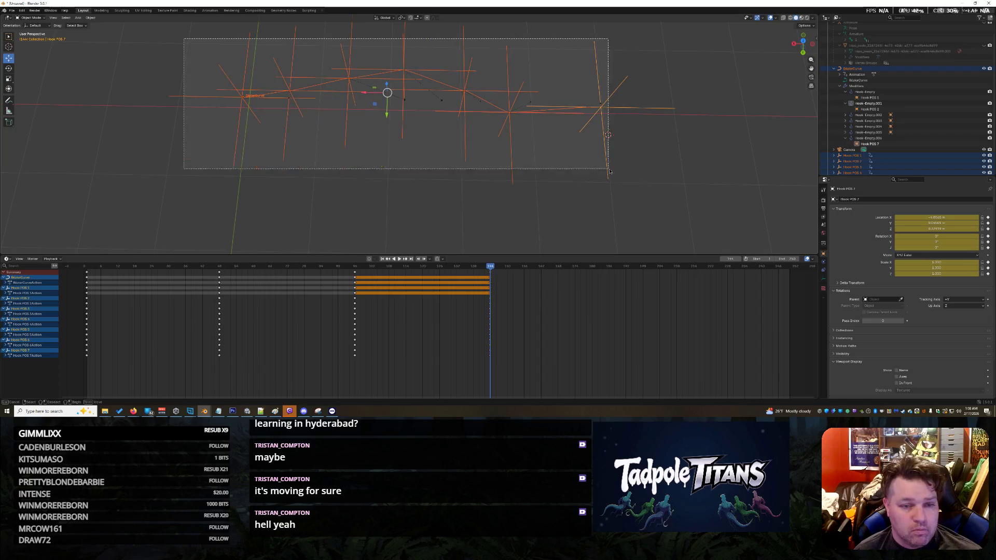
# - Select the curve and hook empties and mirror them along global Y
pyautogui.click(92, 19)
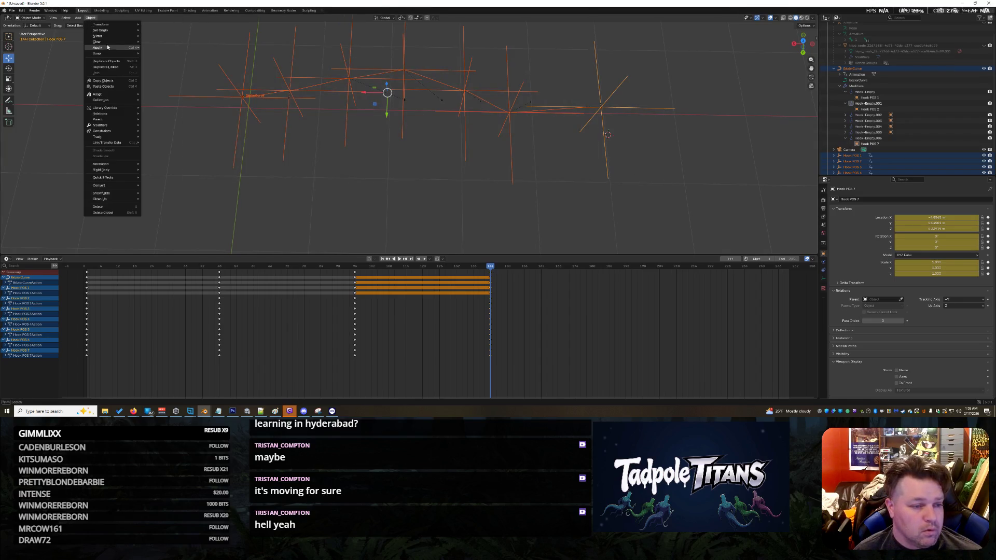
pyautogui.moveTo(124, 36)
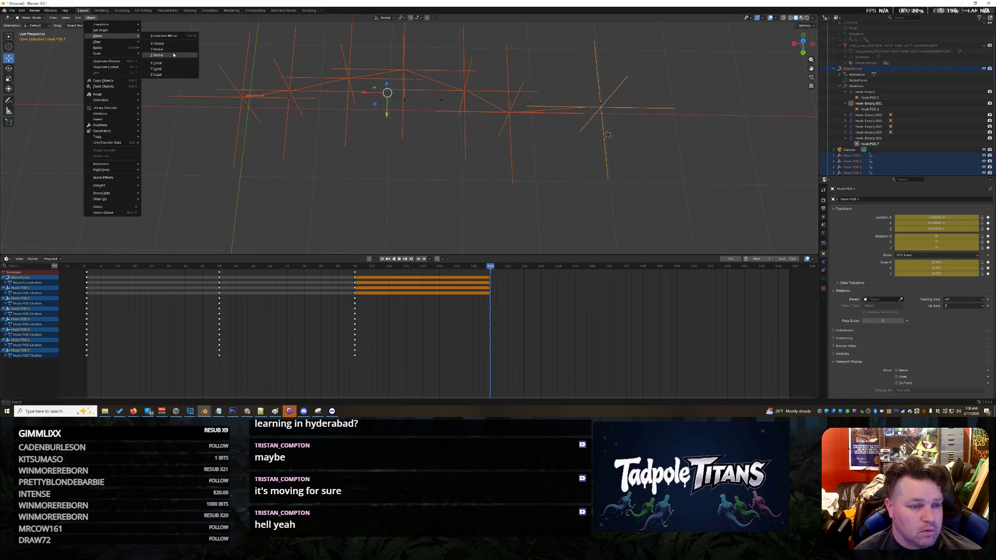
pyautogui.moveTo(210, 183)
pyautogui.mouseDown(button='middle')
pyautogui.moveTo(412, 135)
pyautogui.moveTo(747, 200)
pyautogui.moveTo(521, 138)
pyautogui.moveTo(648, 123)
pyautogui.moveTo(694, 138)
pyautogui.moveTo(305, 247)
pyautogui.moveTo(247, 131)
pyautogui.moveTo(229, 125)
pyautogui.mouseUp(button='middle')
pyautogui.click(522, 142)
pyautogui.moveTo(536, 204); pyautogui.dragTo(475, 192, button='middle')
pyautogui.moveTo(141, 42); pyautogui.dragTo(641, 206)
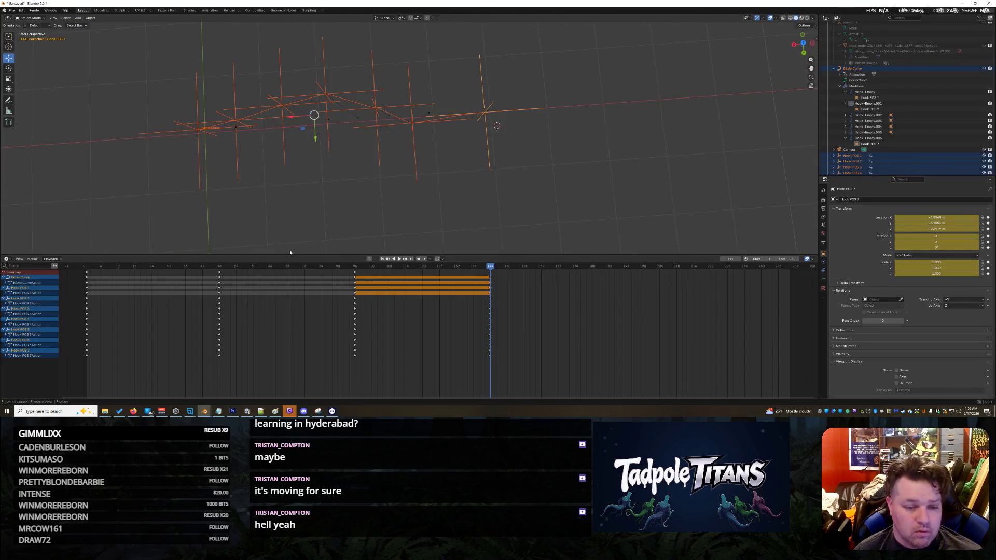
pyautogui.click(87, 19)
pyautogui.moveTo(119, 36)
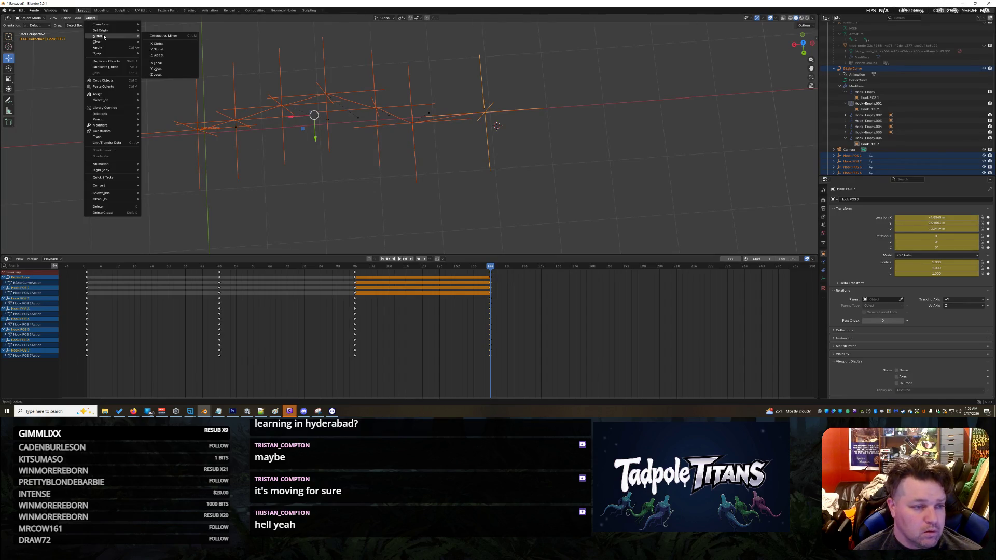
pyautogui.click(174, 50)
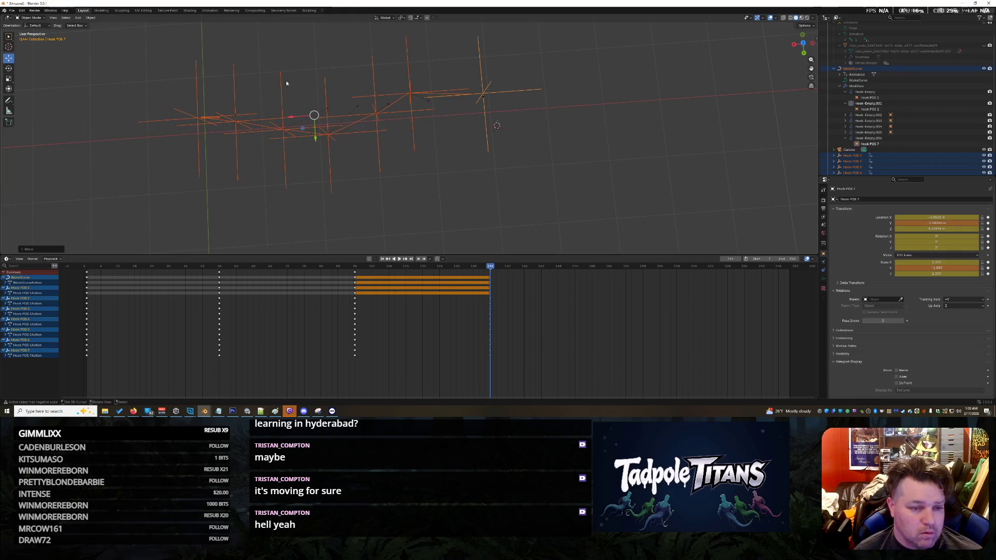
# - Move the selected hooks along Y and scrub the timeline to check the motion
pyautogui.moveTo(363, 181); pyautogui.dragTo(331, 158, button='middle')
pyautogui.moveTo(318, 127); pyautogui.dragTo(315, 137)
pyautogui.moveTo(315, 138)
pyautogui.mouseDown(button='middle')
pyautogui.moveTo(209, 186)
pyautogui.moveTo(45, 155)
pyautogui.moveTo(118, 188)
pyautogui.moveTo(144, 224)
pyautogui.moveTo(206, 210)
pyautogui.moveTo(231, 240)
pyautogui.moveTo(373, 216)
pyautogui.moveTo(379, 230)
pyautogui.mouseUp(button='middle')
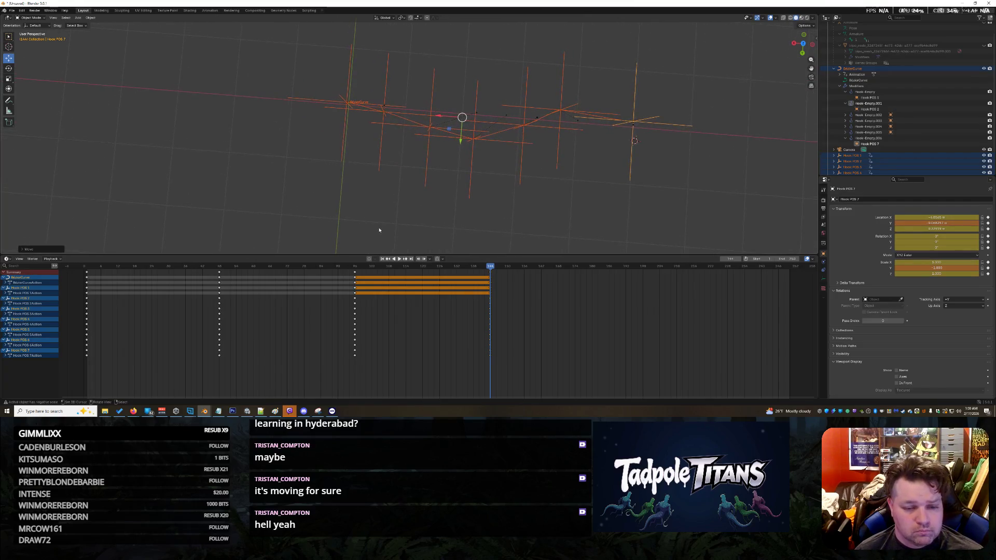
pyautogui.moveTo(492, 269)
pyautogui.mouseDown()
pyautogui.moveTo(84, 291)
pyautogui.moveTo(515, 311)
pyautogui.moveTo(83, 340)
pyautogui.moveTo(493, 355)
pyautogui.mouseUp()
pyautogui.moveTo(617, 215)
pyautogui.mouseDown(button='middle')
pyautogui.moveTo(708, 189)
pyautogui.moveTo(706, 174)
pyautogui.moveTo(533, 132)
pyautogui.mouseUp(button='middle')
pyautogui.moveTo(231, 43); pyautogui.dragTo(714, 229)
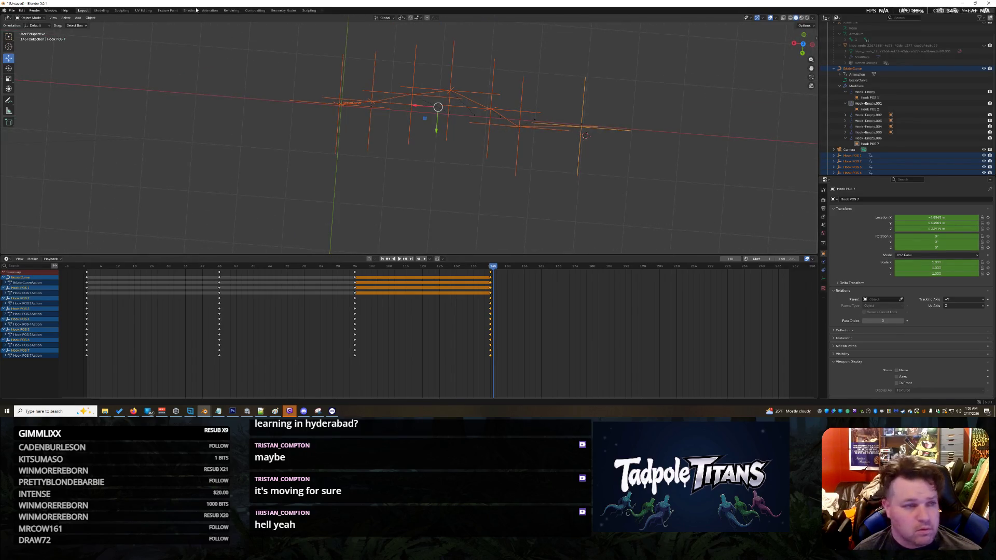
# - Mirror the hooks across Y, shift them along Y, and select the frame-144 keyframes
pyautogui.click(92, 18)
pyautogui.moveTo(119, 36)
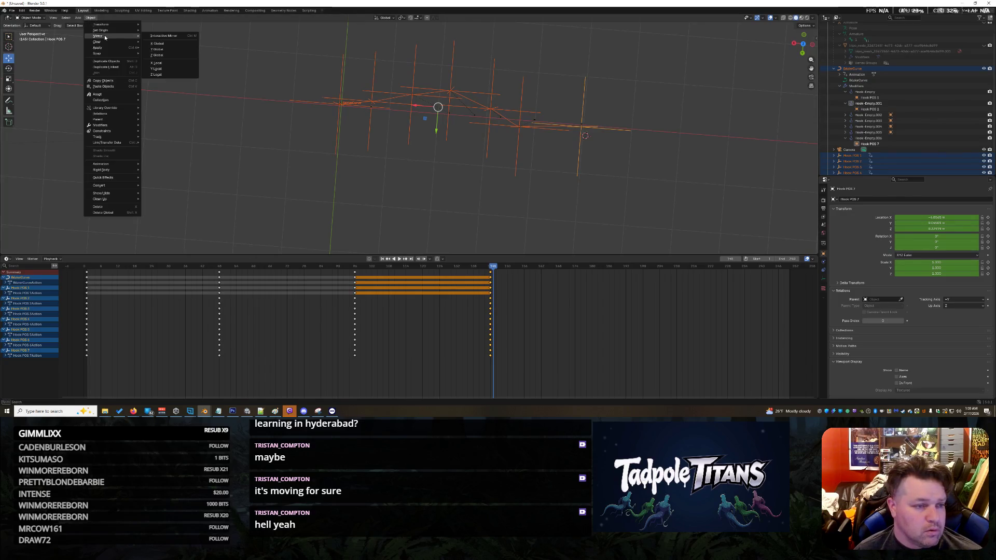
pyautogui.click(174, 50)
pyautogui.moveTo(439, 133); pyautogui.dragTo(461, 186)
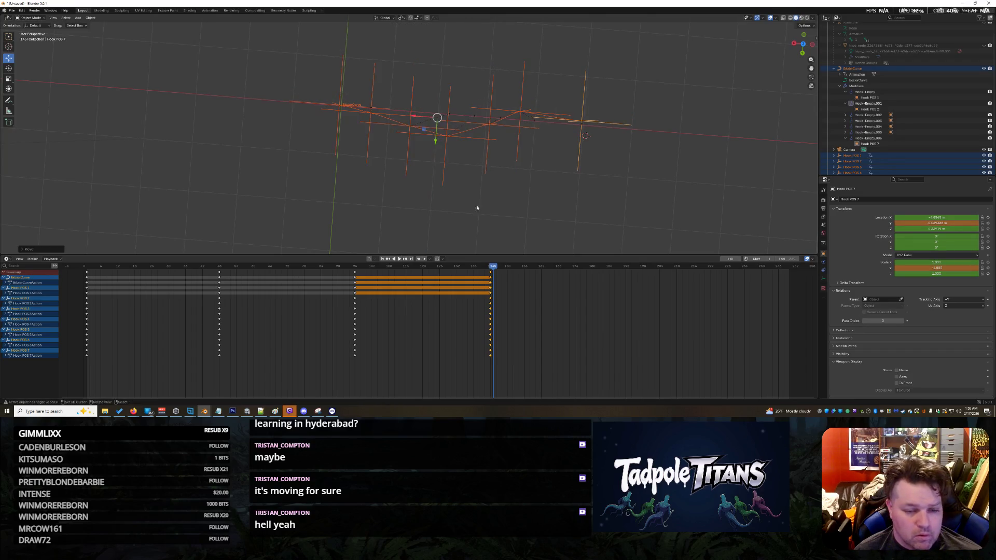
pyautogui.click(491, 273)
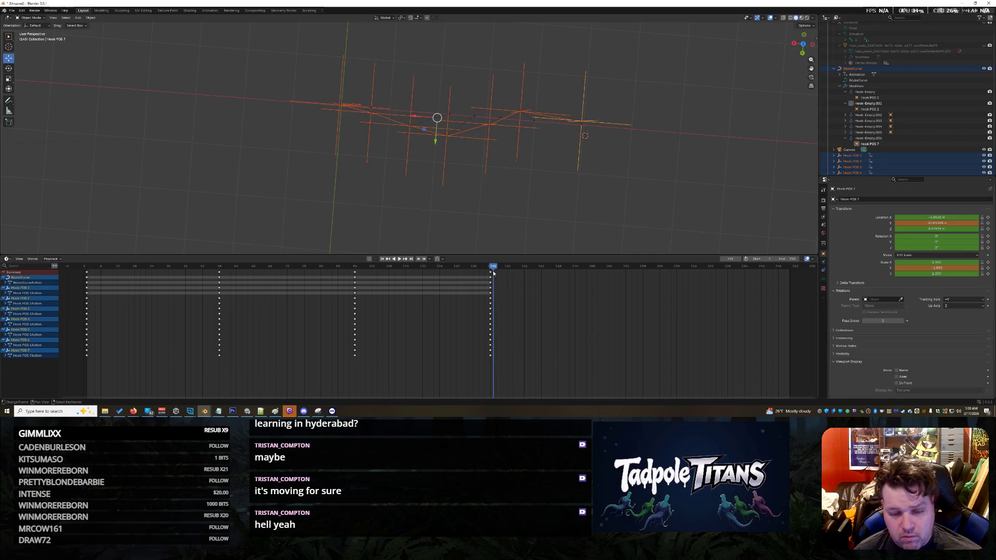
pyautogui.press('Left')
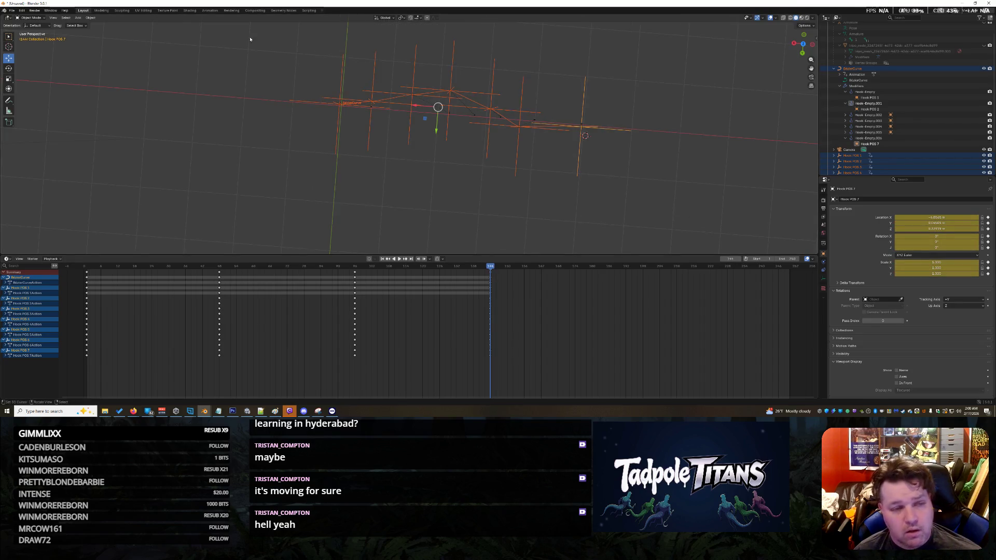
# - Mirror the hooks across Y again, move them along Y, and key all channels at frame 144
pyautogui.click(92, 18)
pyautogui.moveTo(107, 37)
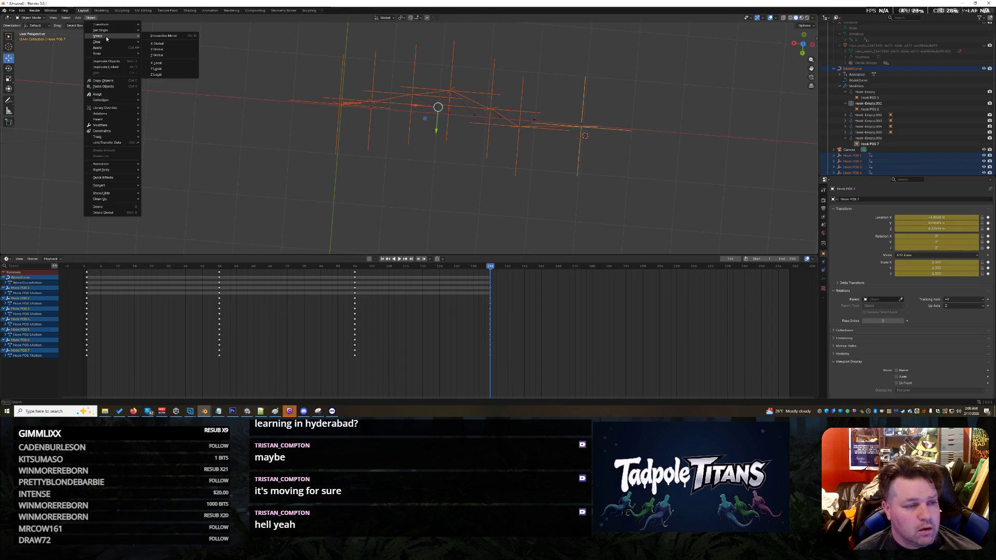
pyautogui.click(170, 49)
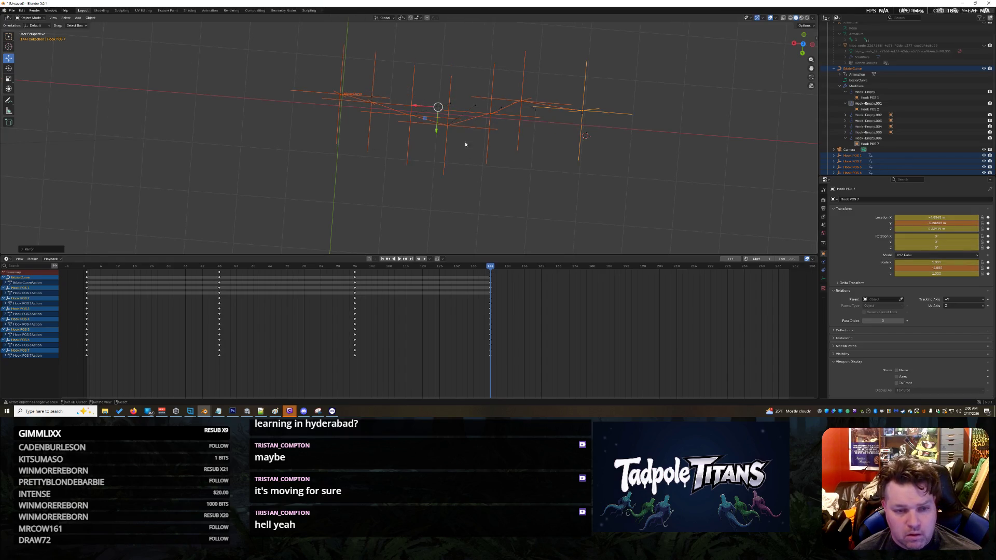
pyautogui.moveTo(435, 133); pyautogui.dragTo(438, 142)
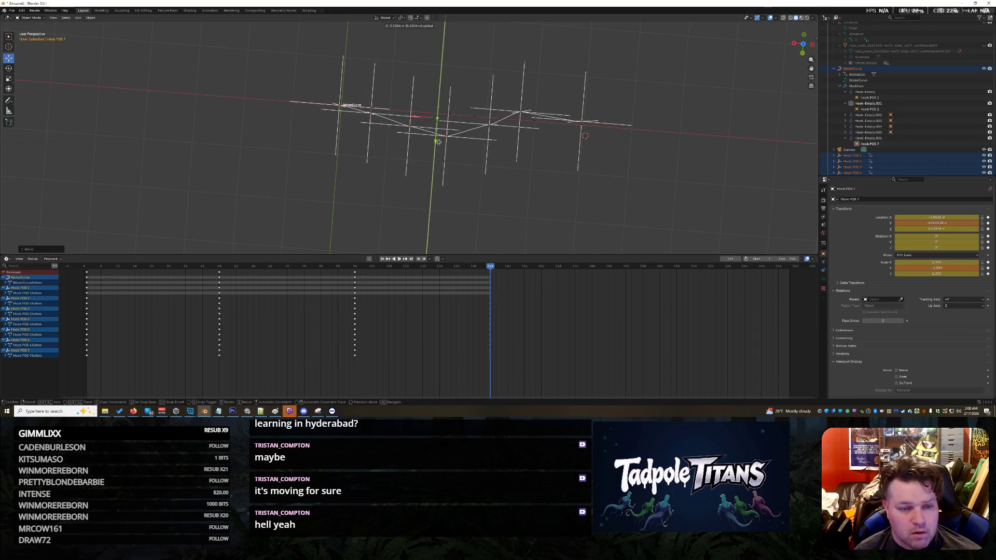
pyautogui.moveTo(439, 144); pyautogui.dragTo(439, 144)
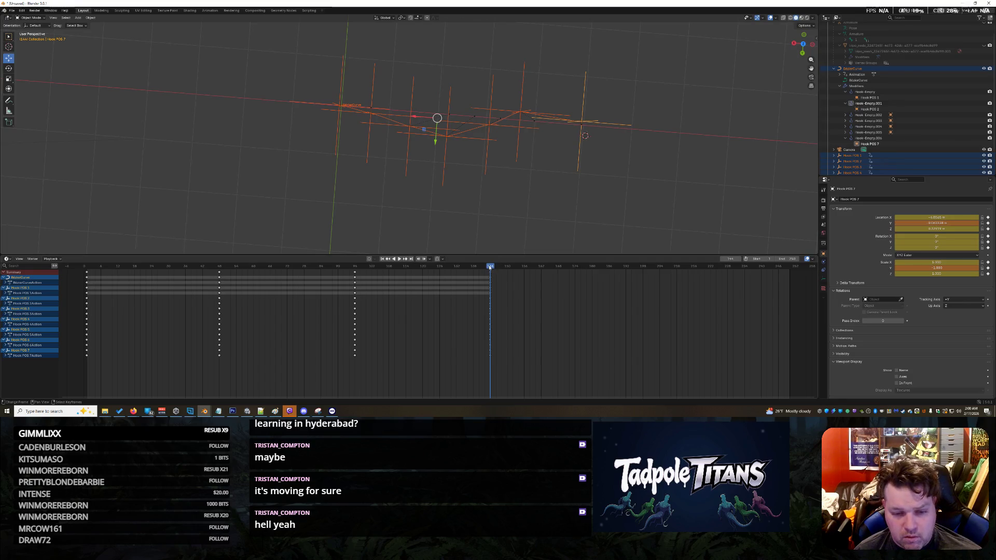
pyautogui.press('i')
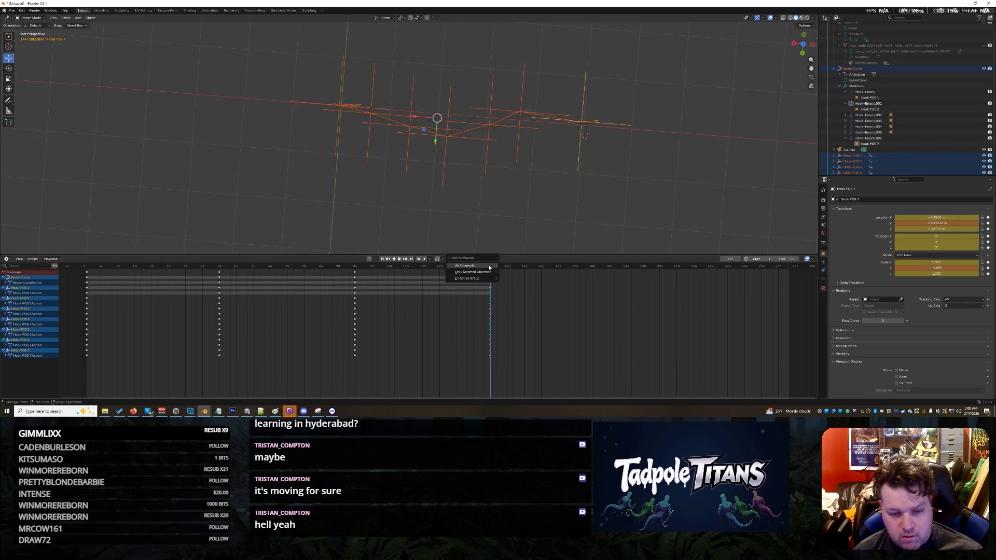
pyautogui.click(490, 267)
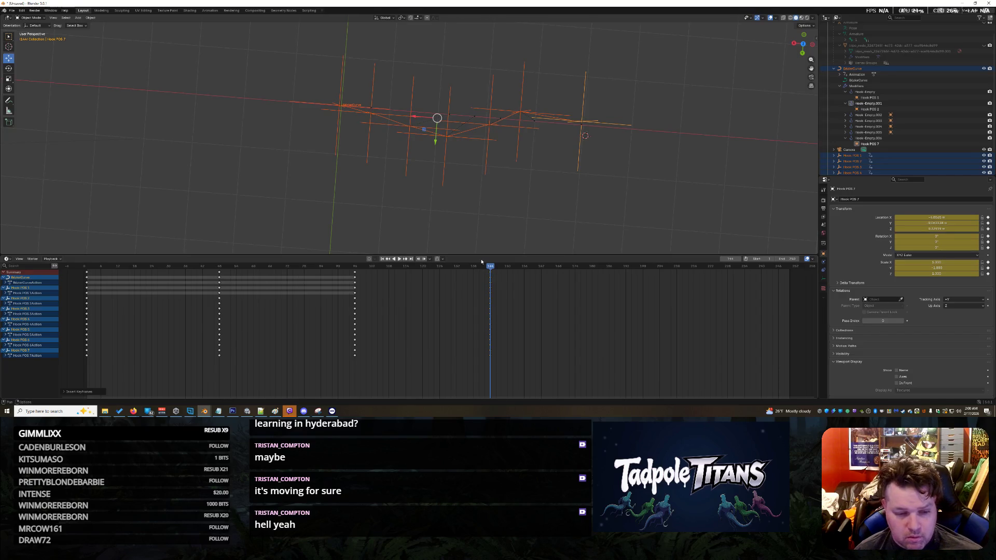
# - Preview the wave, reselect the frame-96 keyframes, and place the playhead at frame 192
pyautogui.moveTo(489, 267)
pyautogui.mouseDown()
pyautogui.moveTo(100, 294)
pyautogui.moveTo(508, 330)
pyautogui.moveTo(105, 352)
pyautogui.moveTo(356, 345)
pyautogui.mouseUp()
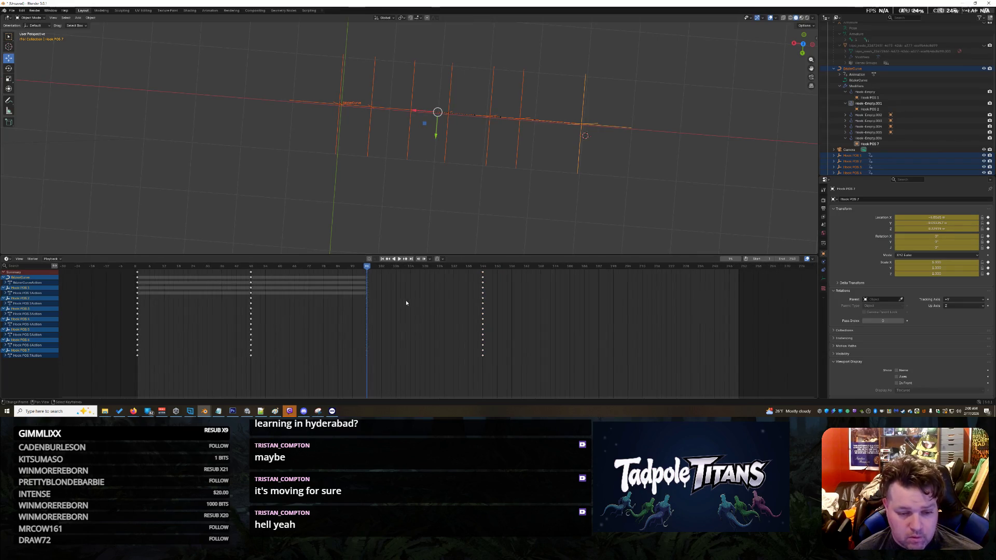
pyautogui.click(356, 285)
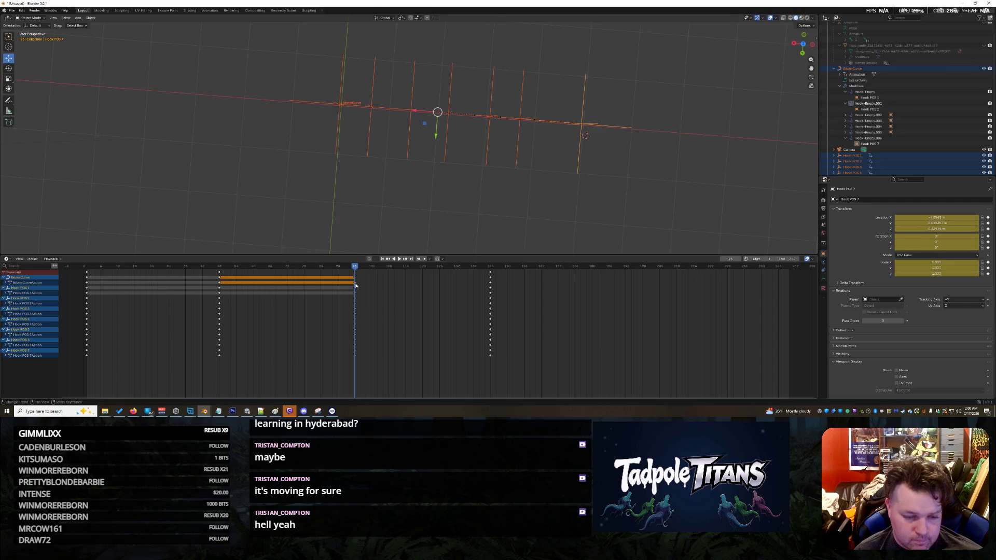
pyautogui.click(353, 276)
pyautogui.click(355, 274)
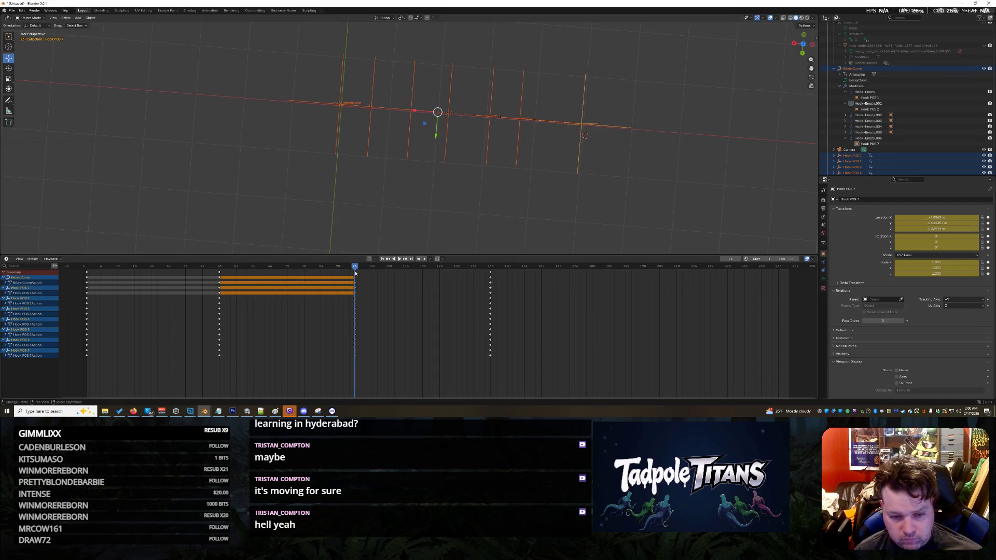
pyautogui.moveTo(356, 268); pyautogui.dragTo(441, 273)
pyautogui.moveTo(477, 280); pyautogui.dragTo(626, 287)
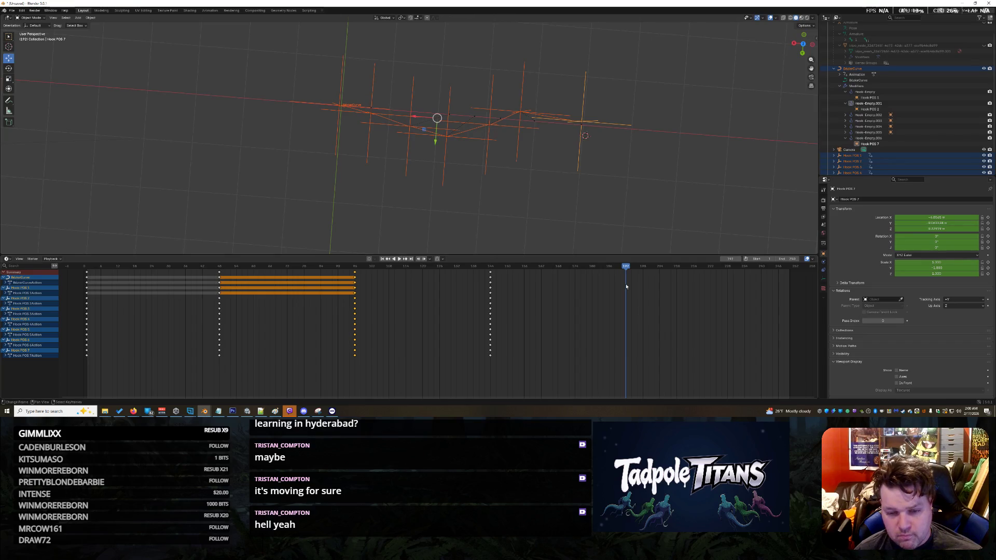
pyautogui.moveTo(626, 267)
pyautogui.mouseDown()
pyautogui.moveTo(84, 280)
pyautogui.moveTo(540, 319)
pyautogui.moveTo(310, 326)
pyautogui.moveTo(508, 330)
pyautogui.moveTo(83, 345)
pyautogui.moveTo(328, 357)
pyautogui.moveTo(86, 357)
pyautogui.moveTo(587, 363)
pyautogui.mouseUp()
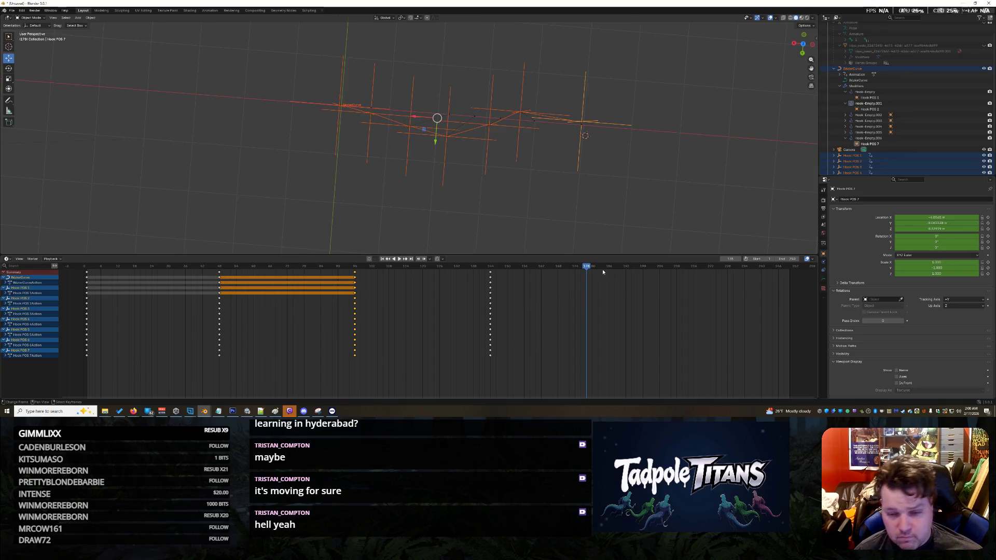
pyautogui.moveTo(588, 274); pyautogui.dragTo(625, 275)
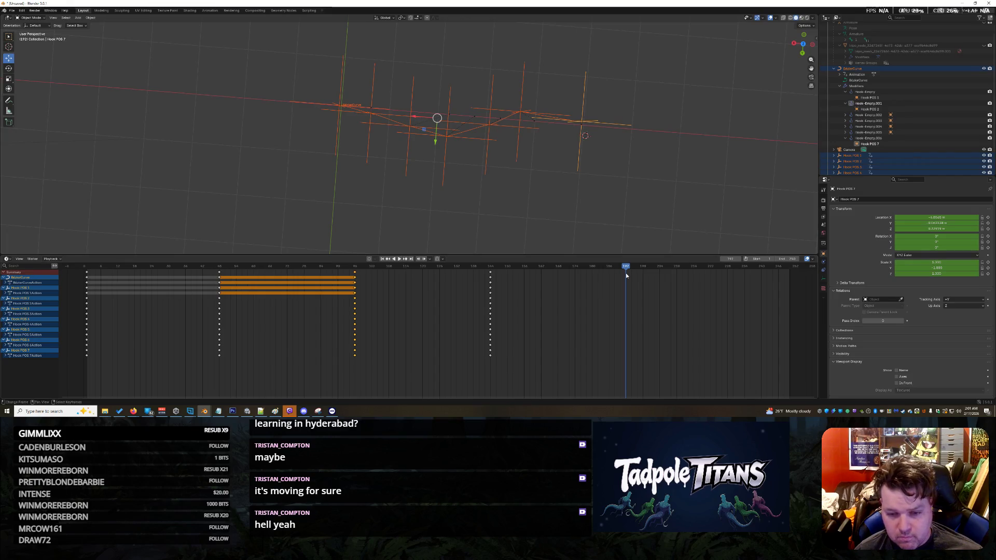
# - Paste the frame-96 pose at frame 192 and play back the looping swim
pyautogui.hotkey('ctrl', 'v')
pyautogui.press('space')
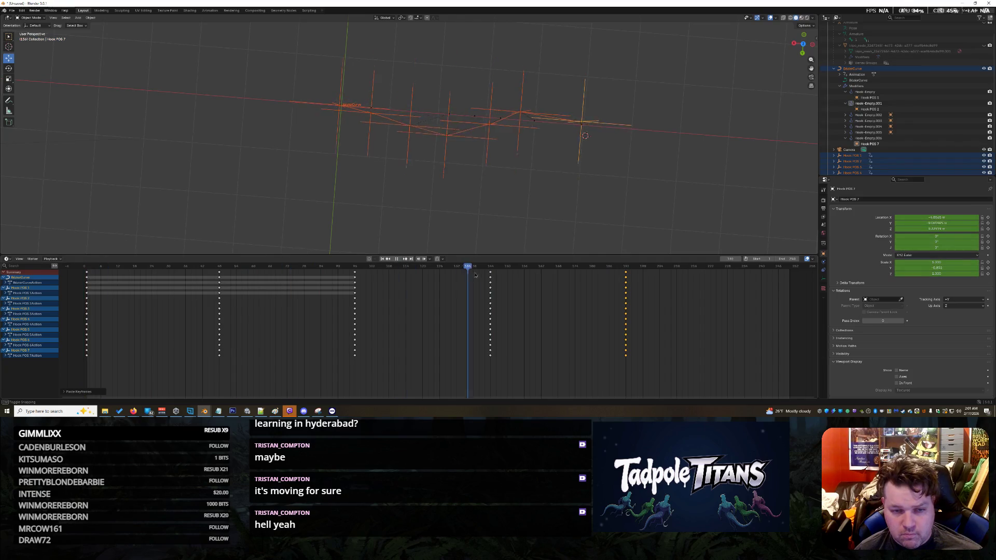
pyautogui.press('space')
pyautogui.hotkey('shift', 'Left')
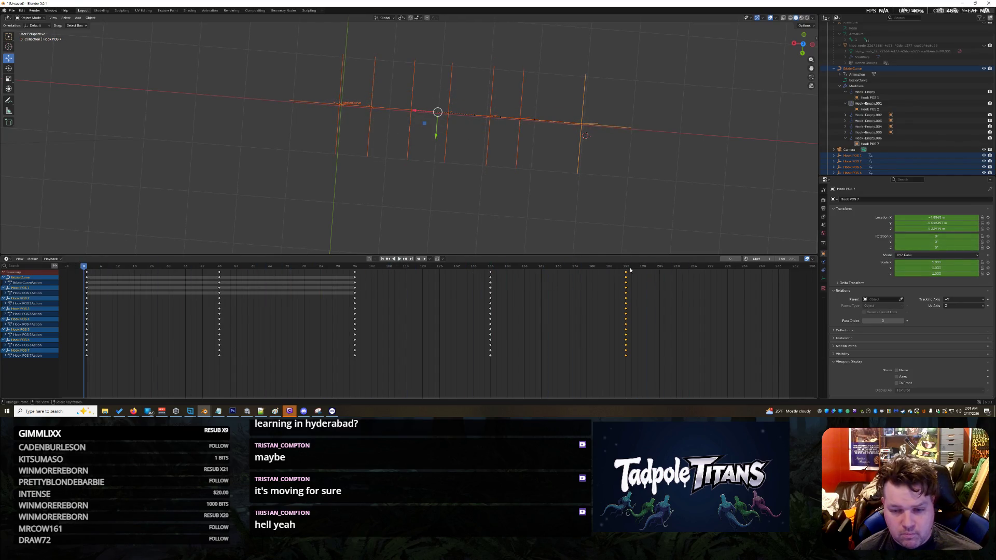
# - Play the swim animation from the start, then undo back to the scene with the fish mesh visible
pyautogui.press('space')
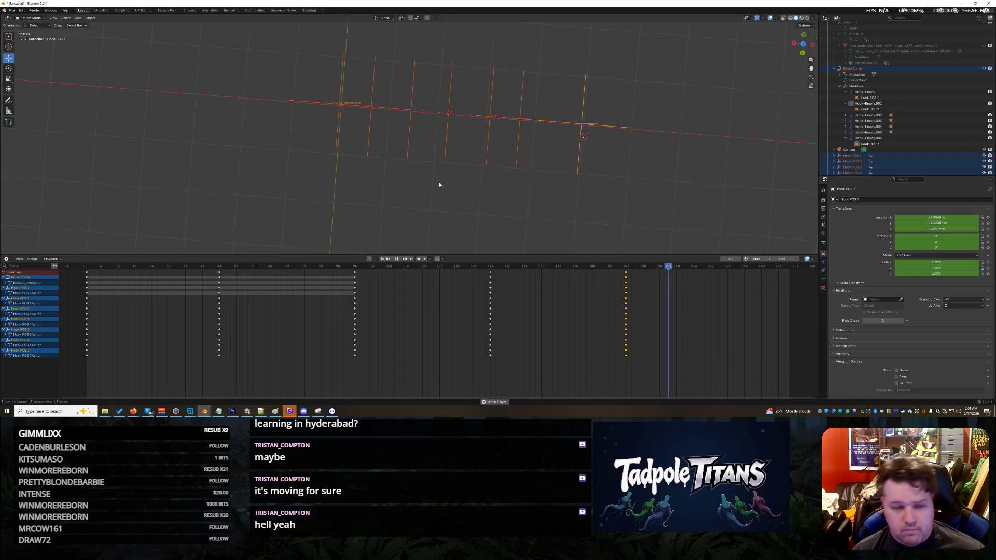
pyautogui.hotkey('ctrl', 'z')
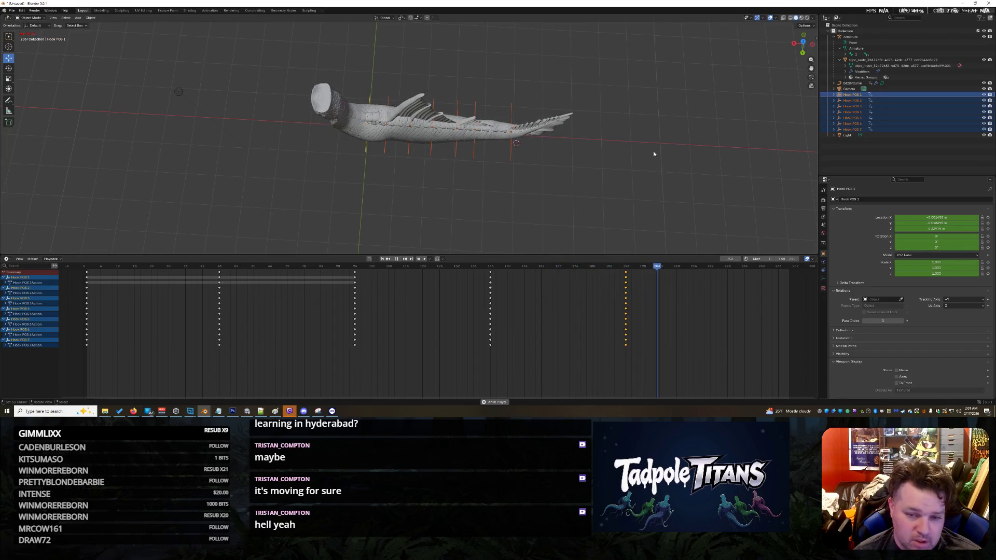
# - Set the animation's end frame to 192
pyautogui.moveTo(793, 259); pyautogui.dragTo(733, 259)
pyautogui.click(792, 259)
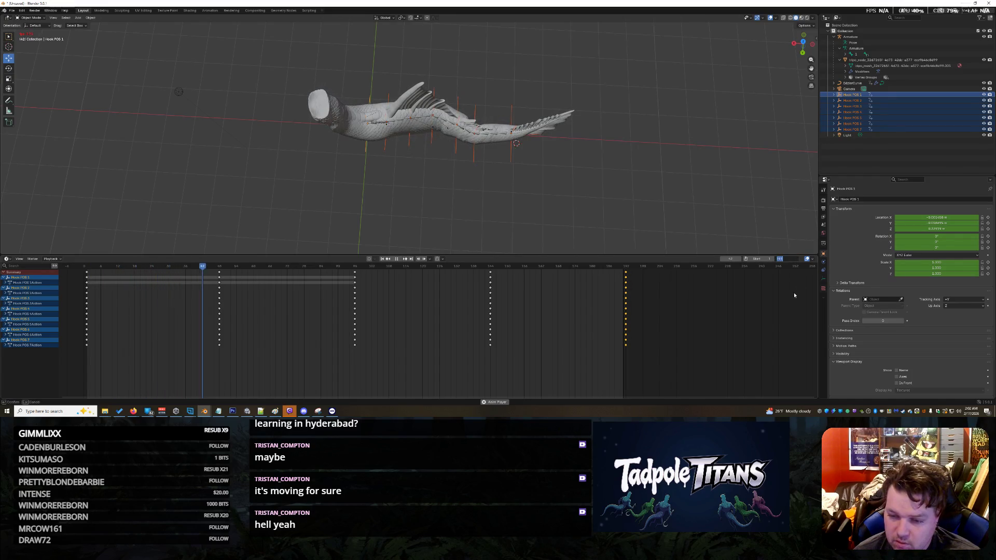
pyautogui.write('192')
pyautogui.press('Return')
pyautogui.keyDown('shift'); pyautogui.rightClick(734, 188); pyautogui.keyUp('shift')
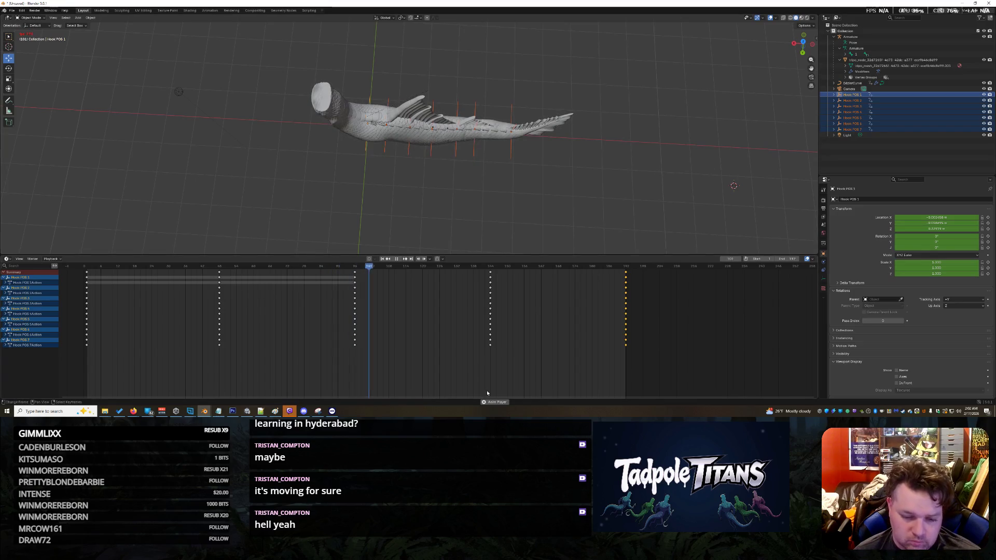
# - Stop playback and start sliding the frame-48 keyframe column earlier toward frame 6
pyautogui.press('space')
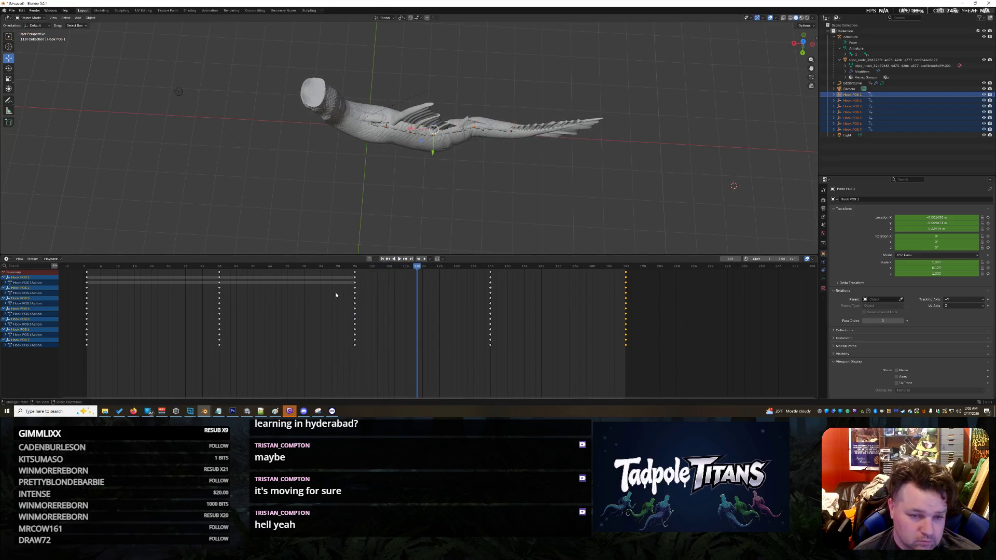
pyautogui.click(219, 275)
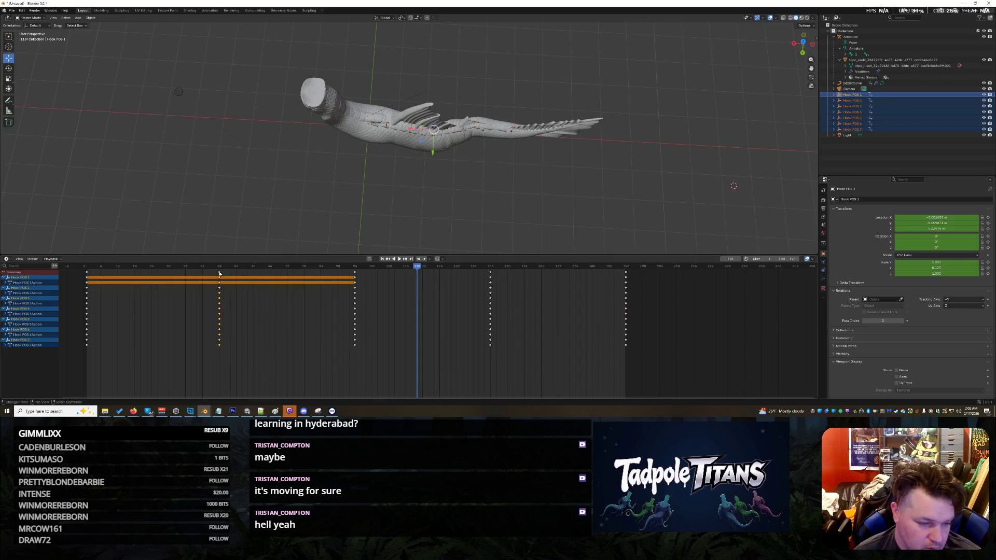
pyautogui.moveTo(220, 274)
pyautogui.mouseDown()
pyautogui.moveTo(208, 276)
pyautogui.moveTo(219, 275)
pyautogui.mouseUp()
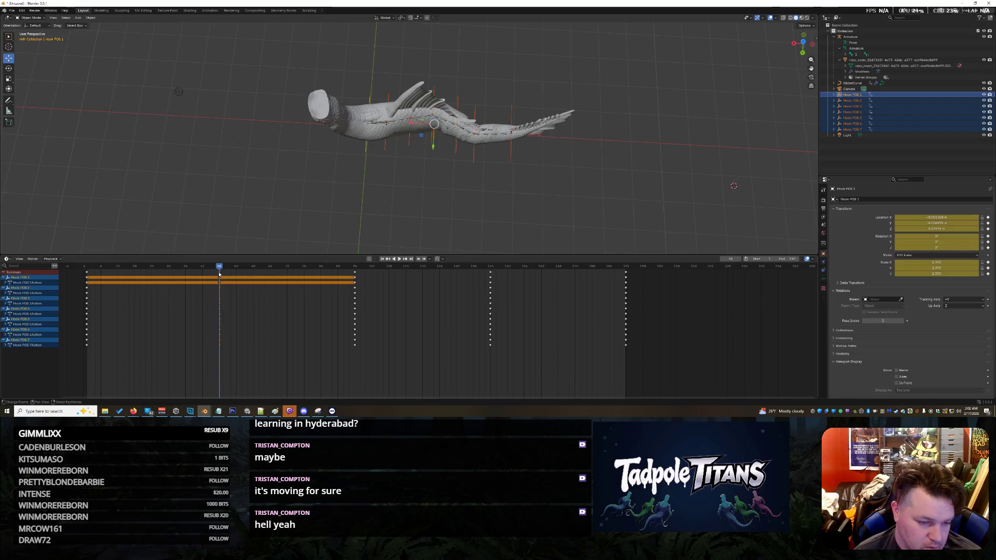
pyautogui.press('g')
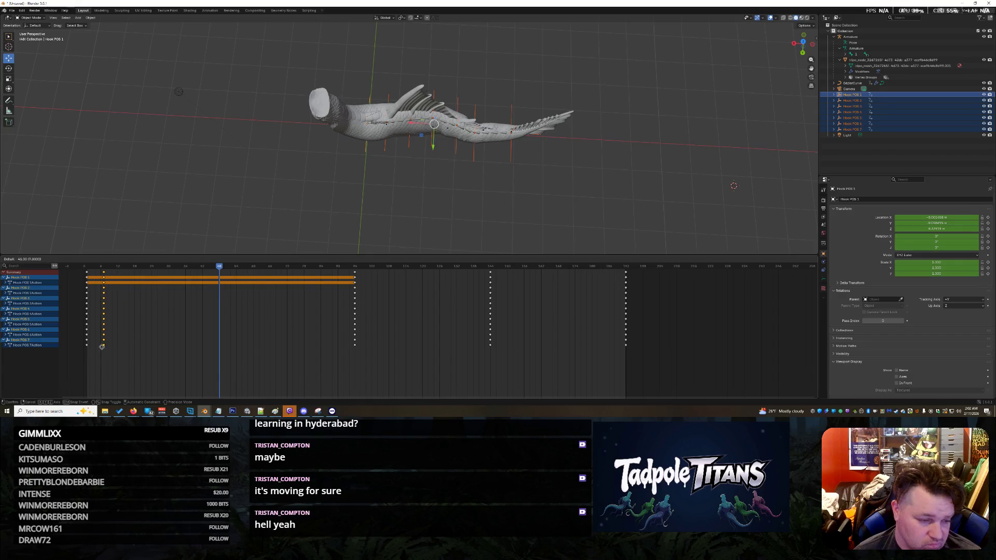
# - Drop the former frame-48 keys near frame 6 and move the later columns to frames 12 and 18
pyautogui.click(100, 346)
pyautogui.moveTo(222, 267)
pyautogui.mouseDown()
pyautogui.moveTo(89, 282)
pyautogui.moveTo(152, 288)
pyautogui.mouseUp()
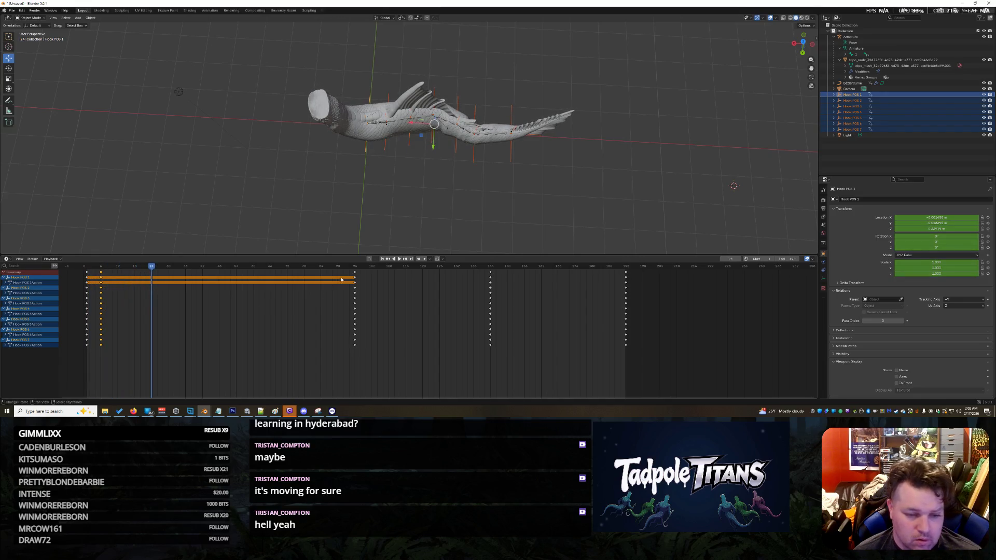
pyautogui.press('g')
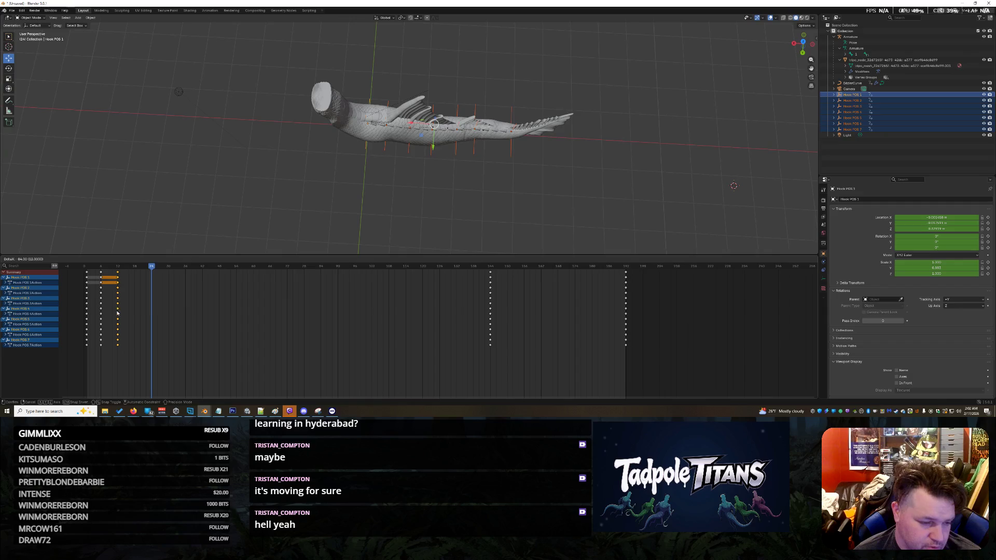
pyautogui.click(117, 313)
pyautogui.press('g')
pyautogui.click(134, 291)
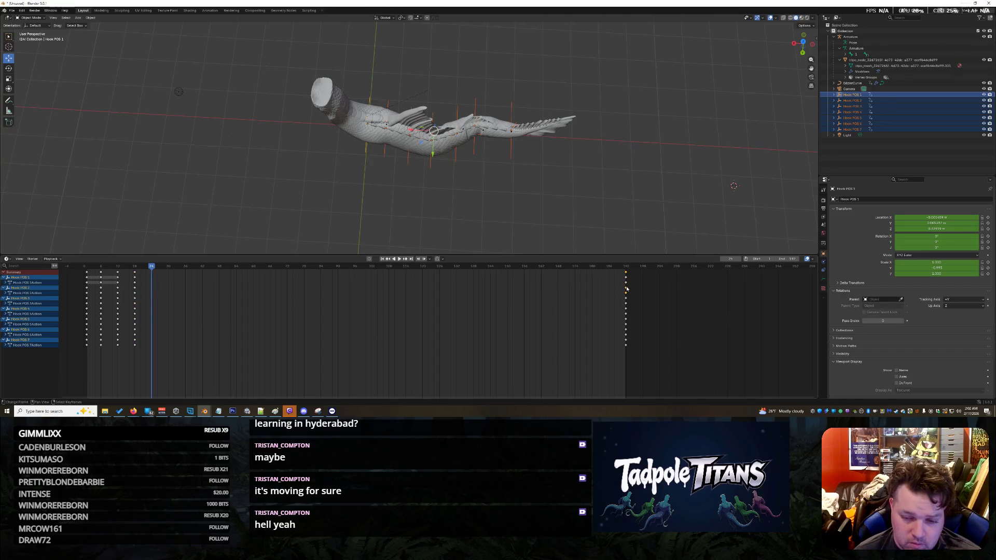
# - Check the end of the timeline, start playback, and delete the seven selected hook objects
pyautogui.click(631, 358)
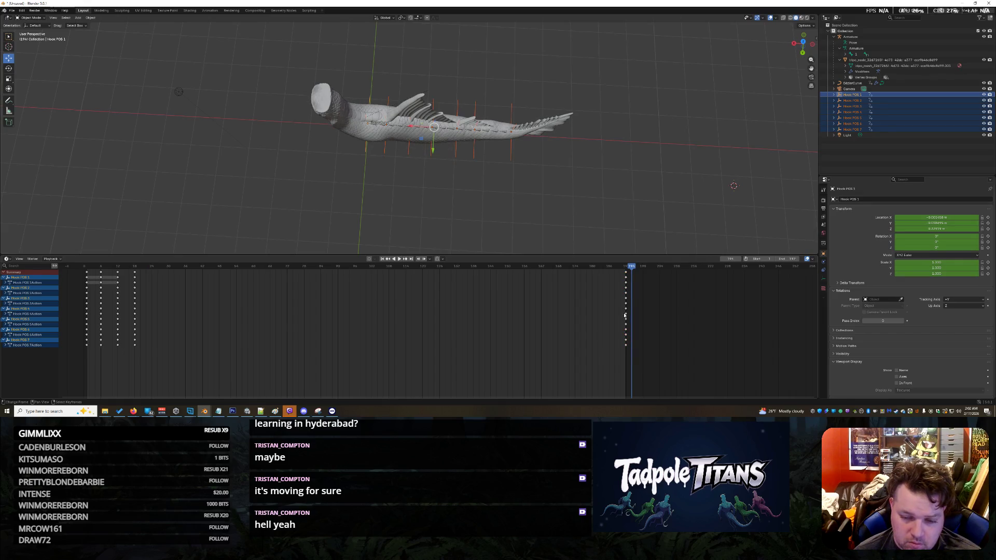
pyautogui.moveTo(629, 254); pyautogui.dragTo(629, 272)
pyautogui.hotkey('shift', 'ctrl', 'space')
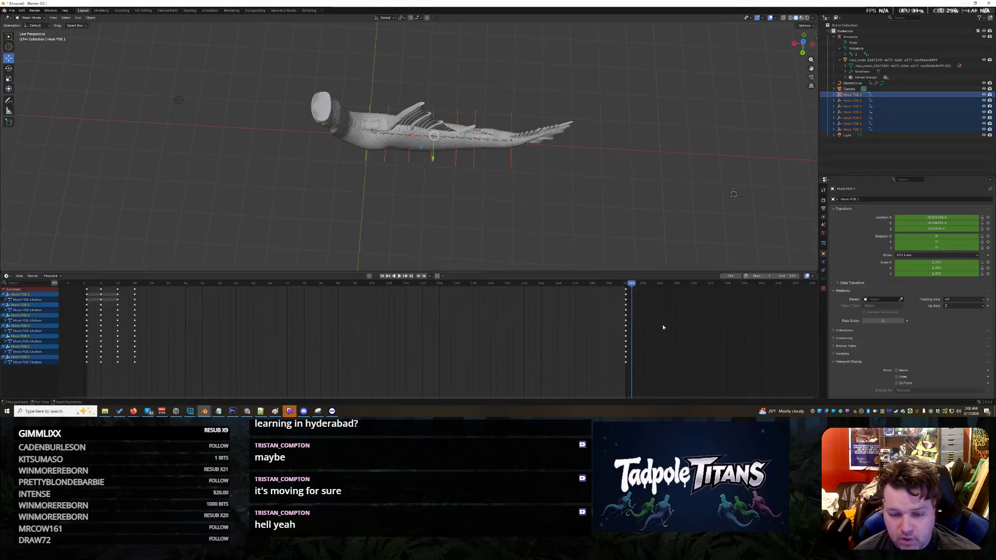
pyautogui.press('Delete')
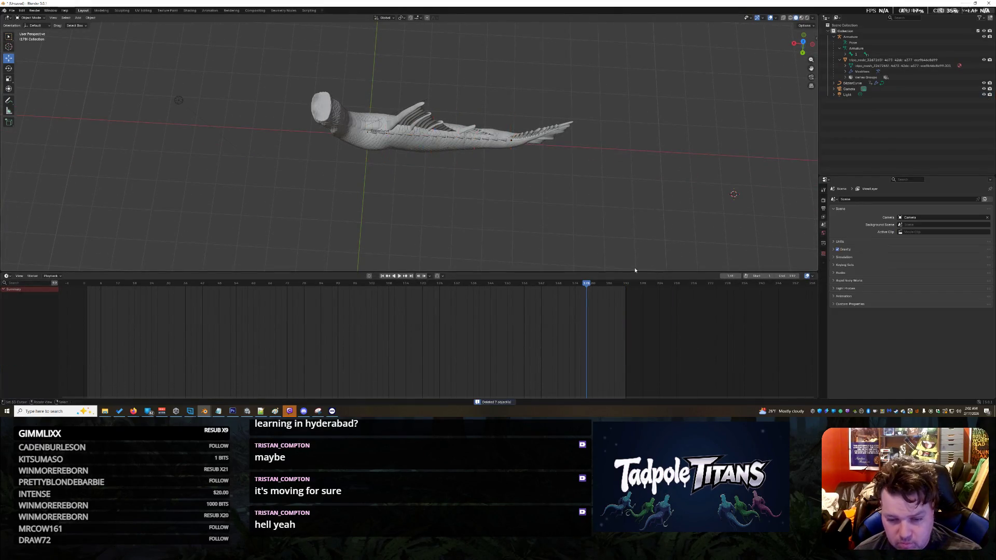
# - Undo the deletion of the seven Hook POS empties and play back the swim wave
pyautogui.hotkey('ctrl', 'z')
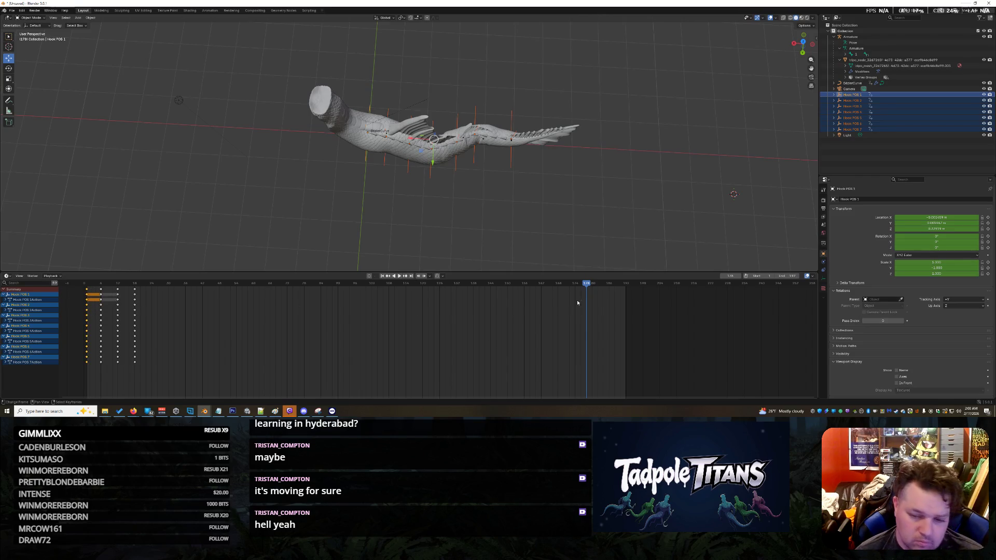
pyautogui.press('space')
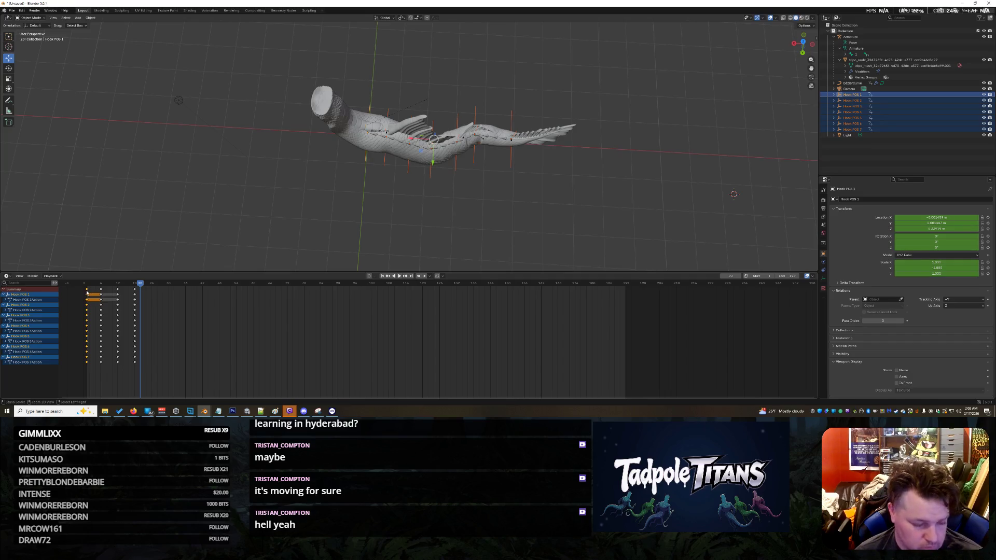
pyautogui.press('space')
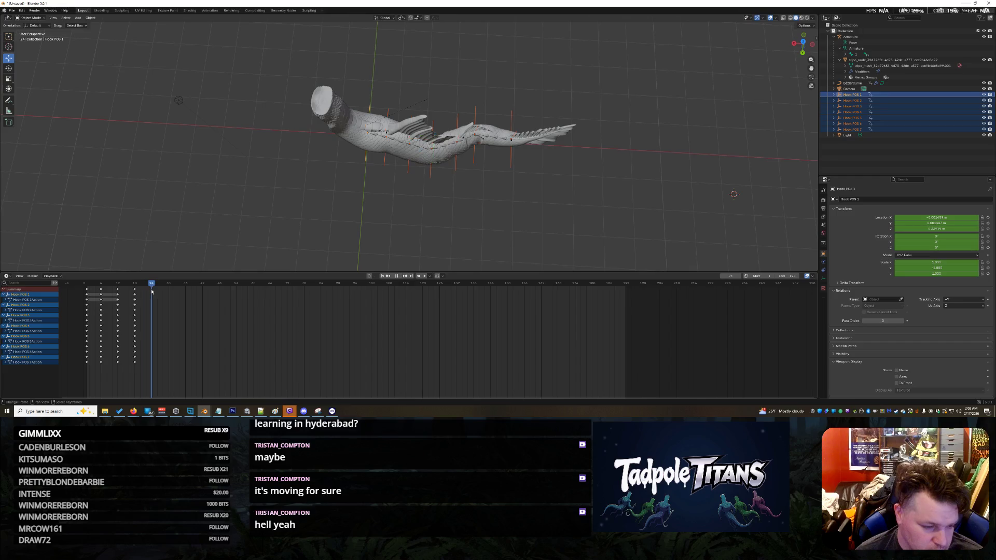
# - Paste the starting pose keyframes at frame 24 and replay from frame 0 to check the loop
pyautogui.hotkey('ctrl', 'v')
pyautogui.moveTo(151, 285); pyautogui.dragTo(67, 297)
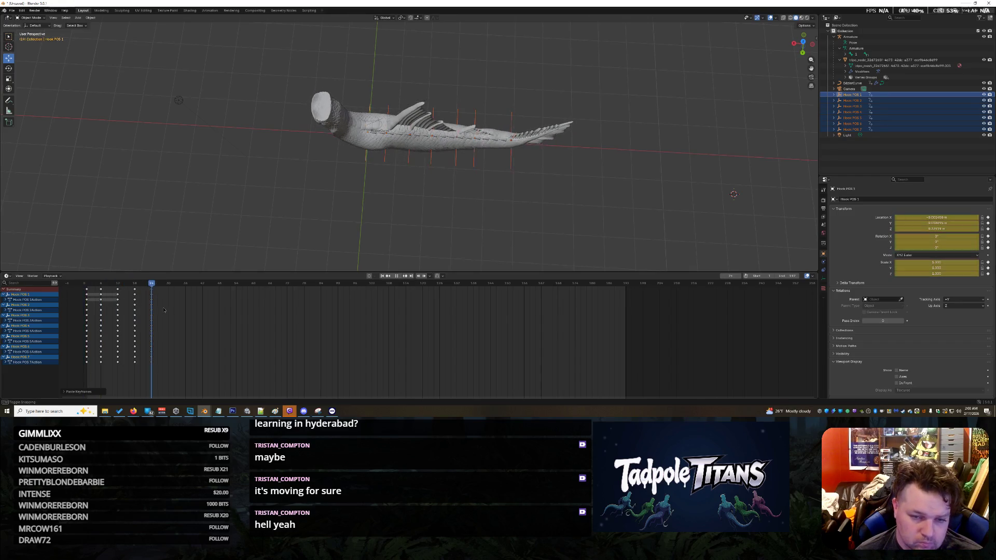
pyautogui.press('Escape')
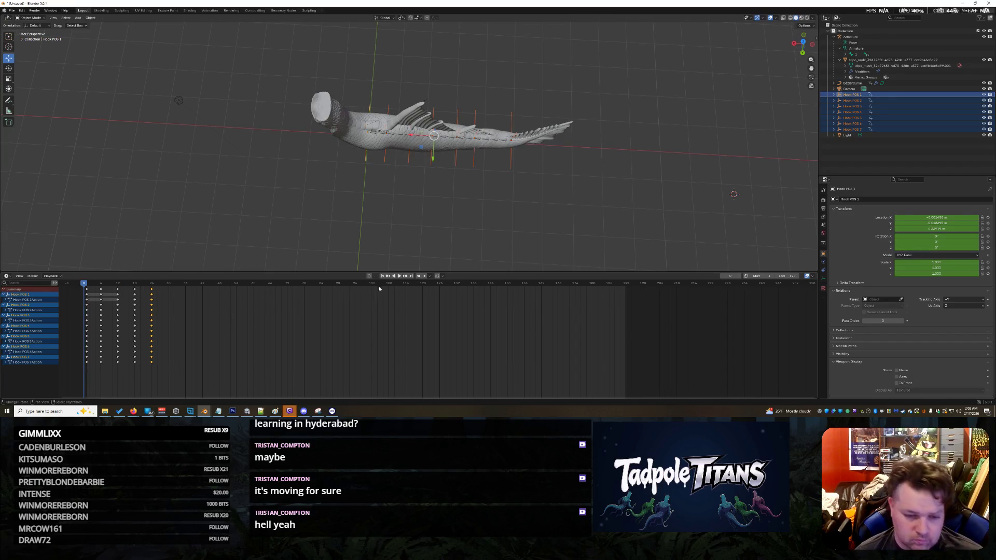
pyautogui.click(399, 277)
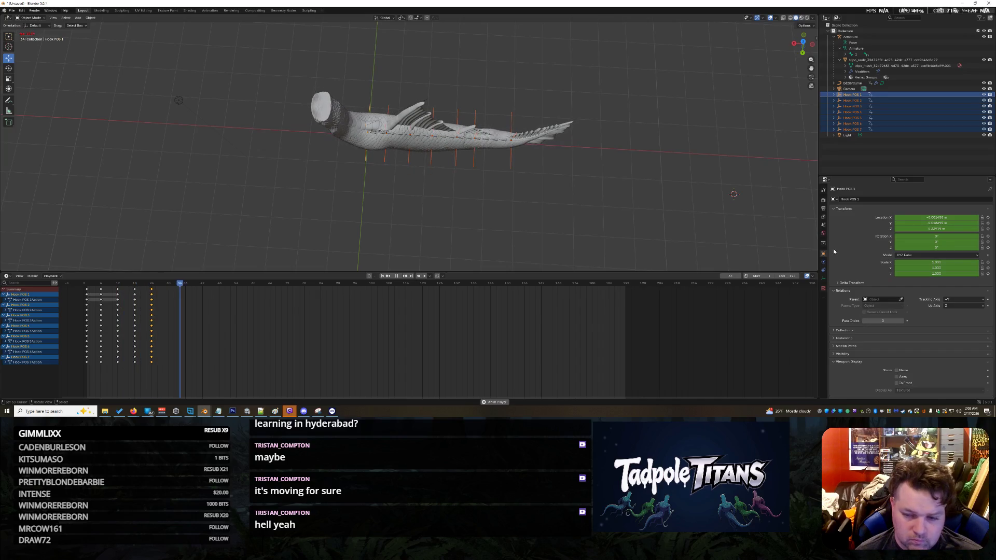
# - Shorten the scene end frame from 192 and shift the frame-24 closing keyframe column
pyautogui.moveTo(786, 276); pyautogui.dragTo(524, 276)
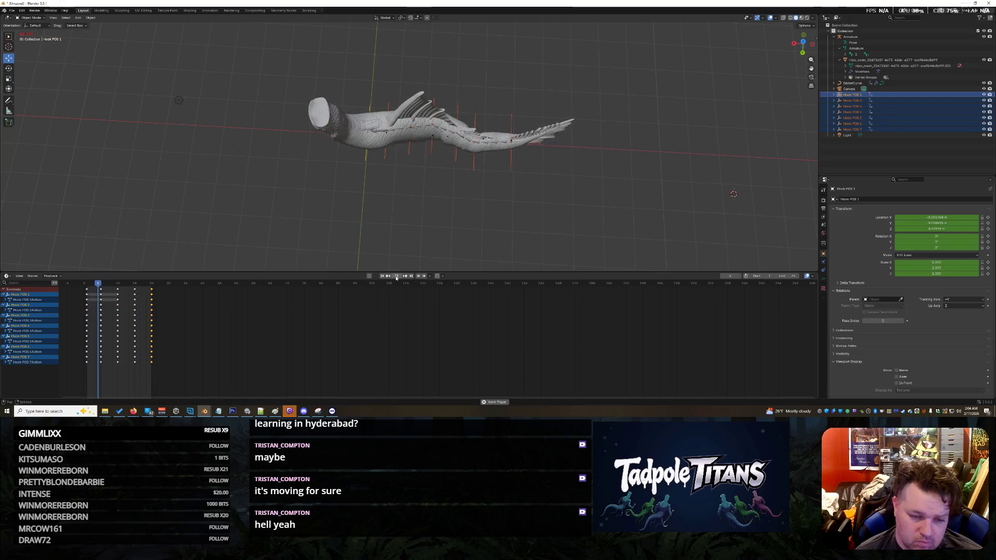
pyautogui.click(151, 292)
pyautogui.moveTo(151, 292); pyautogui.dragTo(150, 292)
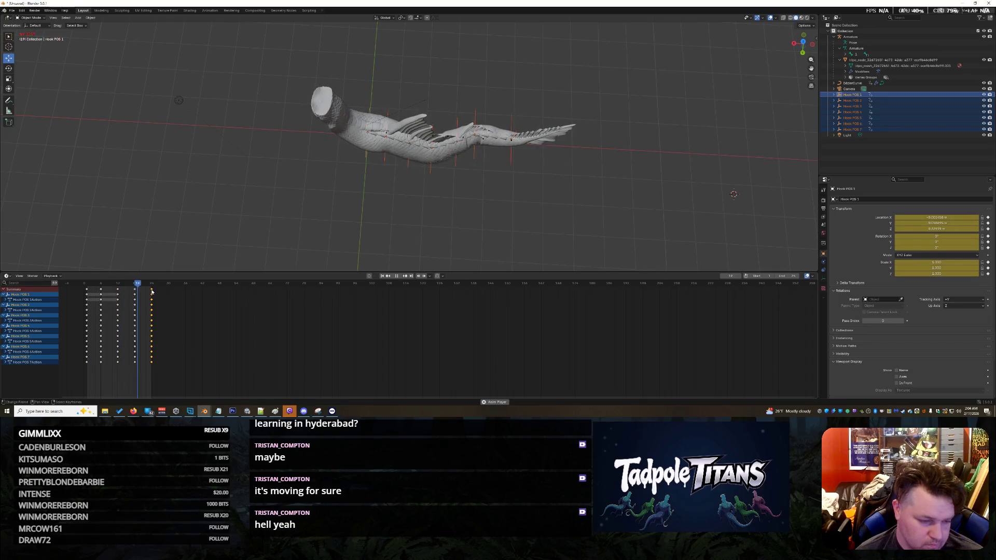
pyautogui.click(397, 277)
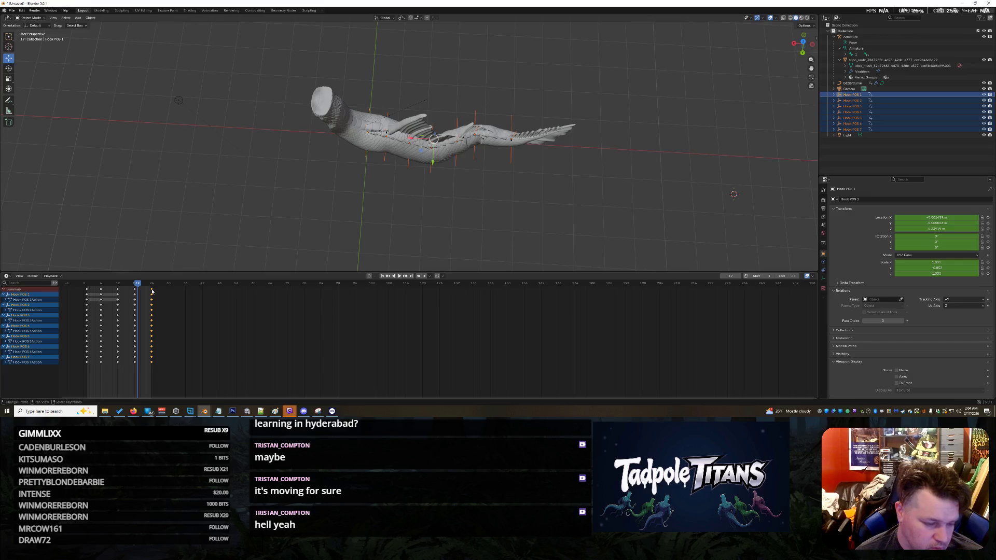
pyautogui.press('space')
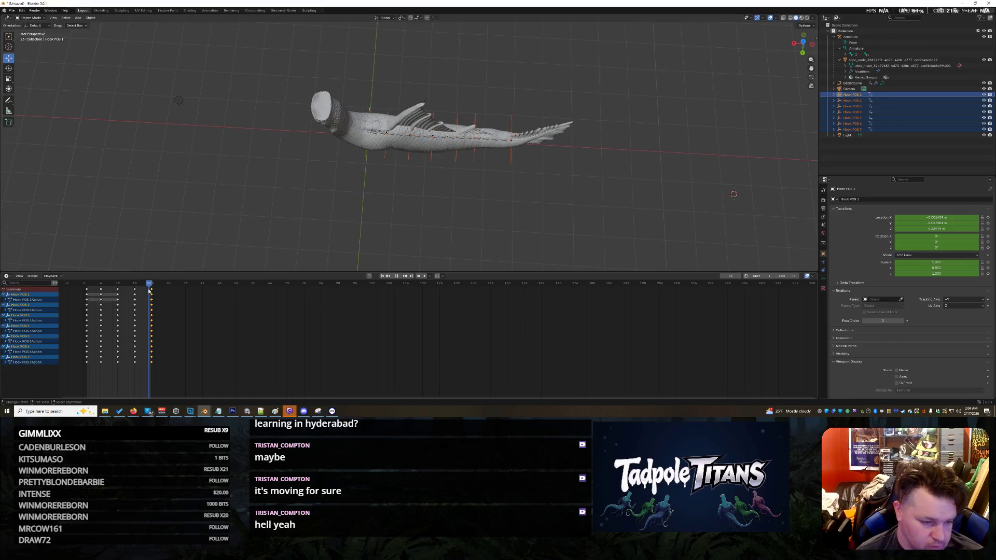
# - Paste the copied keyframes at the current frame and play back to check the loop
pyautogui.hotkey('ctrl', 'v')
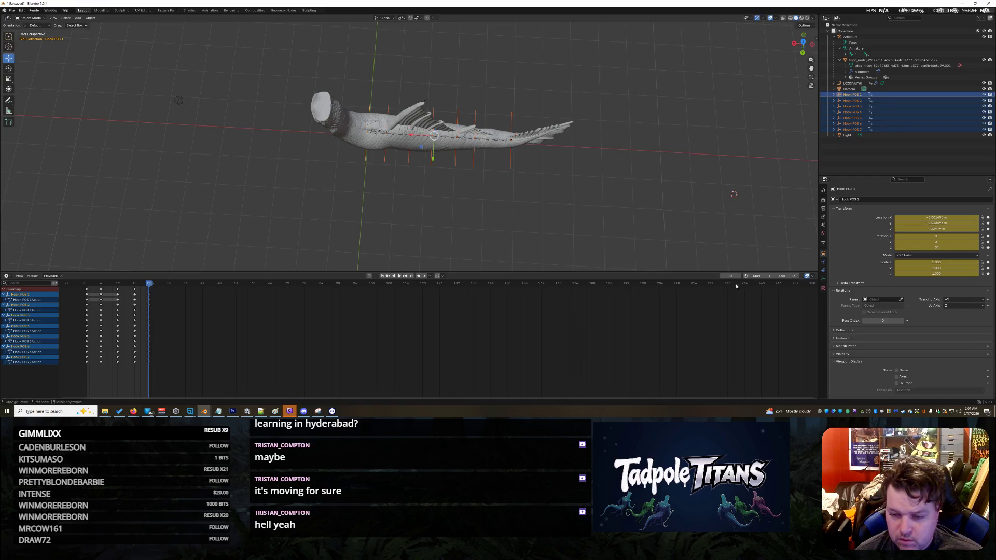
pyautogui.click(401, 276)
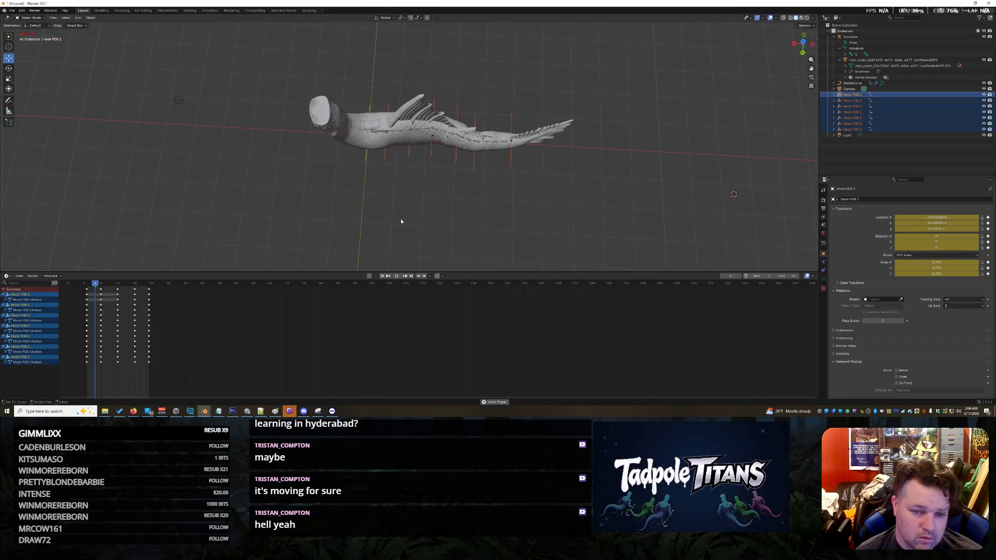
pyautogui.press('space')
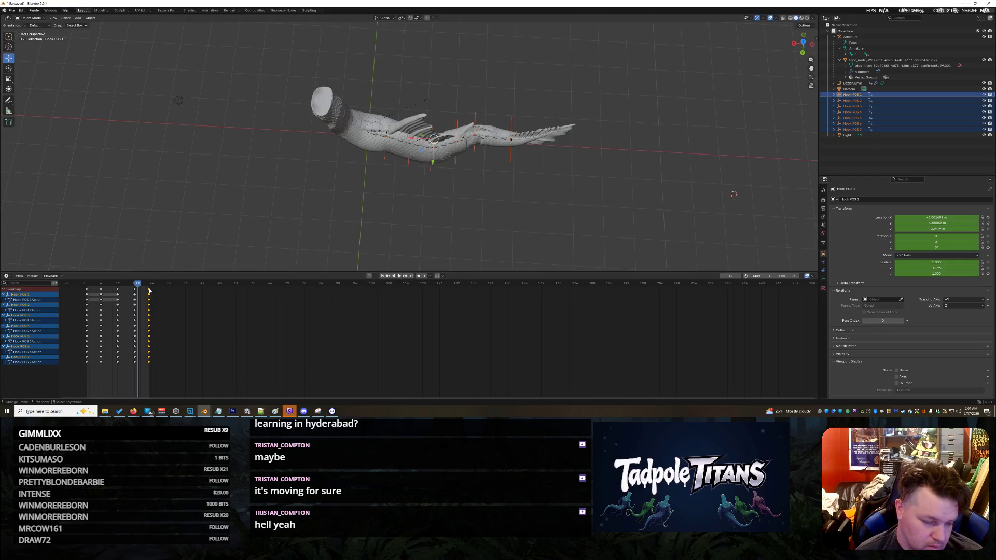
# - Paste the starting pose at frames 19 and 22, then adjust the end frame to fit the loop
pyautogui.hotkey('ctrl', 'v')
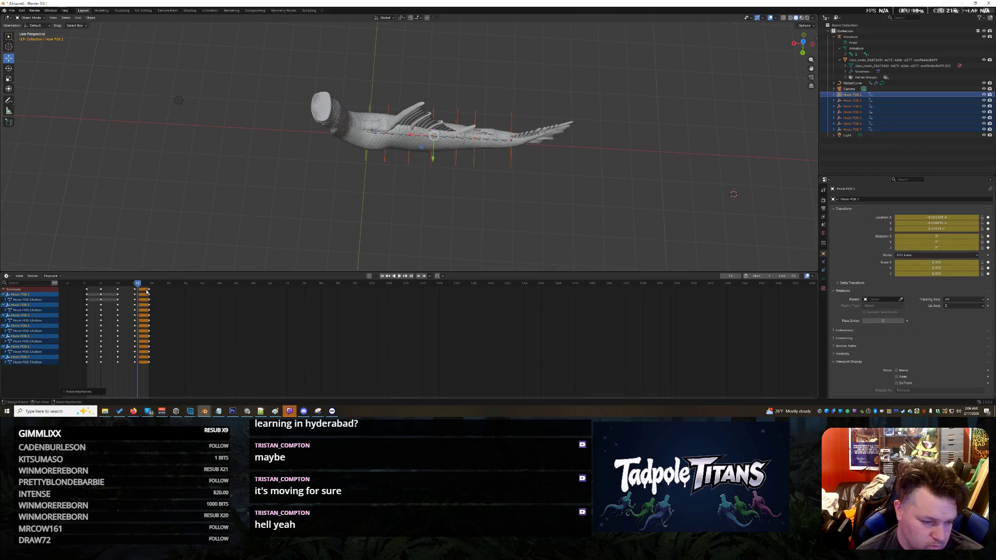
pyautogui.click(146, 291)
pyautogui.press('Up')
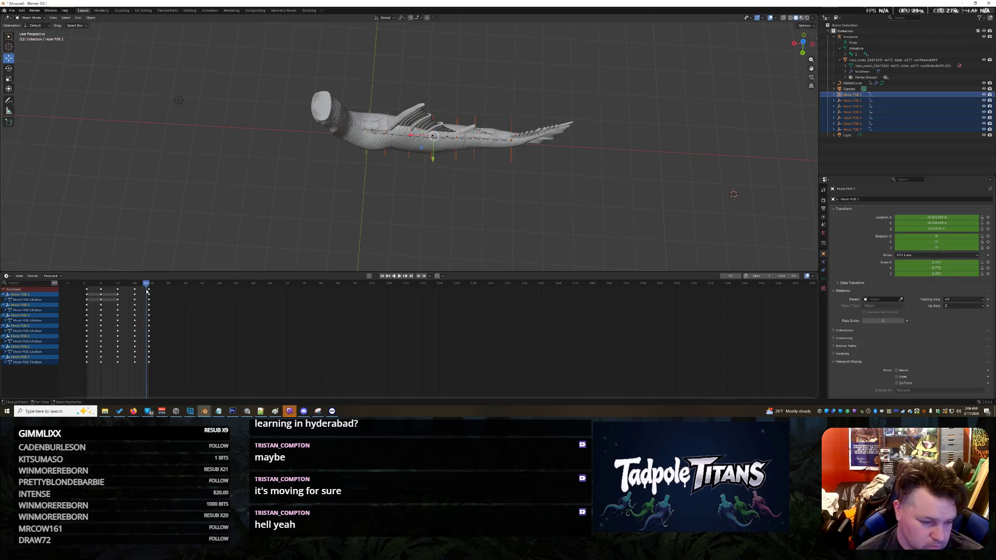
pyautogui.hotkey('ctrl', 'v')
pyautogui.press('Right')
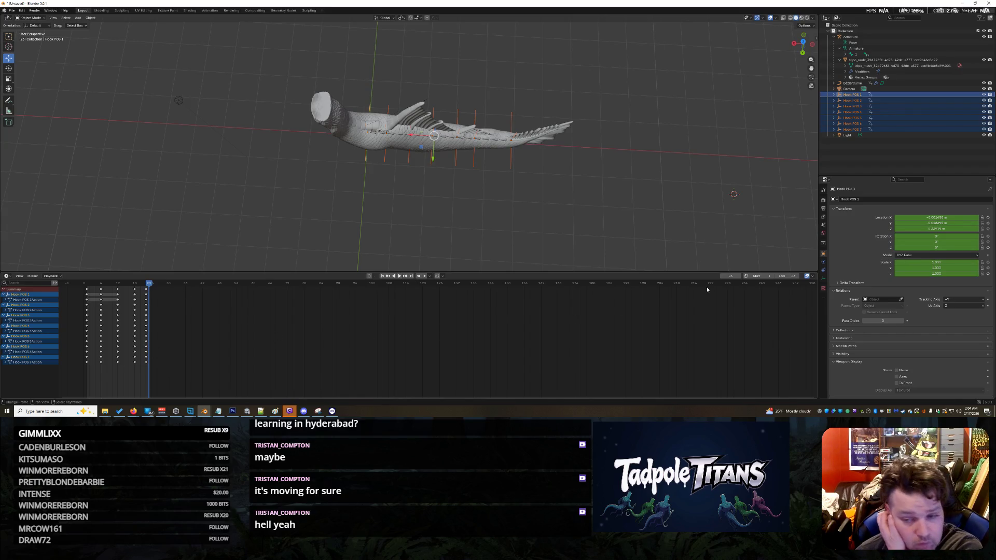
pyautogui.moveTo(783, 276); pyautogui.dragTo(794, 276)
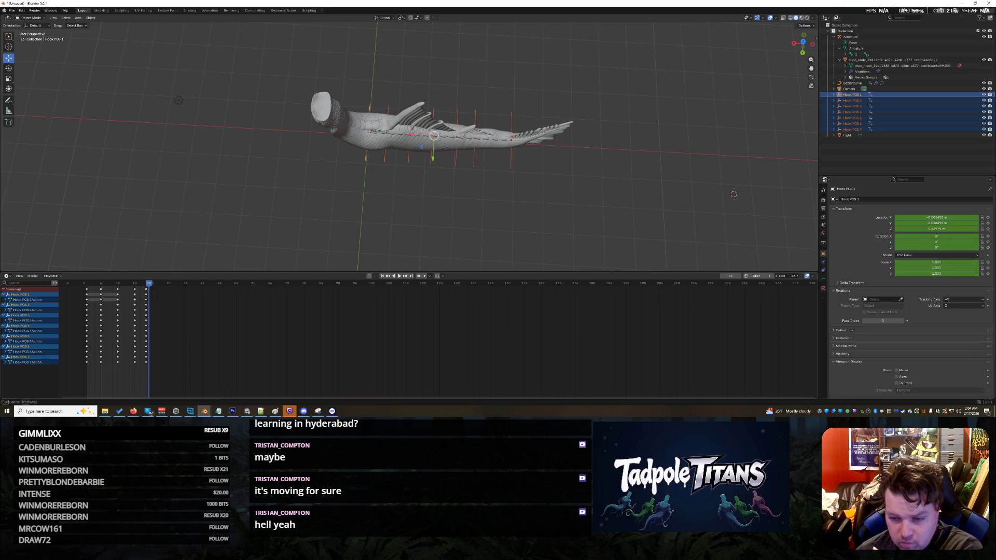
pyautogui.click(397, 277)
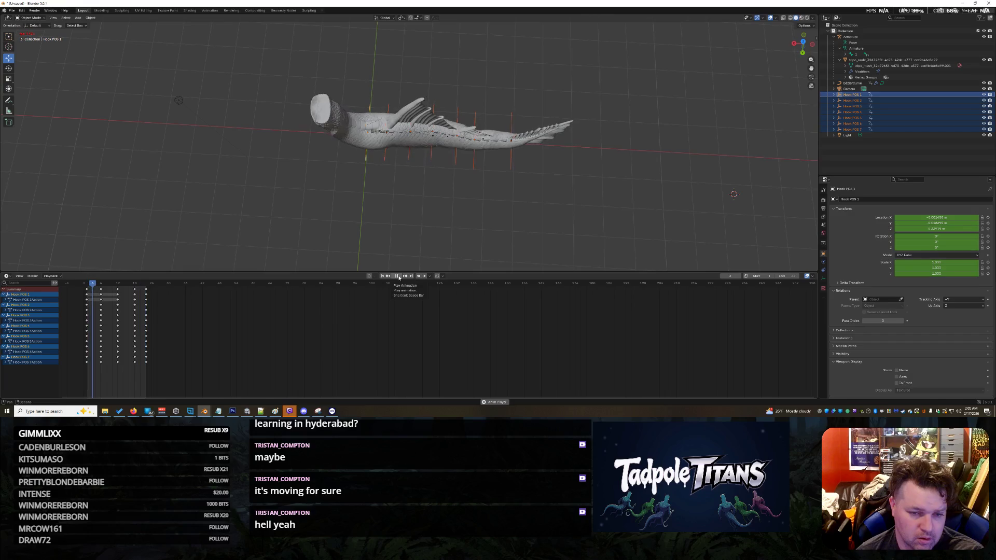
pyautogui.click(399, 277)
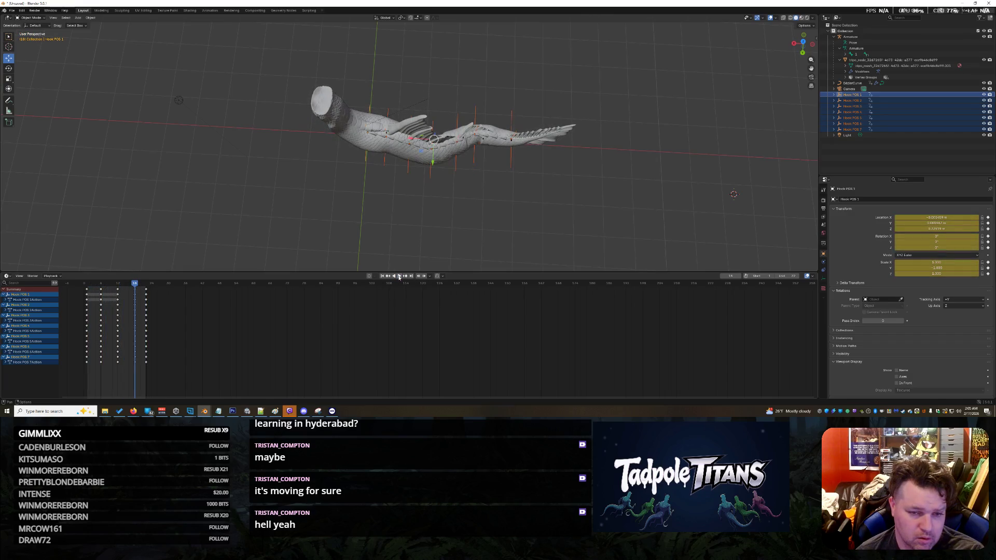
pyautogui.click(399, 278)
pyautogui.click(399, 277)
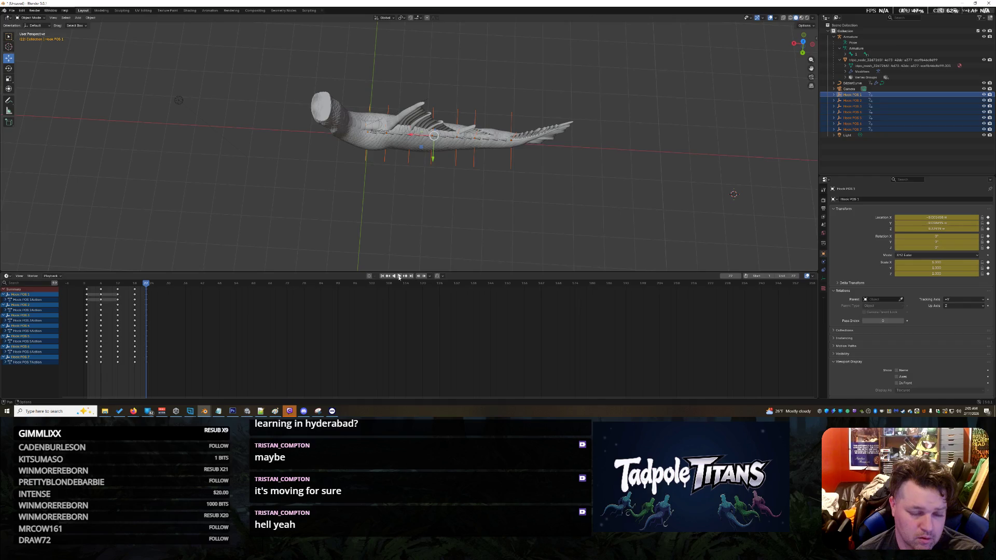
pyautogui.click(399, 278)
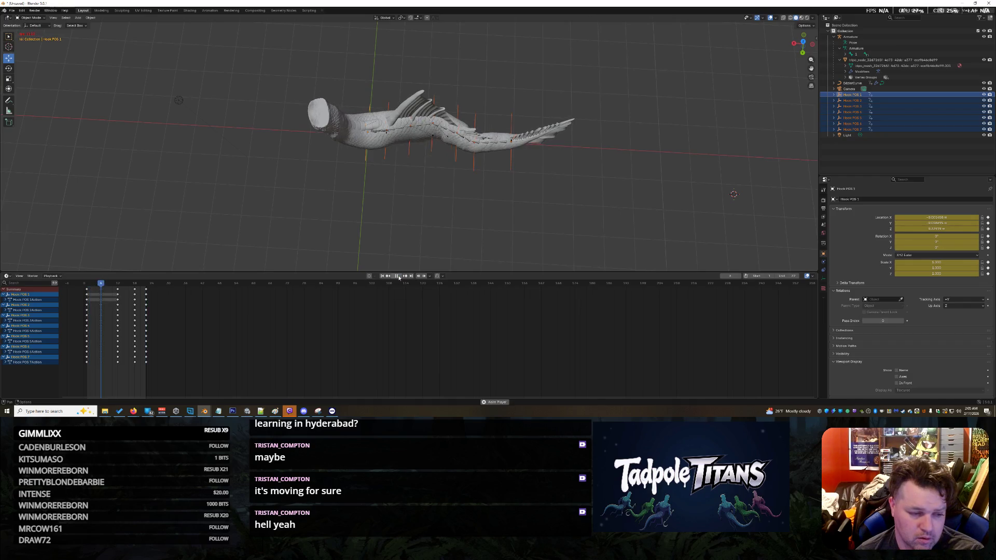
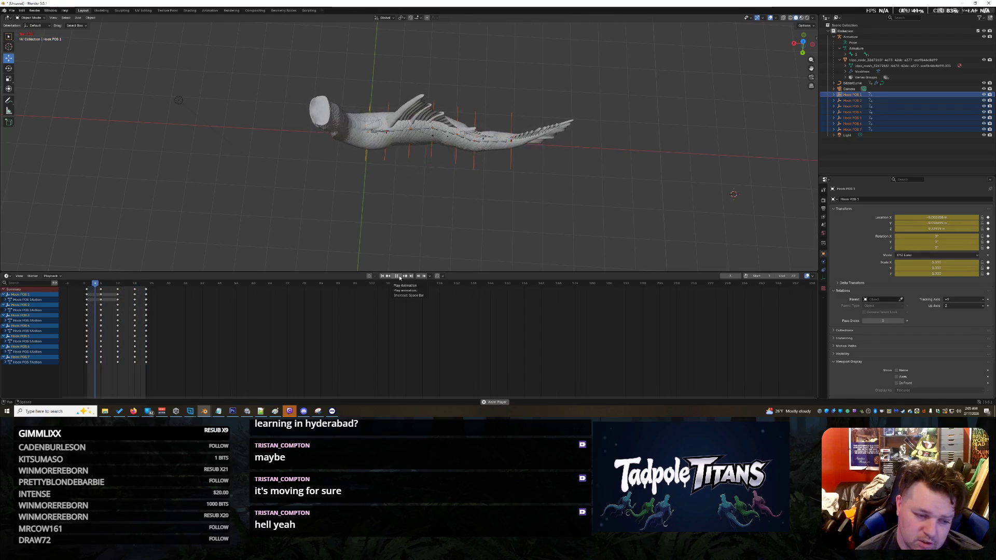
# - Shift the last hook keyframe column one frame later and raise the End frame by one
pyautogui.press('Escape')
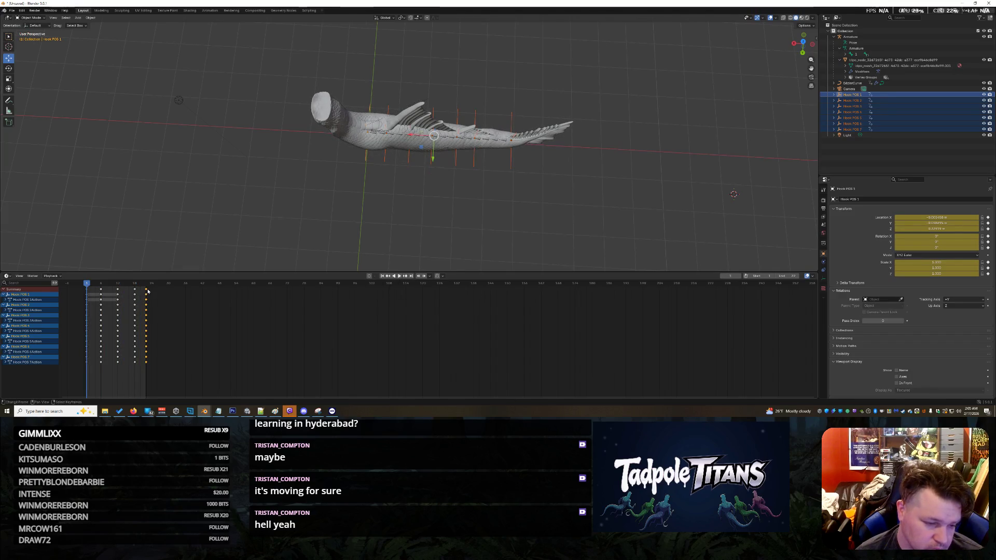
pyautogui.press('g')
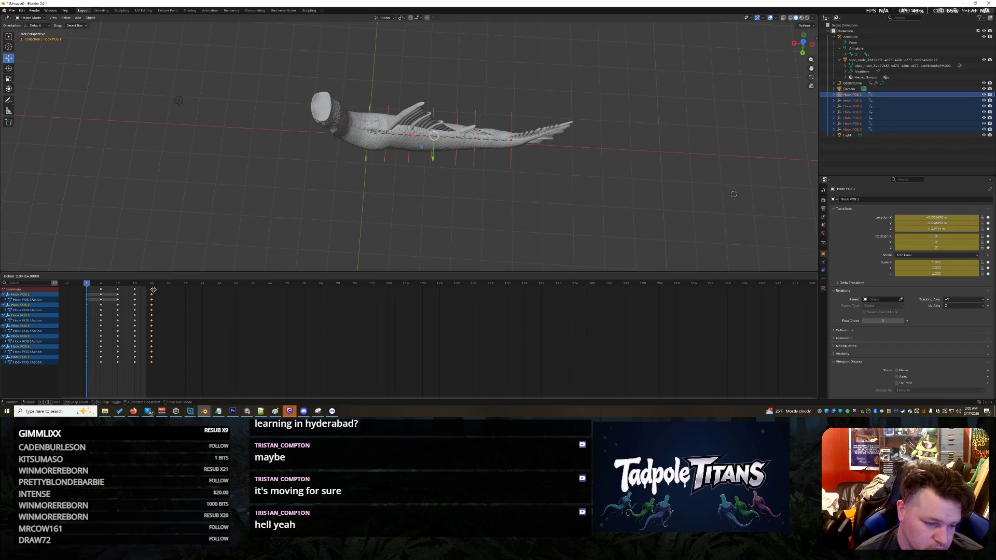
pyautogui.click(154, 290)
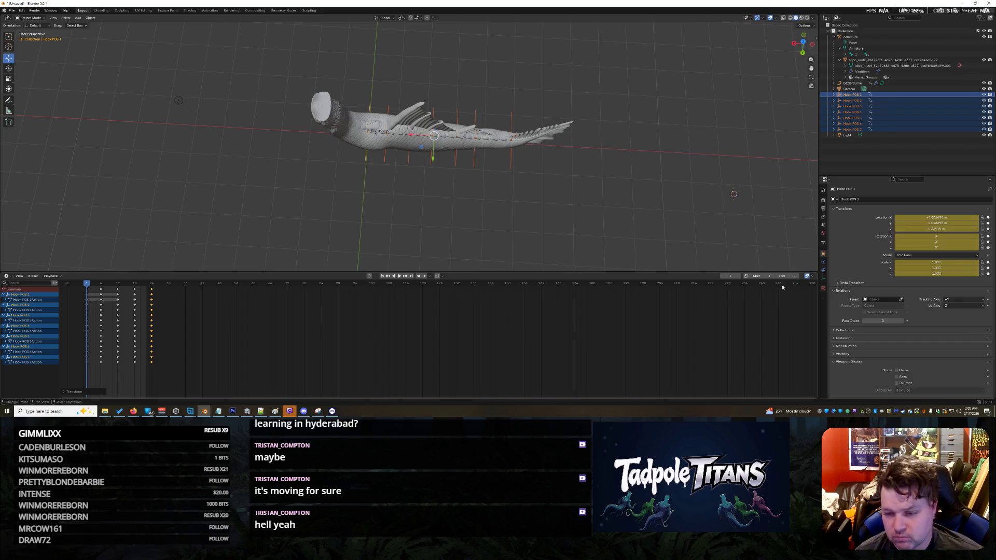
pyautogui.click(800, 277)
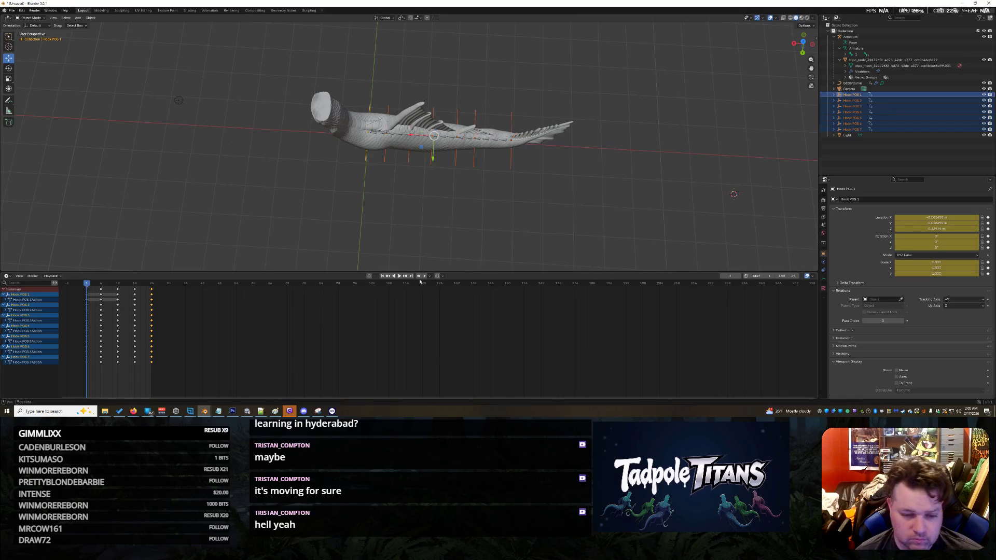
# - Play the tail animation with the hooks deselected, viewing the fish from a new angle
pyautogui.click(398, 276)
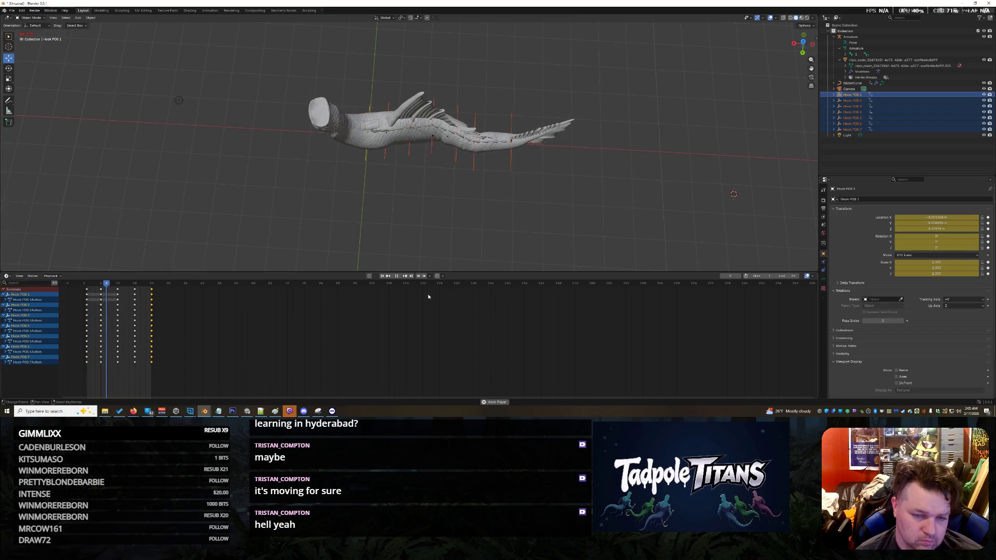
pyautogui.click(421, 211)
pyautogui.moveTo(422, 211)
pyautogui.mouseDown(button='middle')
pyautogui.moveTo(380, 183)
pyautogui.moveTo(322, 207)
pyautogui.moveTo(359, 210)
pyautogui.mouseUp(button='middle')
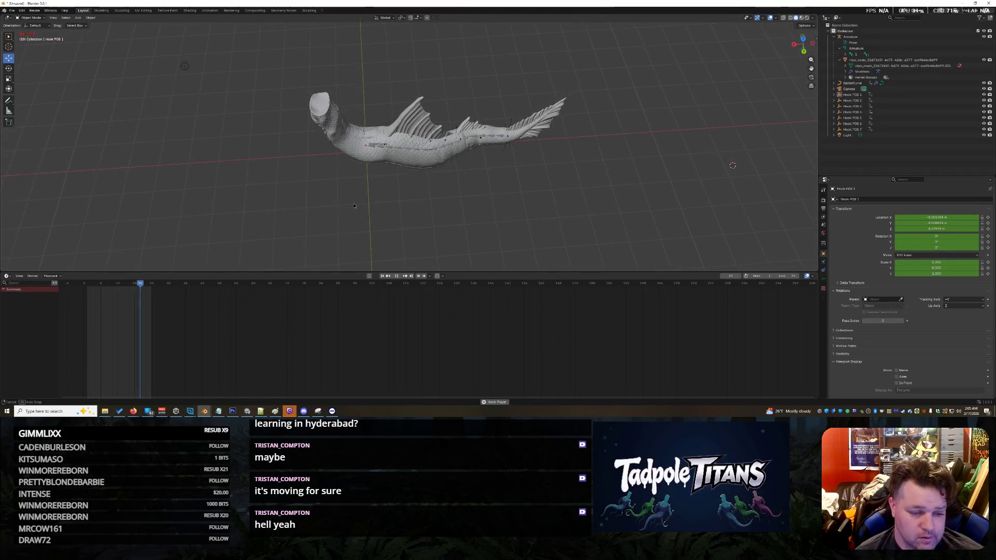
# - Stop playback and test the deformation by selecting the armature and moving Hook POS 1
pyautogui.click(398, 277)
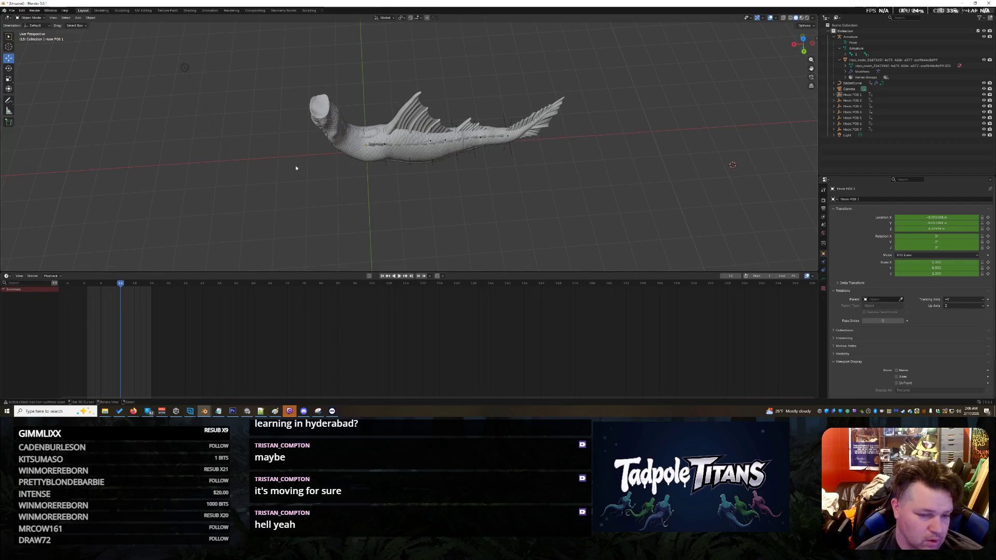
pyautogui.click(366, 144)
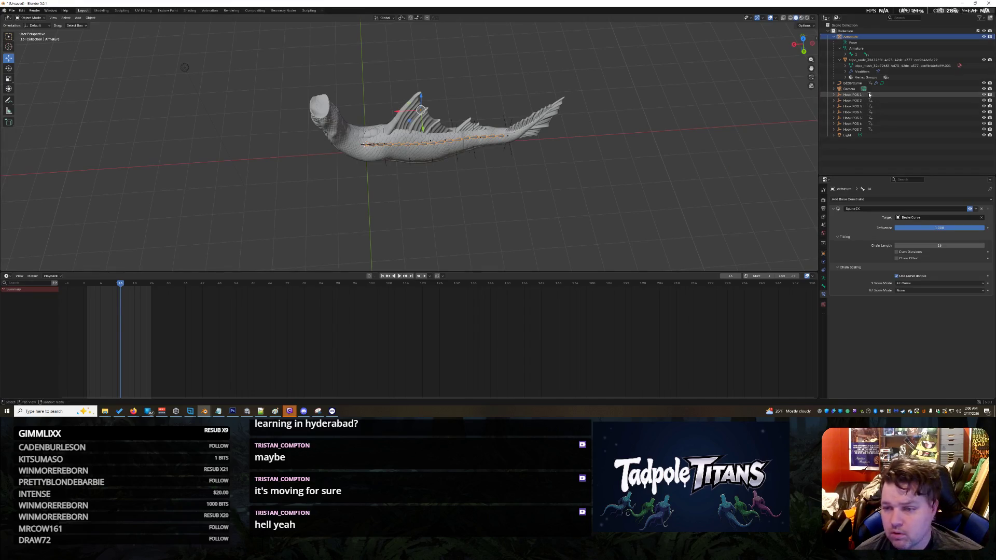
pyautogui.click(852, 95)
pyautogui.press('g')
pyautogui.scroll(5, 294, 201)
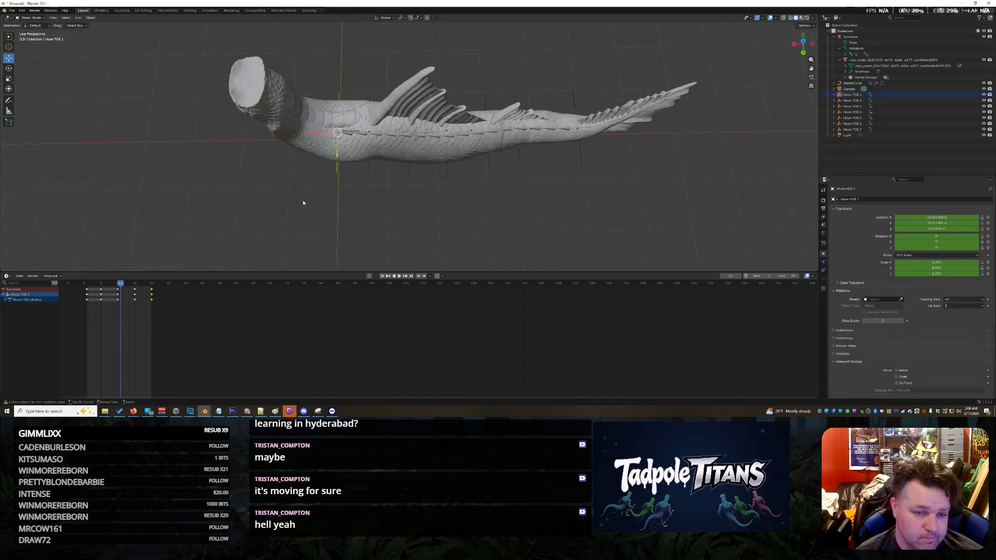
pyautogui.moveTo(179, 235)
pyautogui.mouseDown(button='middle')
pyautogui.moveTo(218, 200)
pyautogui.moveTo(210, 194)
pyautogui.moveTo(263, 217)
pyautogui.mouseUp(button='middle')
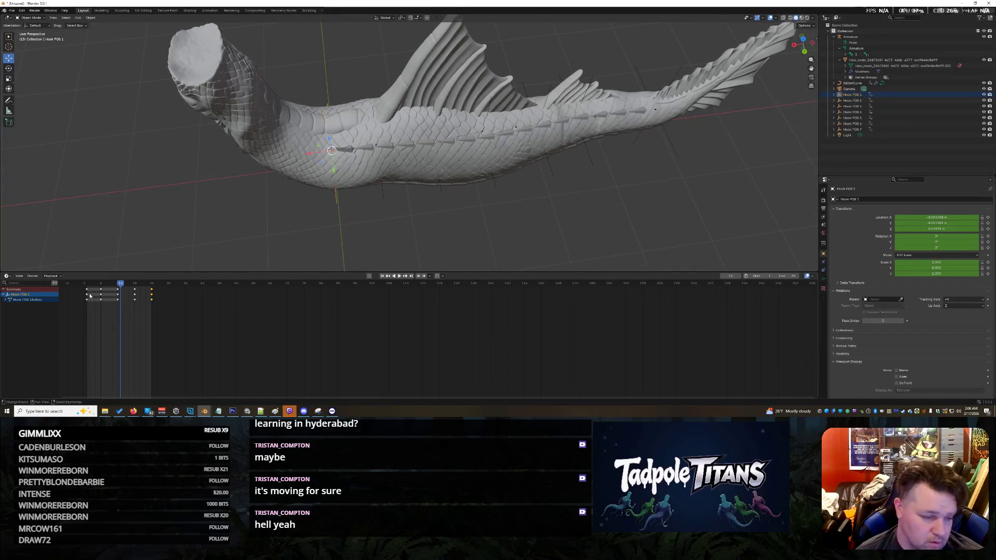
# - Replay the animation, then select BezierCurve and expand its hook modifiers in the Outliner
pyautogui.press('space')
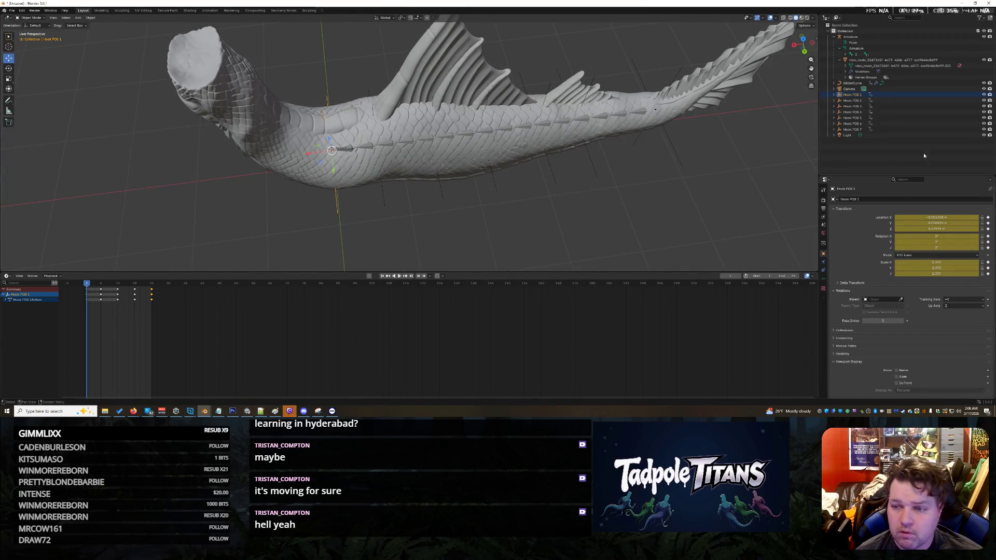
pyautogui.click(851, 84)
pyautogui.click(833, 84)
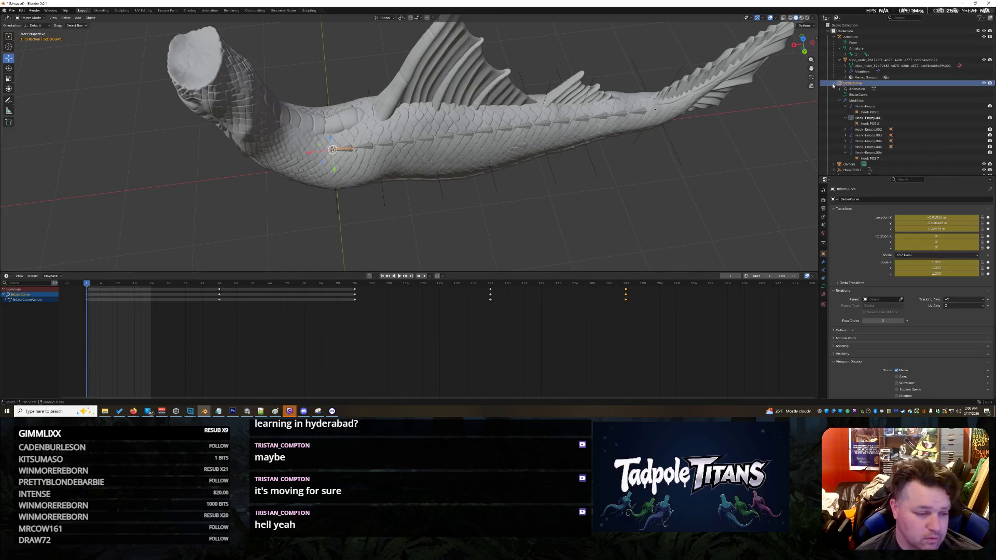
# - Select the BezierCurve's curve data and enter Edit Mode on its points
pyautogui.click(867, 94)
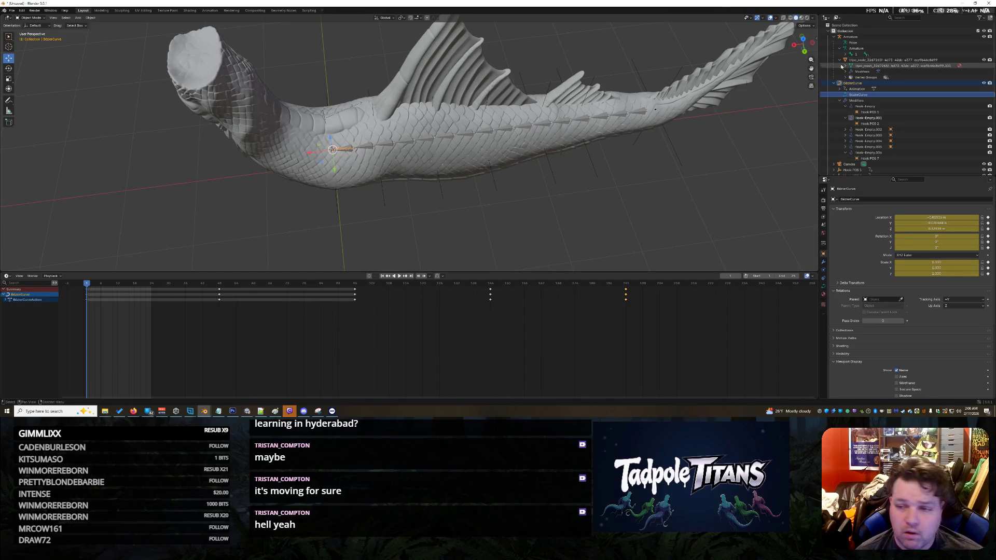
pyautogui.click(33, 19)
pyautogui.click(31, 31)
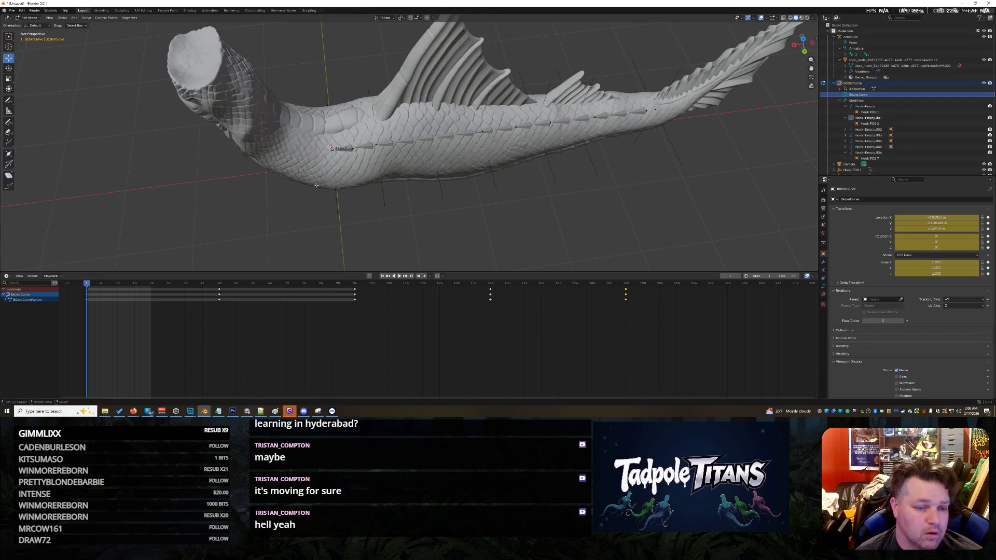
# - Nudge the curve's front control point slightly down-left, then check the whole fish
pyautogui.click(332, 150)
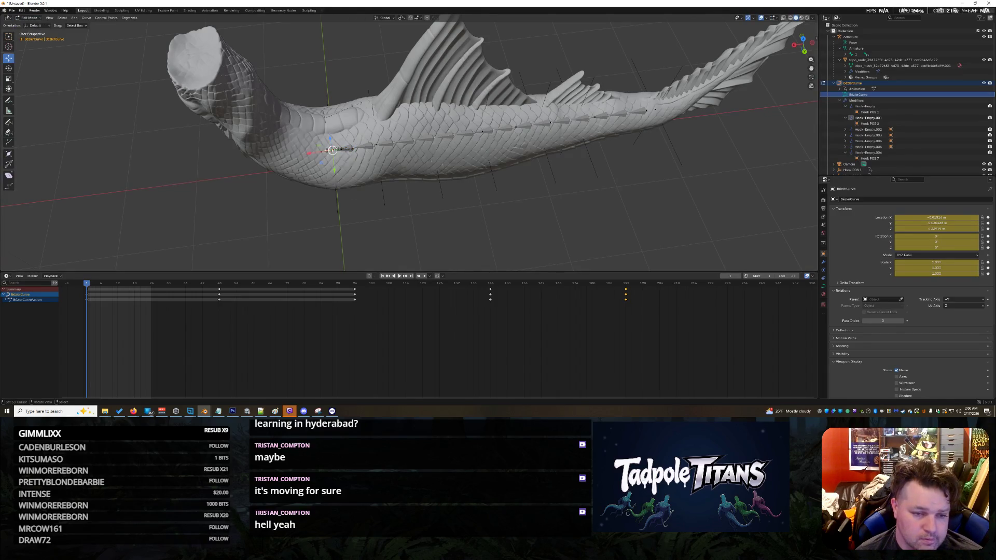
pyautogui.scroll(3, 333, 150)
pyautogui.moveTo(332, 150); pyautogui.dragTo(299, 210, button='middle')
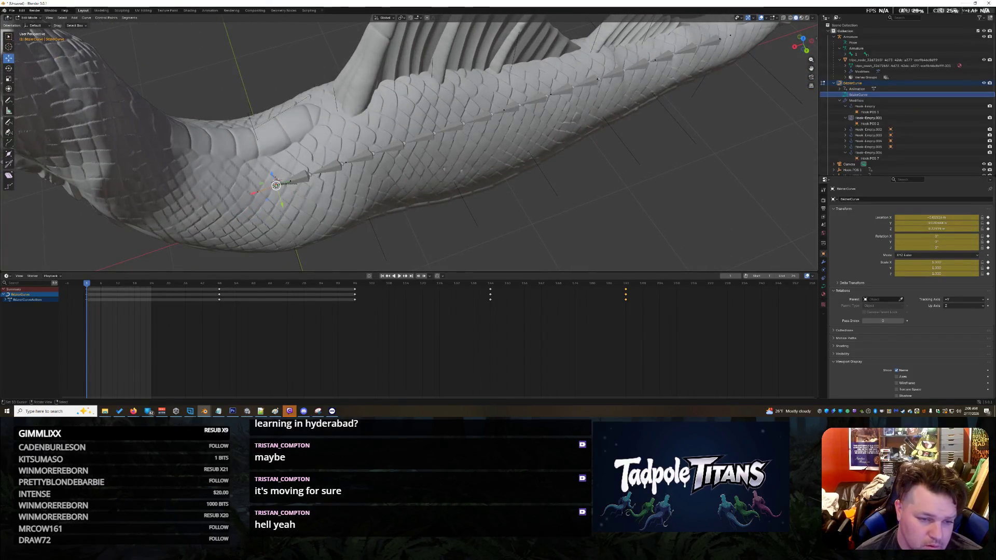
pyautogui.moveTo(276, 185); pyautogui.dragTo(257, 191)
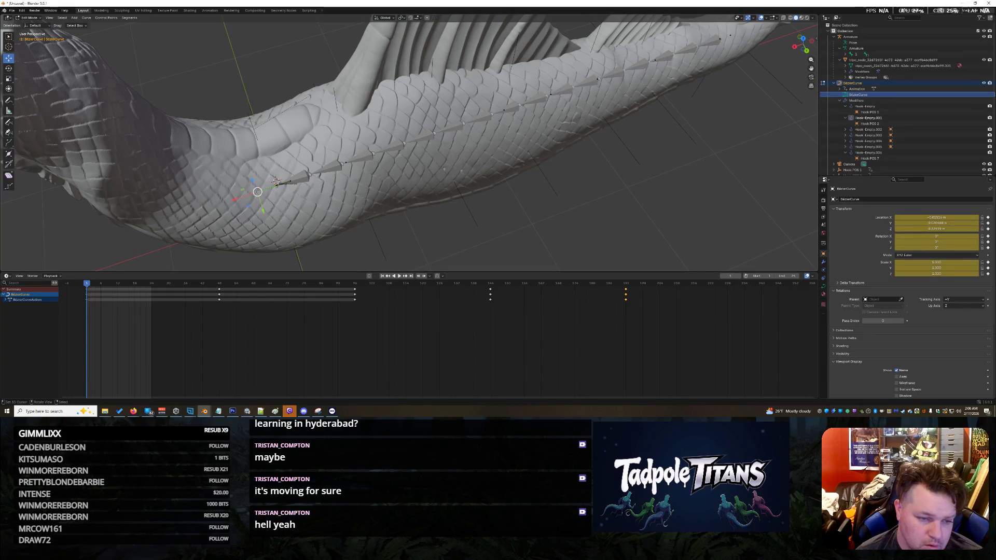
pyautogui.scroll(-3, 264, 211)
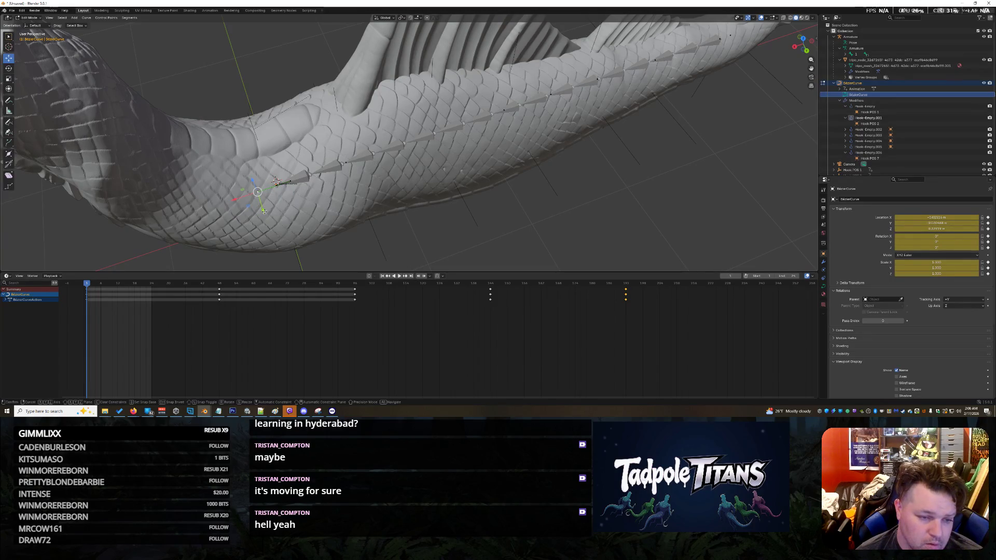
pyautogui.moveTo(264, 211)
pyautogui.mouseDown(button='middle')
pyautogui.moveTo(315, 203)
pyautogui.moveTo(365, 211)
pyautogui.moveTo(415, 195)
pyautogui.mouseUp(button='middle')
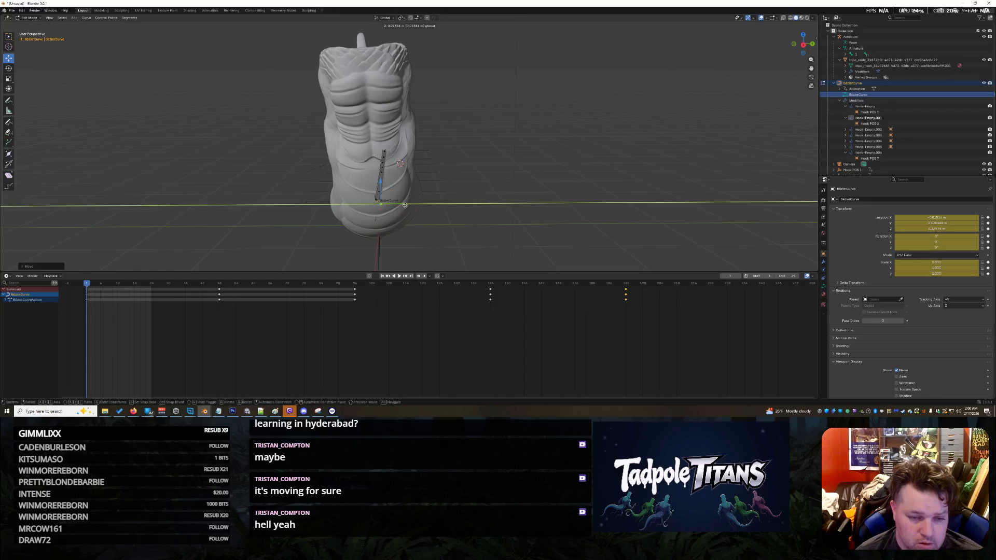
pyautogui.moveTo(537, 175); pyautogui.dragTo(315, 264, button='middle')
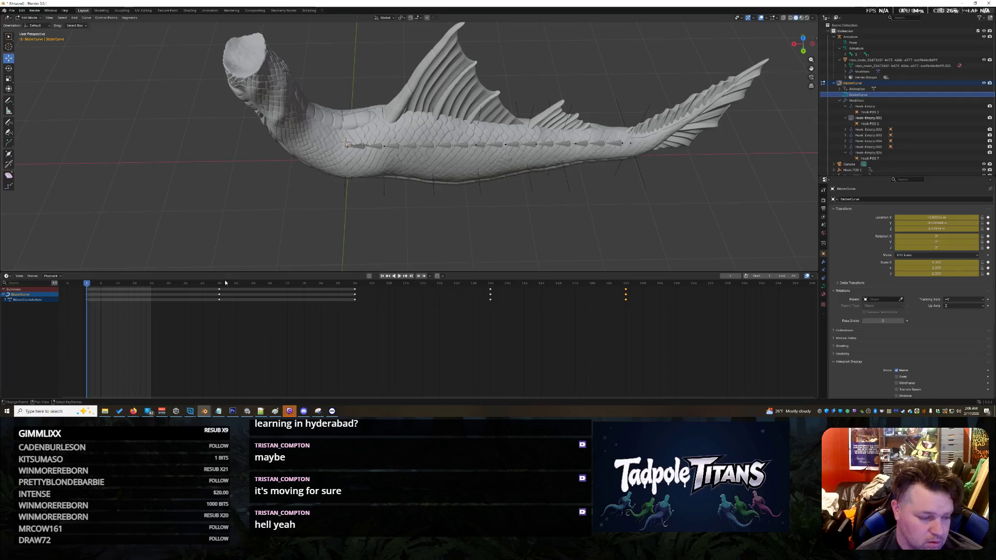
pyautogui.moveTo(389, 191)
pyautogui.mouseDown(button='middle')
pyautogui.moveTo(462, 178)
pyautogui.moveTo(420, 196)
pyautogui.mouseUp(button='middle')
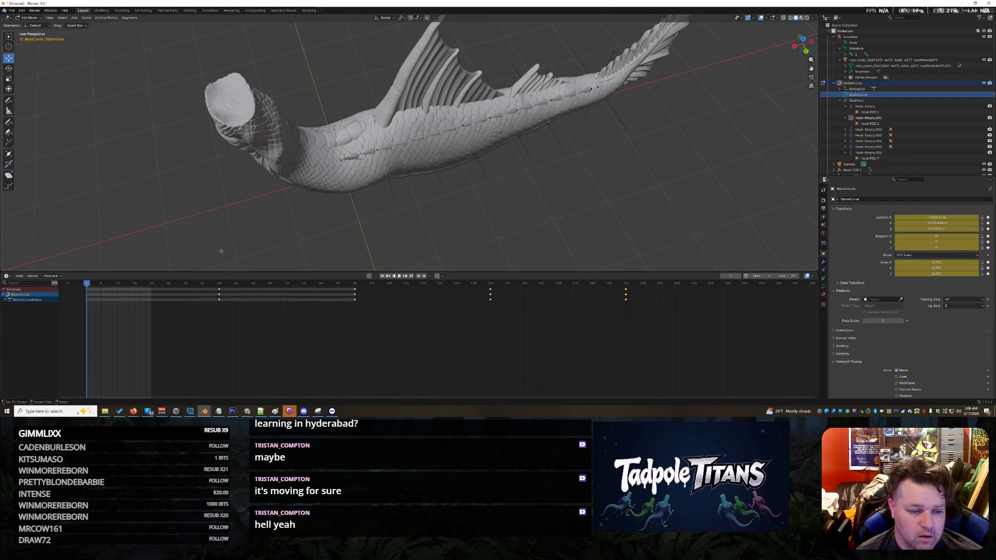
# - Select the BezierCurve's earlier keyframes and slide them 82 frames earlier
pyautogui.doubleClick(218, 293)
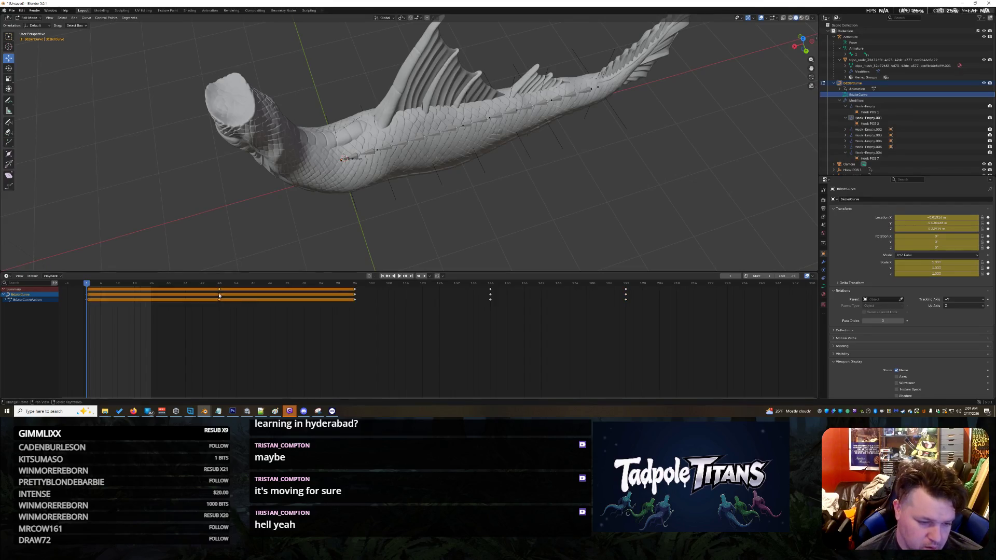
pyautogui.press('g')
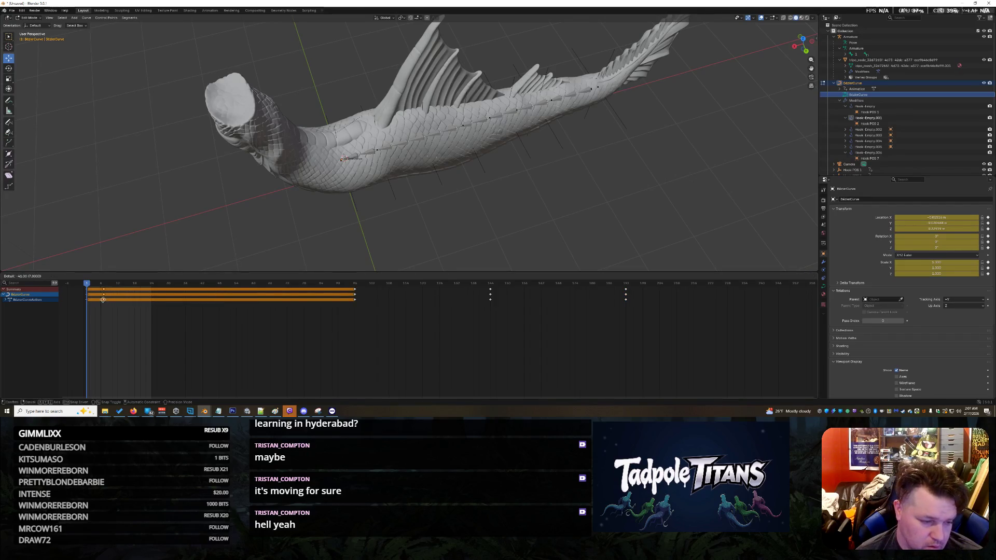
pyautogui.click(101, 300)
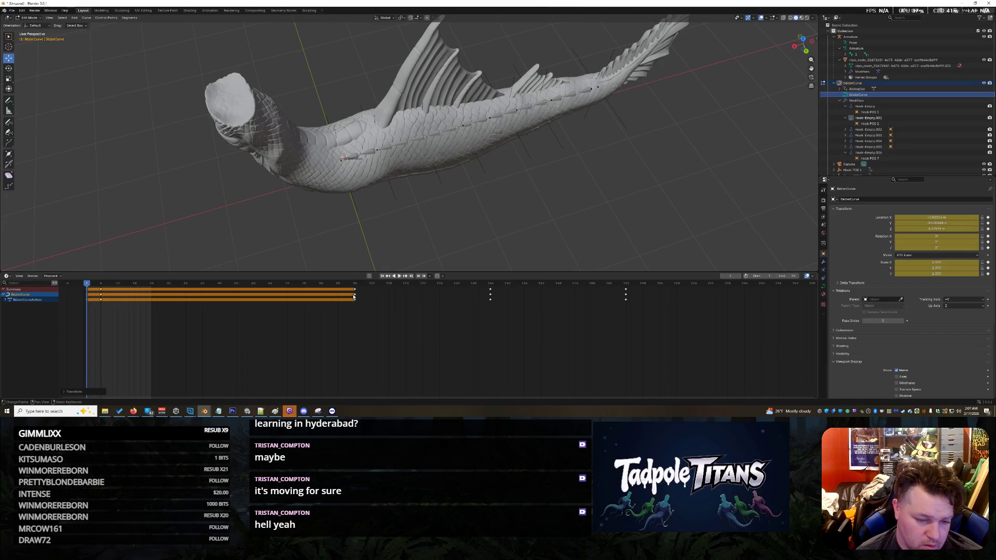
pyautogui.press('g')
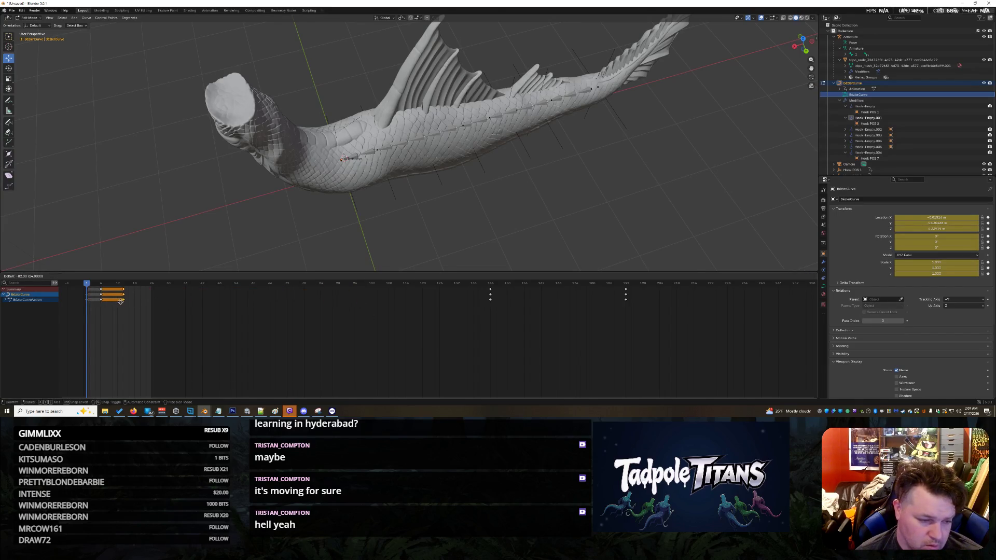
pyautogui.click(118, 303)
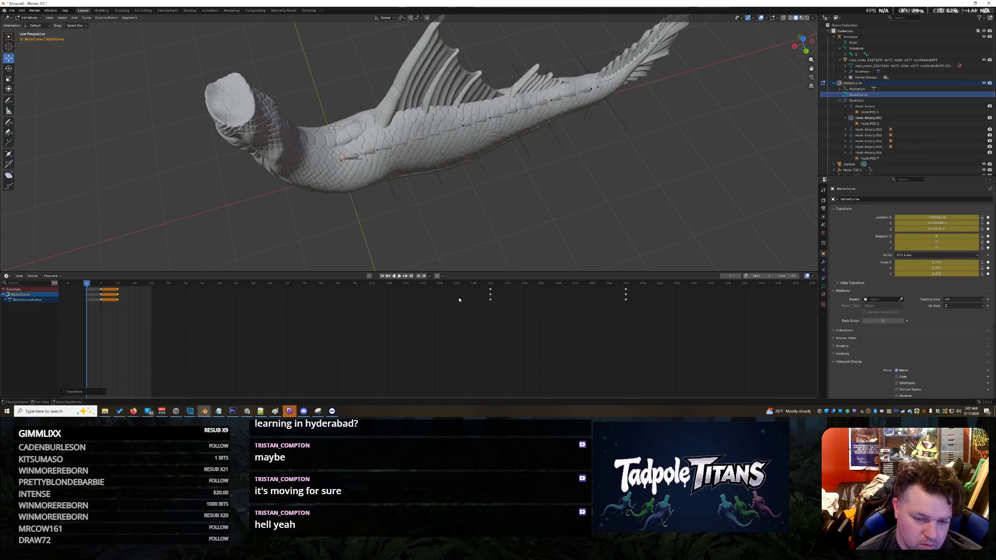
# - Pull the later BezierCurve keyframe columns to about frames 38 and 24, then play the loop
pyautogui.moveTo(490, 297); pyautogui.dragTo(134, 294)
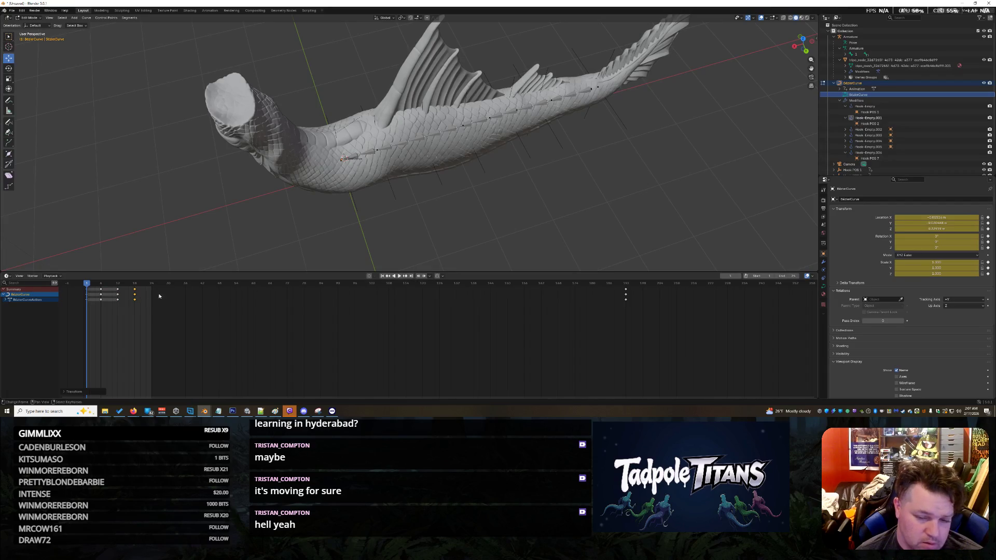
pyautogui.moveTo(626, 296)
pyautogui.mouseDown()
pyautogui.moveTo(321, 333)
pyautogui.moveTo(147, 400)
pyautogui.mouseUp()
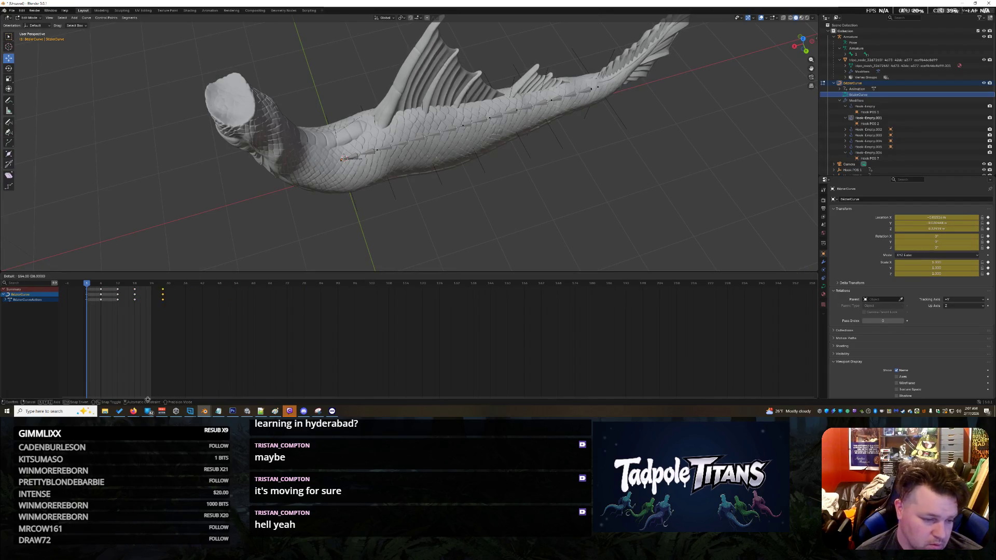
pyautogui.moveTo(149, 291); pyautogui.dragTo(150, 291)
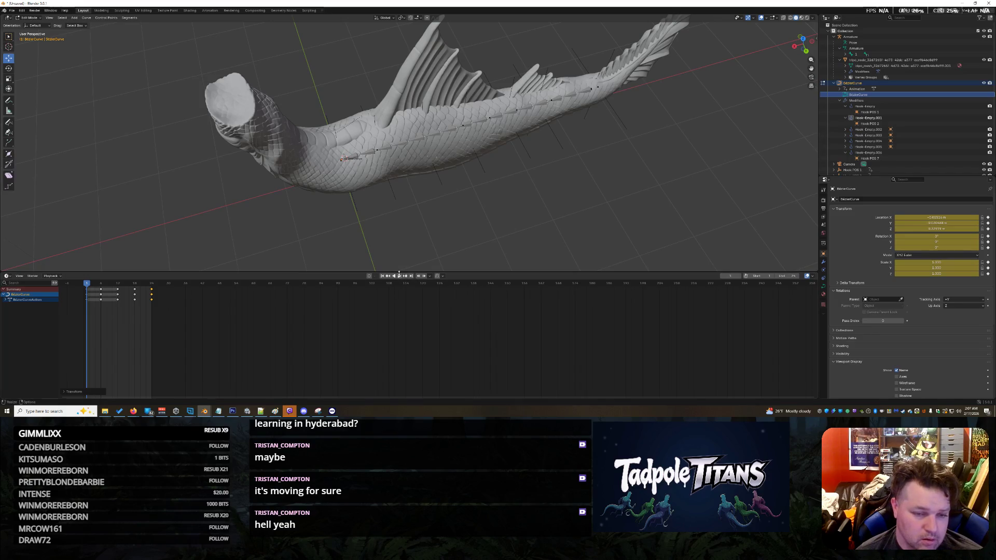
pyautogui.click(399, 276)
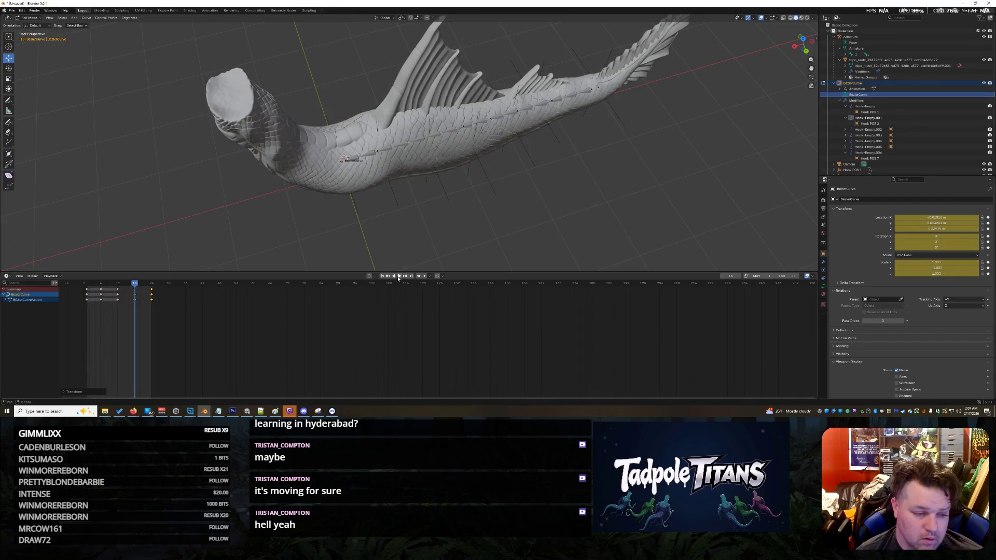
# - Move the selected tail curve point along the Y axis while the animation plays
pyautogui.moveTo(397, 249)
pyautogui.mouseDown(button='middle')
pyautogui.moveTo(393, 228)
pyautogui.moveTo(384, 236)
pyautogui.moveTo(452, 249)
pyautogui.moveTo(350, 185)
pyautogui.mouseUp(button='middle')
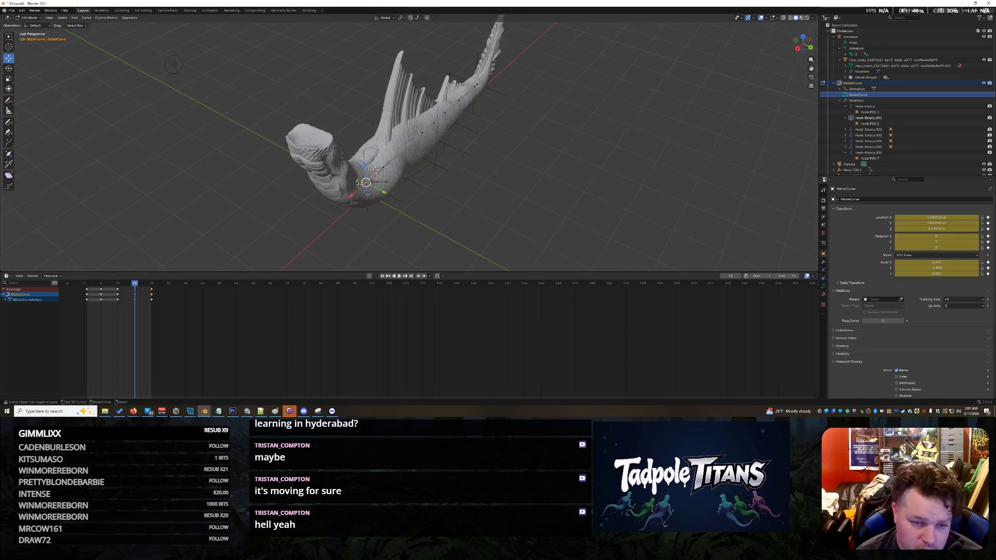
pyautogui.press('y')
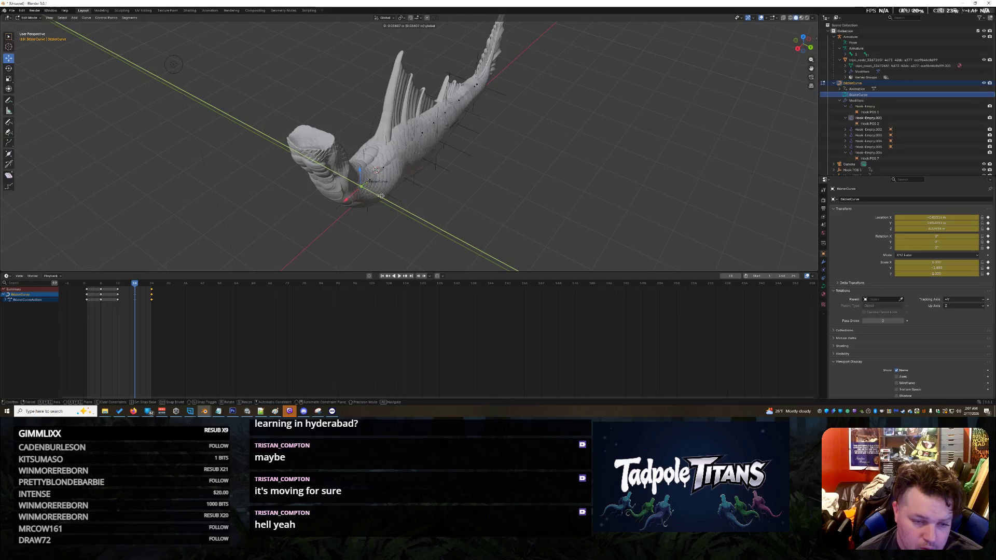
pyautogui.click(383, 196)
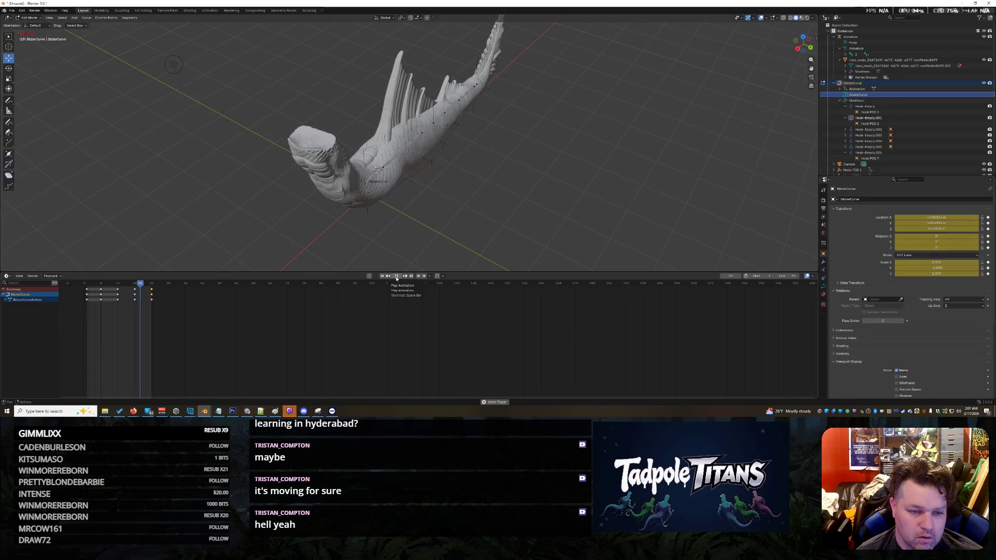
pyautogui.moveTo(444, 234); pyautogui.dragTo(426, 269, button='middle')
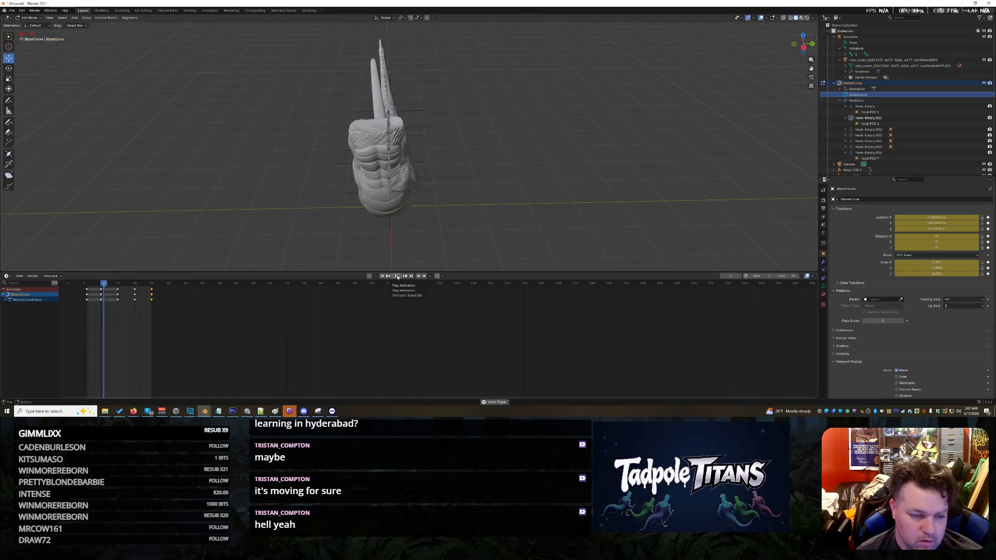
# - Stop playback, step back to frame 18, and move the curve point along Y
pyautogui.click(398, 277)
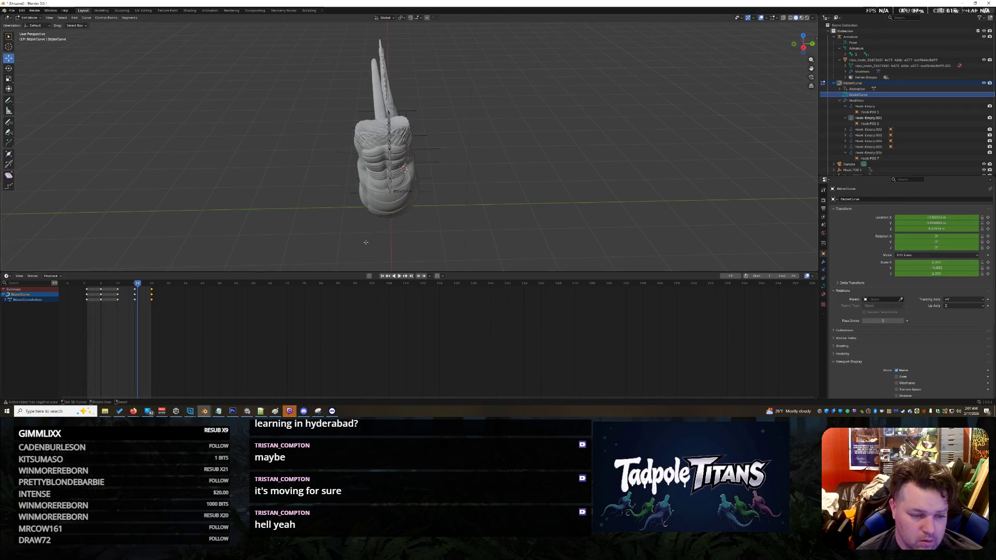
pyautogui.press('Left')
pyautogui.moveTo(415, 233); pyautogui.dragTo(450, 256, button='middle')
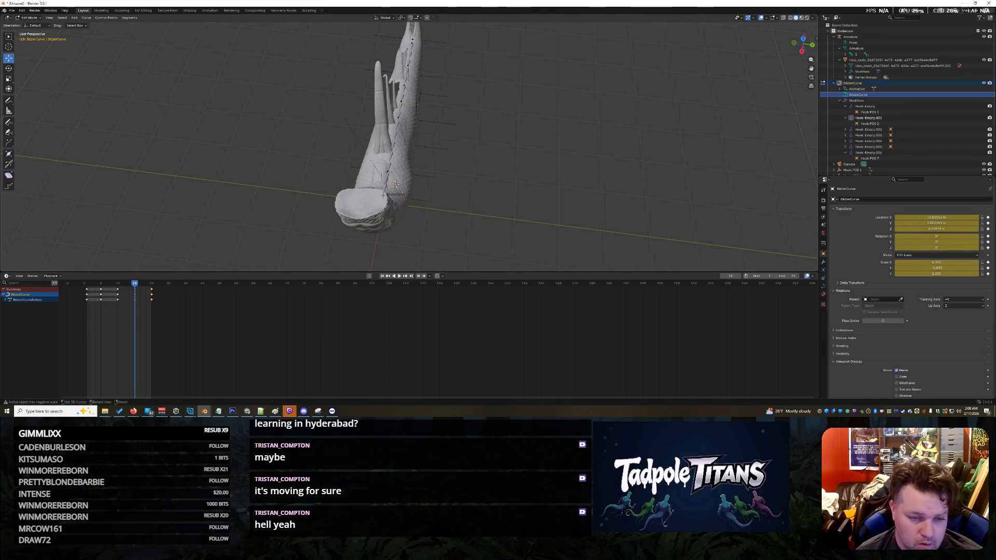
pyautogui.moveTo(415, 200); pyautogui.dragTo(422, 221, button='middle')
pyautogui.press('g')
pyautogui.press('y')
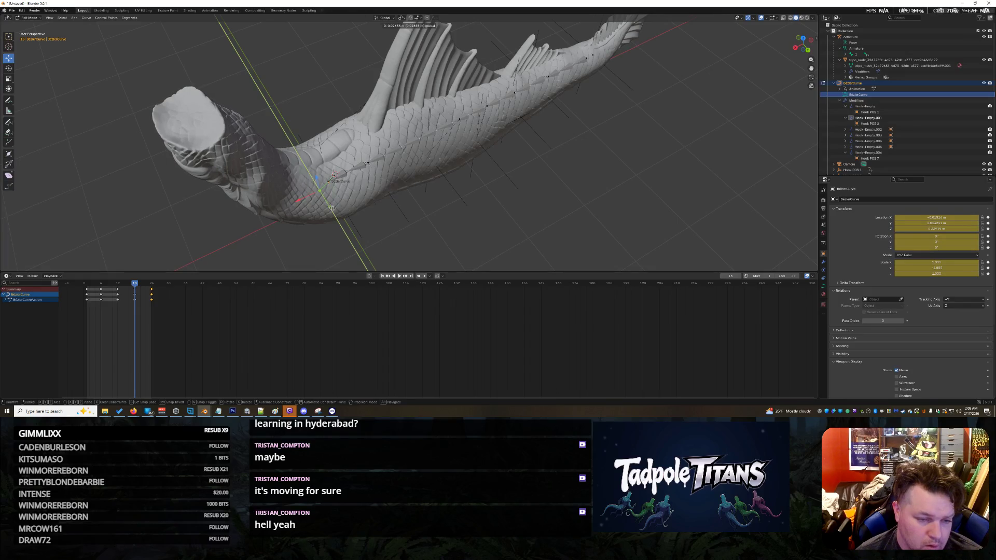
pyautogui.click(358, 238)
# - Play the animation, then stop and return to frame 18 to inspect the pose
pyautogui.click(399, 277)
pyautogui.moveTo(415, 233); pyautogui.dragTo(447, 206, button='middle')
pyautogui.scroll(-5, 454, 204)
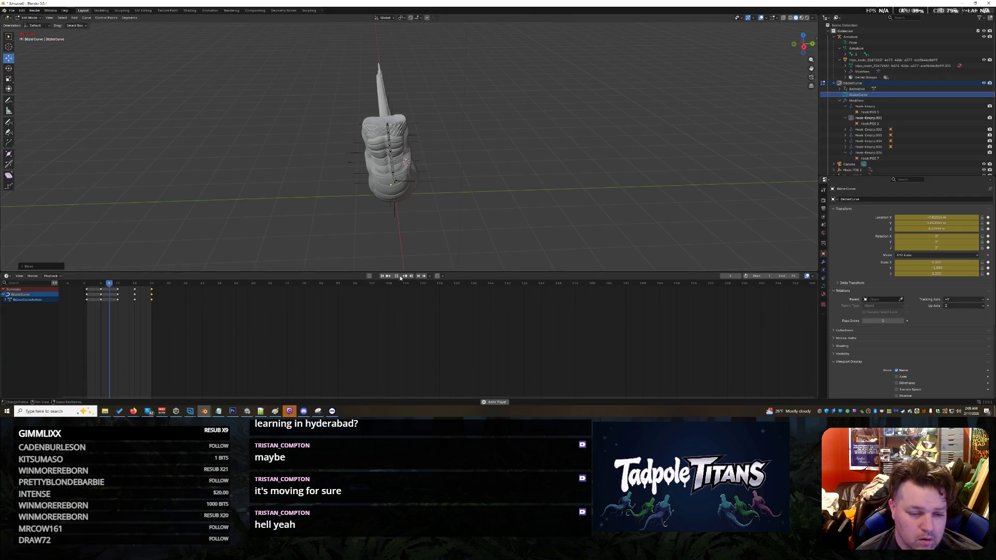
pyautogui.press('space')
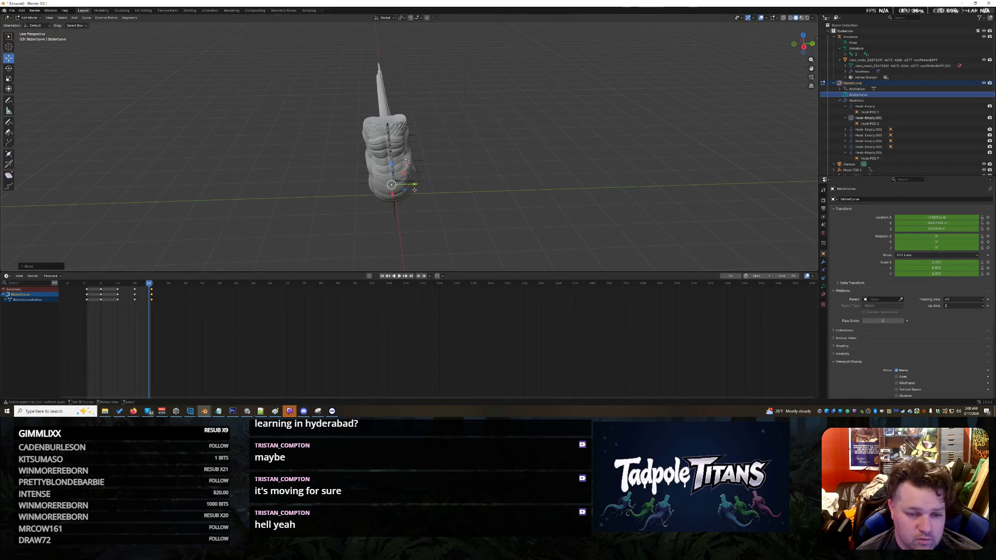
pyautogui.moveTo(415, 185); pyautogui.dragTo(203, 161, button='middle')
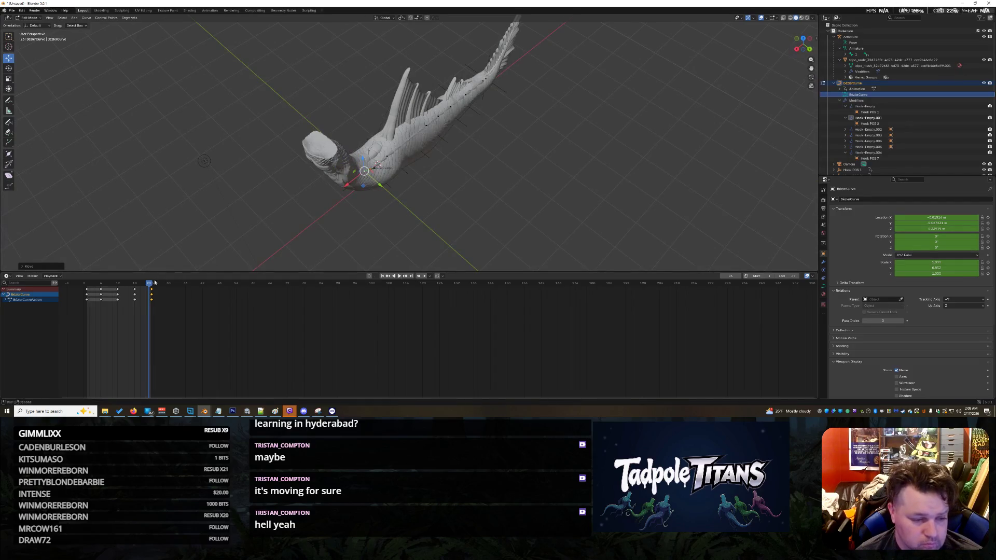
pyautogui.click(133, 294)
pyautogui.click(135, 295)
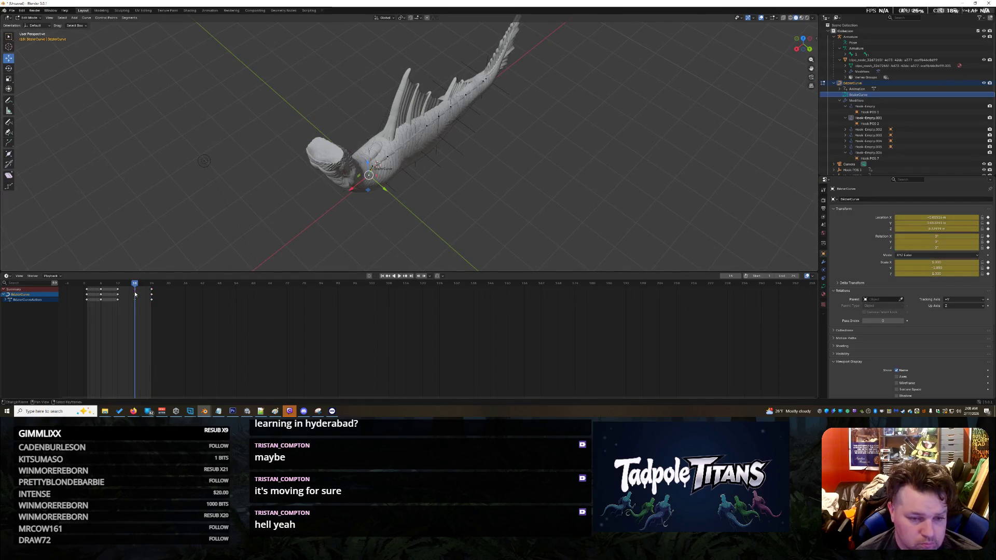
# - Slide the curve point further along the Y axis and restart playback
pyautogui.scroll(2, 378, 218)
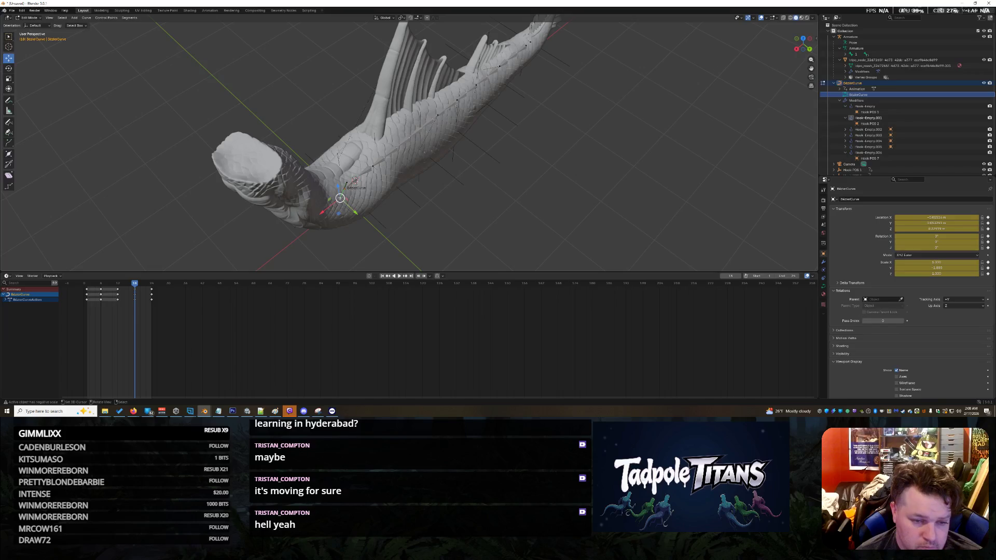
pyautogui.scroll(2, 408, 211)
pyautogui.moveTo(408, 211); pyautogui.dragTo(343, 216, button='middle')
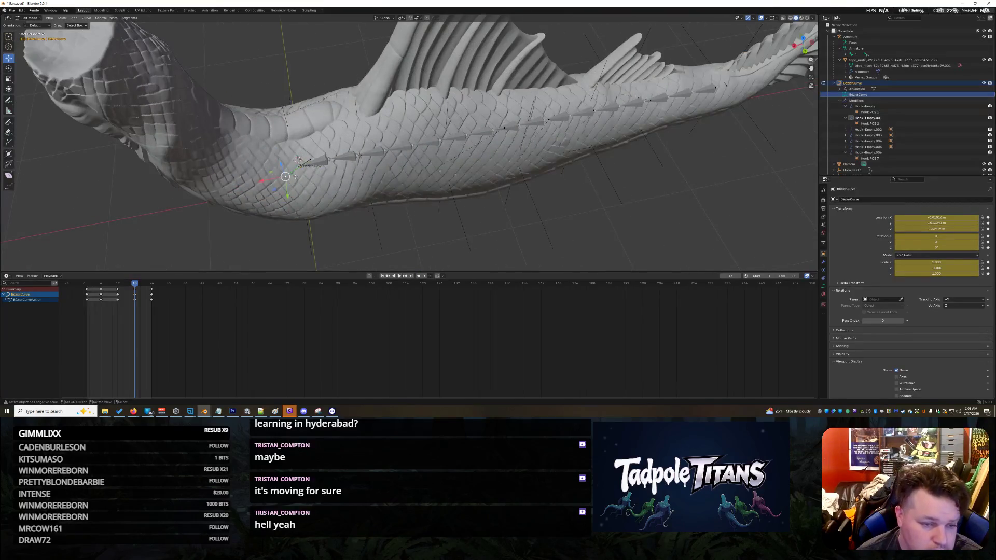
pyautogui.moveTo(285, 176)
pyautogui.mouseDown()
pyautogui.moveTo(285, 189)
pyautogui.moveTo(249, 213)
pyautogui.mouseUp()
pyautogui.moveTo(255, 227); pyautogui.dragTo(406, 273, button='middle')
pyautogui.click(399, 276)
# - Box-select the curve's control points, stop at frame 19, and return to Object Mode
pyautogui.moveTo(415, 233); pyautogui.dragTo(510, 210, button='middle')
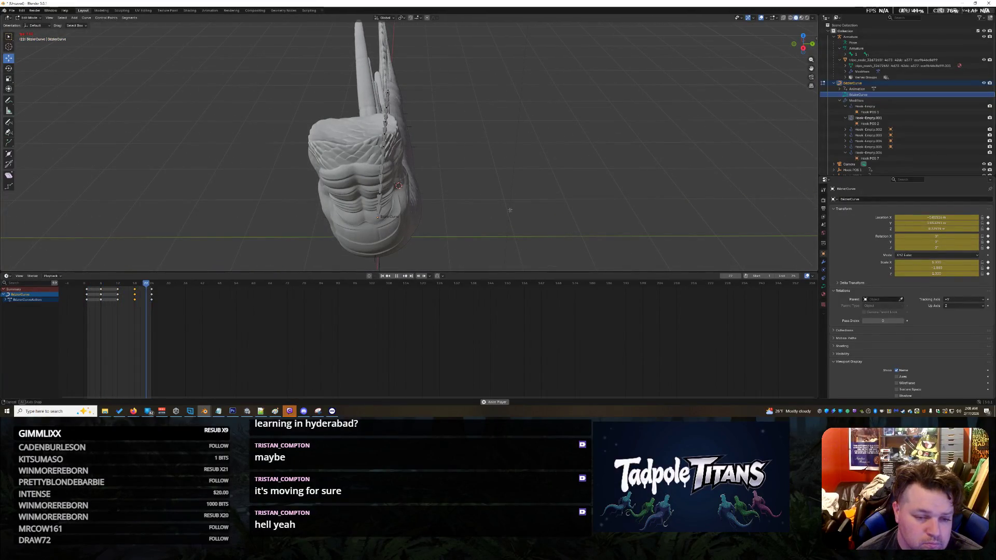
pyautogui.scroll(-4, 513, 210)
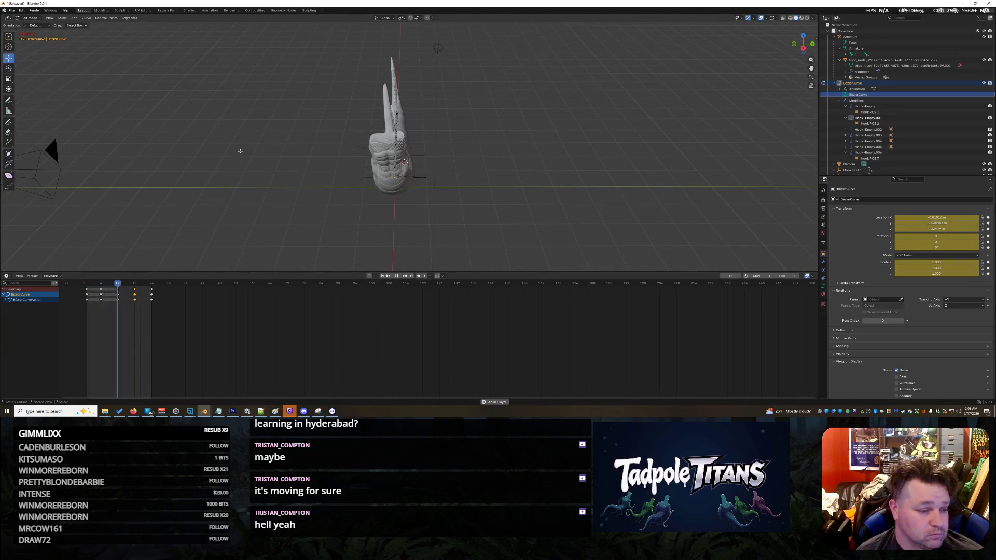
pyautogui.moveTo(285, 64)
pyautogui.mouseDown()
pyautogui.moveTo(434, 156)
pyautogui.moveTo(455, 193)
pyautogui.mouseUp()
pyautogui.moveTo(594, 190)
pyautogui.mouseDown(button='middle')
pyautogui.moveTo(606, 181)
pyautogui.moveTo(555, 190)
pyautogui.moveTo(529, 220)
pyautogui.moveTo(528, 181)
pyautogui.mouseUp(button='middle')
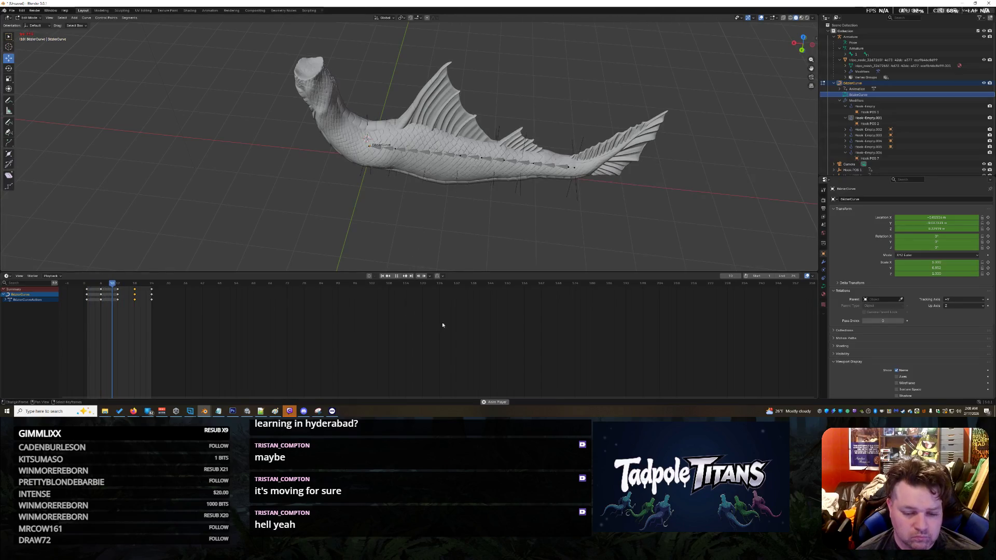
pyautogui.click(397, 277)
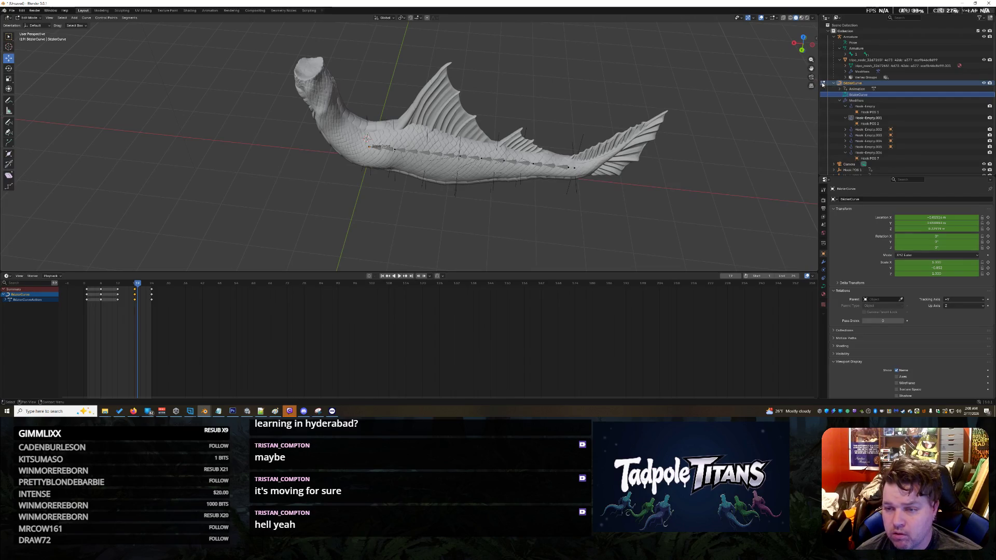
pyautogui.press('Tab')
pyautogui.scroll(-2, 492, 147)
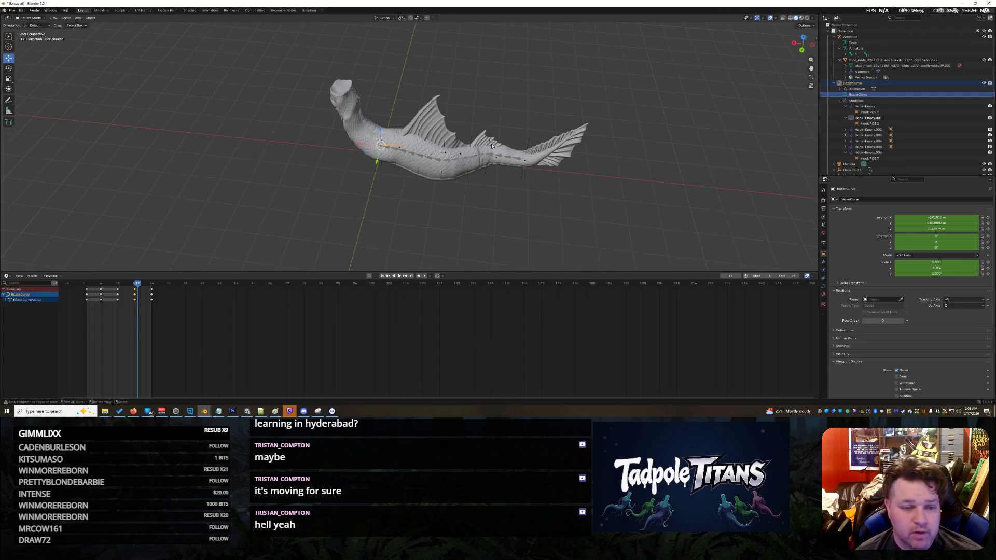
# - During playback, box-select the fish, Bezier curve and hook empties together
pyautogui.click(401, 278)
pyautogui.moveTo(407, 228)
pyautogui.mouseDown(button='middle')
pyautogui.moveTo(423, 183)
pyautogui.moveTo(424, 194)
pyautogui.mouseUp(button='middle')
pyautogui.moveTo(291, 22); pyautogui.dragTo(495, 256)
pyautogui.click(534, 199)
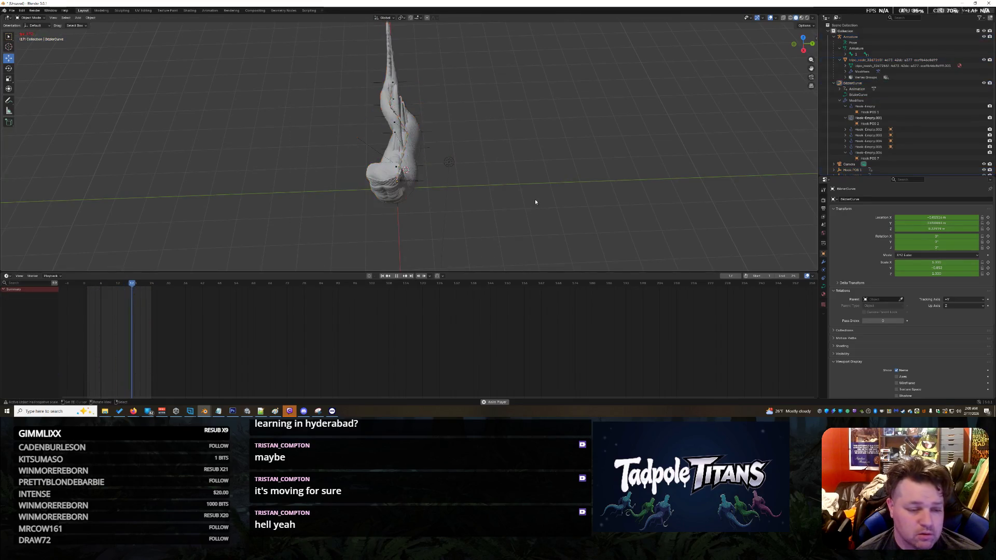
pyautogui.moveTo(401, 128); pyautogui.dragTo(304, 53, button='middle')
pyautogui.moveTo(304, 53); pyautogui.dragTo(483, 220)
pyautogui.moveTo(588, 202)
pyautogui.mouseDown(button='middle')
pyautogui.moveTo(599, 208)
pyautogui.moveTo(568, 213)
pyautogui.mouseUp(button='middle')
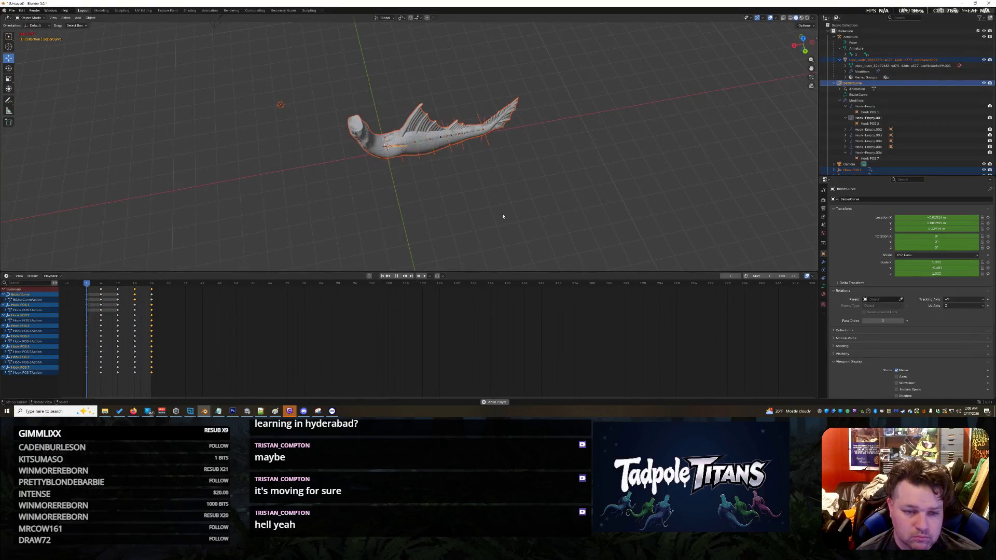
pyautogui.scroll(4, 467, 218)
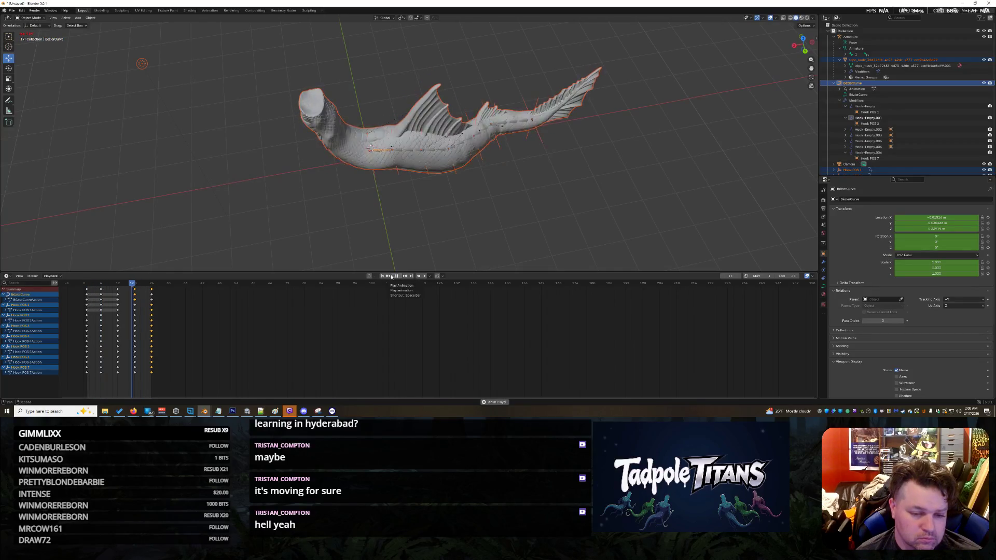
# - Stop playback at frame 21 and scrub to frames 20 and 16
pyautogui.click(399, 277)
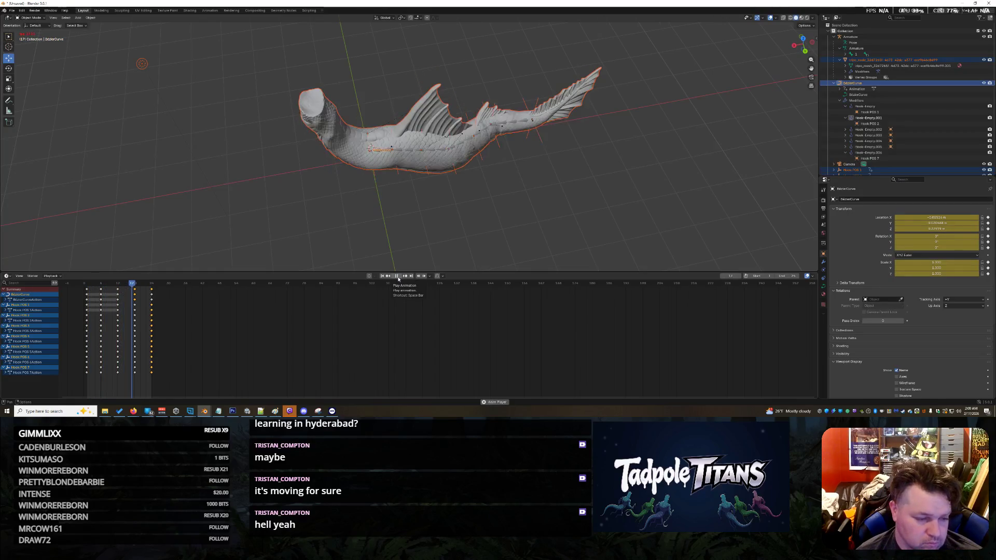
pyautogui.click(398, 277)
pyautogui.moveTo(145, 284)
pyautogui.mouseDown()
pyautogui.moveTo(87, 285)
pyautogui.moveTo(129, 295)
pyautogui.mouseUp()
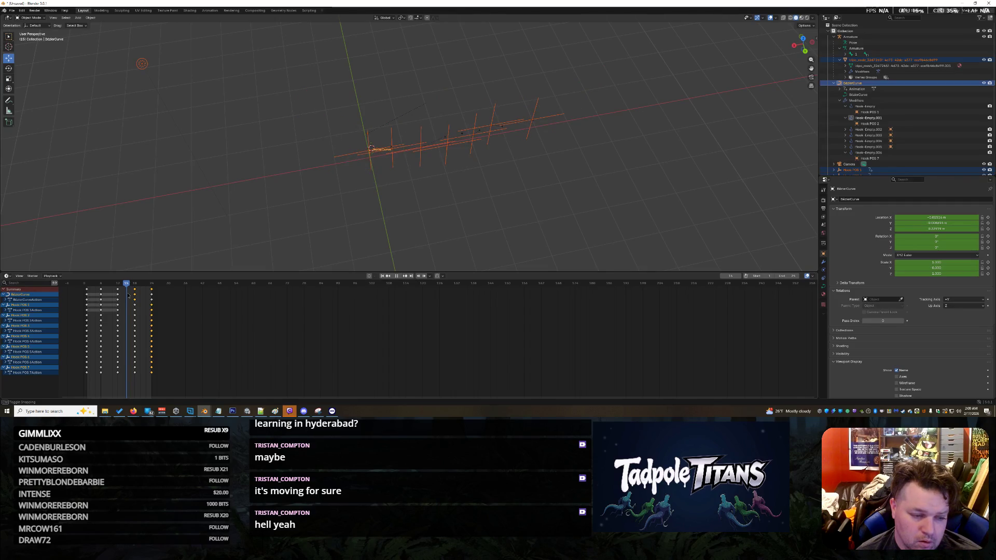
pyautogui.moveTo(128, 295); pyautogui.dragTo(136, 296)
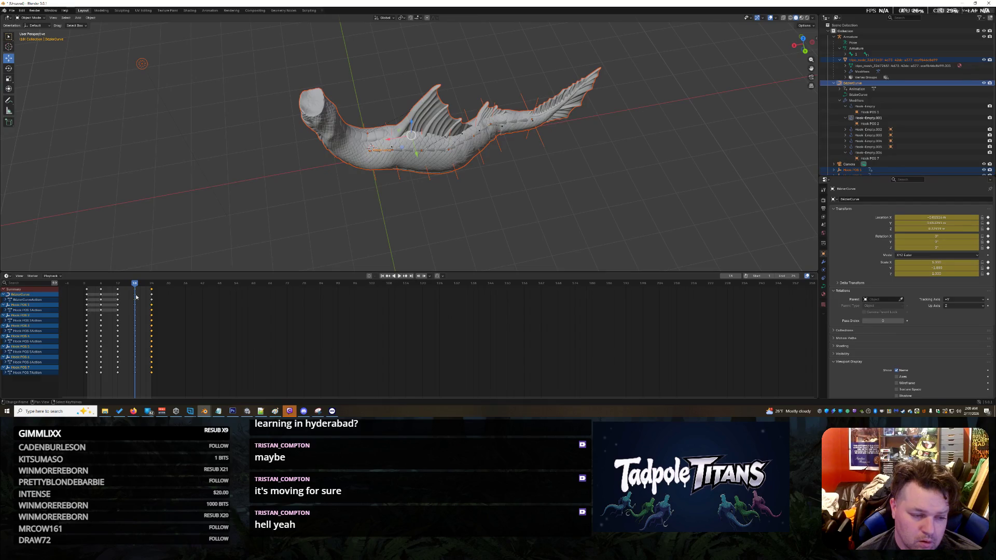
# - Deselect everything, then box-select the whole fish rig
pyautogui.scroll(3, 622, 194)
pyautogui.moveTo(622, 194)
pyautogui.mouseDown(button='middle')
pyautogui.moveTo(619, 177)
pyautogui.moveTo(467, 233)
pyautogui.mouseUp(button='middle')
pyautogui.click(618, 177)
pyautogui.scroll(-3, 616, 201)
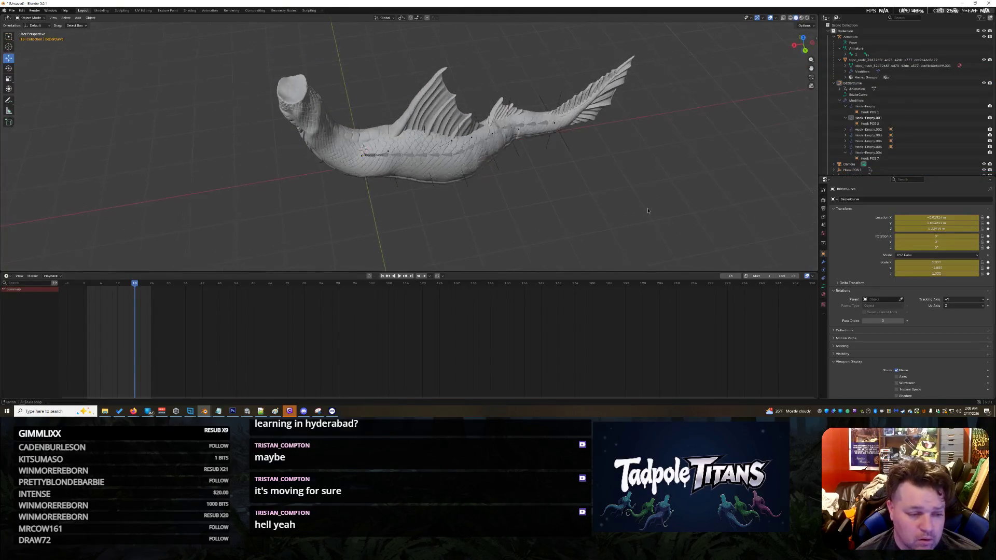
pyautogui.moveTo(207, 198); pyautogui.dragTo(711, 62)
# - Scrub the playhead through frames 19, 23, 12 and 6 to inspect the tail poses
pyautogui.moveTo(136, 287); pyautogui.dragTo(143, 287)
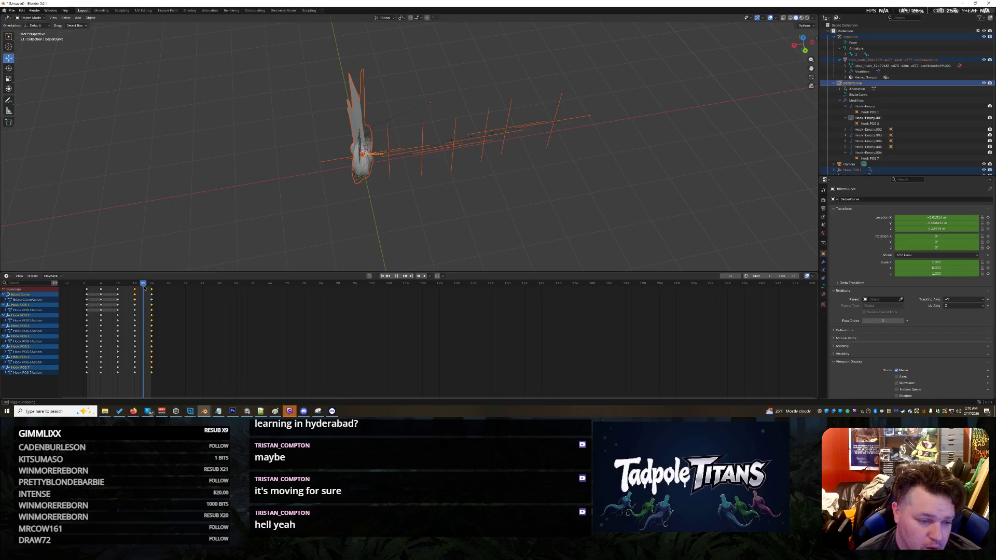
pyautogui.moveTo(146, 288); pyautogui.dragTo(136, 290)
pyautogui.moveTo(290, 198)
pyautogui.mouseDown(button='middle')
pyautogui.moveTo(321, 176)
pyautogui.moveTo(332, 208)
pyautogui.moveTo(236, 236)
pyautogui.mouseUp(button='middle')
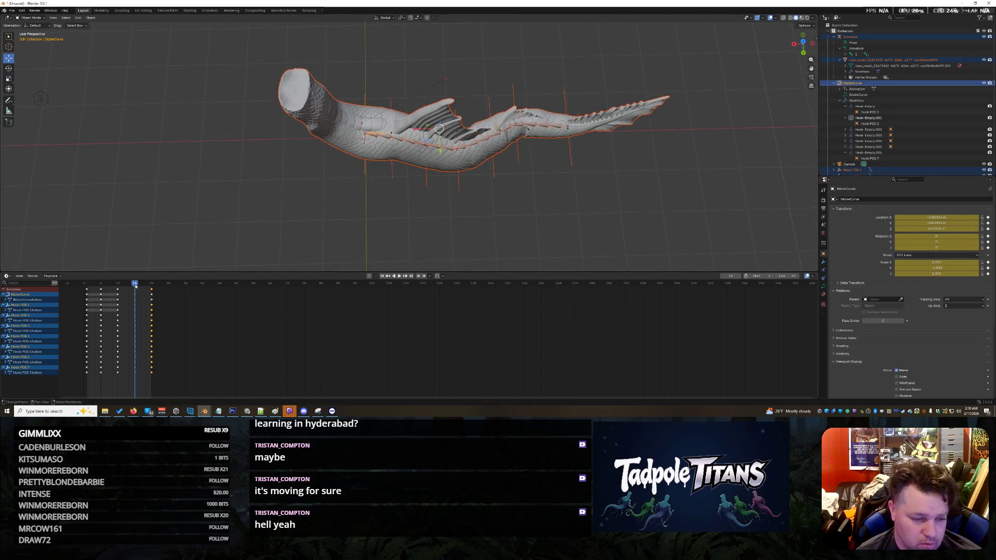
pyautogui.moveTo(135, 286); pyautogui.dragTo(118, 286)
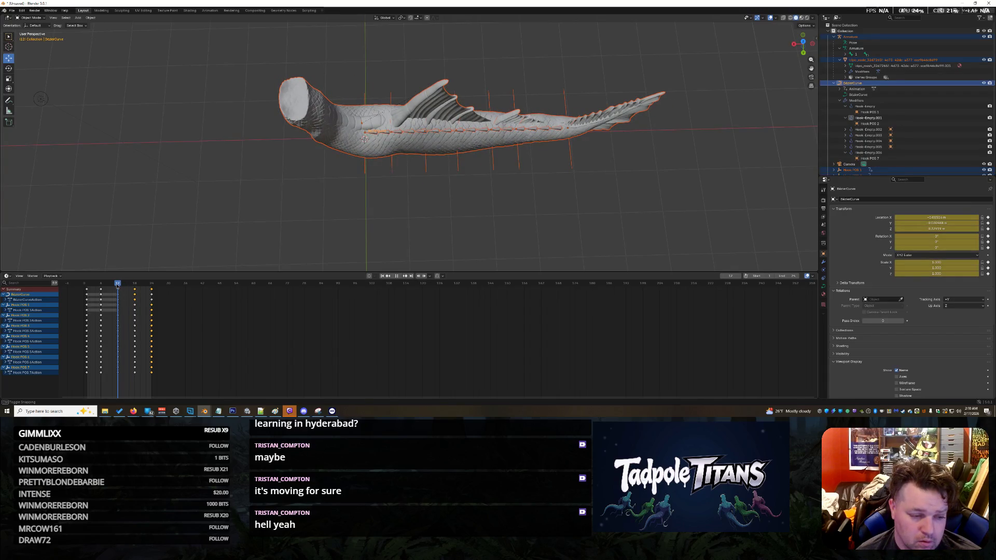
pyautogui.moveTo(118, 286)
pyautogui.mouseDown()
pyautogui.moveTo(98, 293)
pyautogui.moveTo(136, 301)
pyautogui.mouseUp()
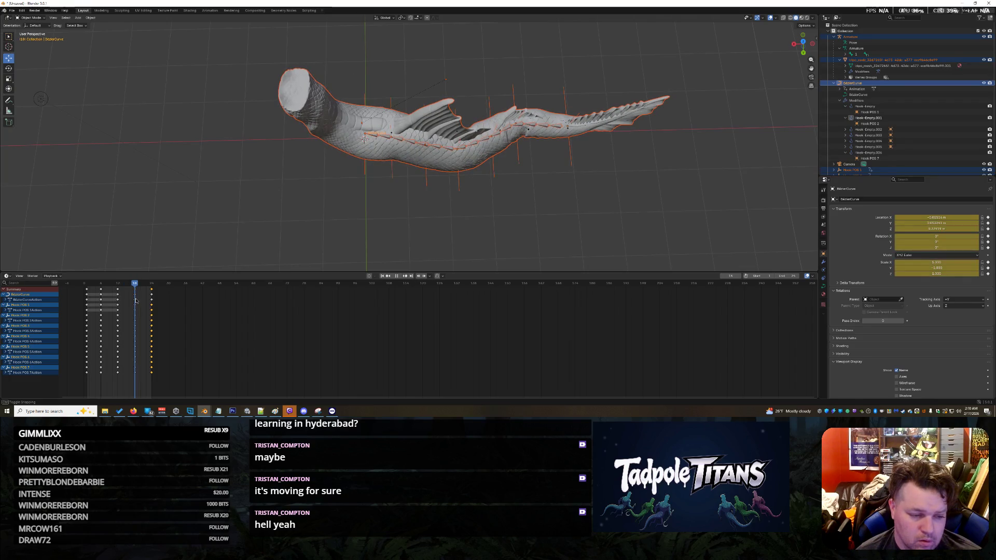
# - Deselect the fish and hooks, then select only the fish mesh
pyautogui.click(501, 223)
pyautogui.scroll(2, 493, 222)
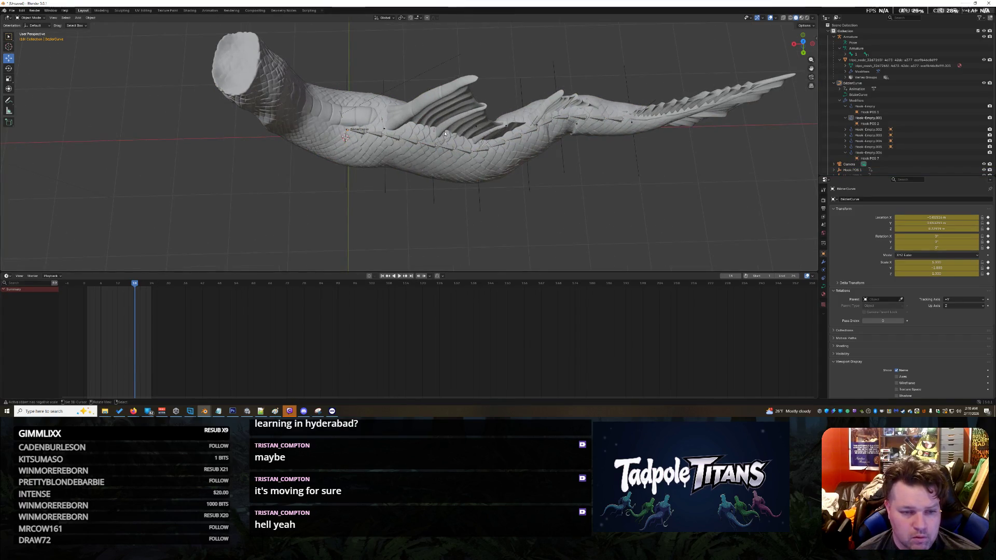
pyautogui.click(395, 126)
# - Select the Bezier curve and its hooks, clear keyframe selection, and move to frame 14
pyautogui.scroll(-1, 310, 104)
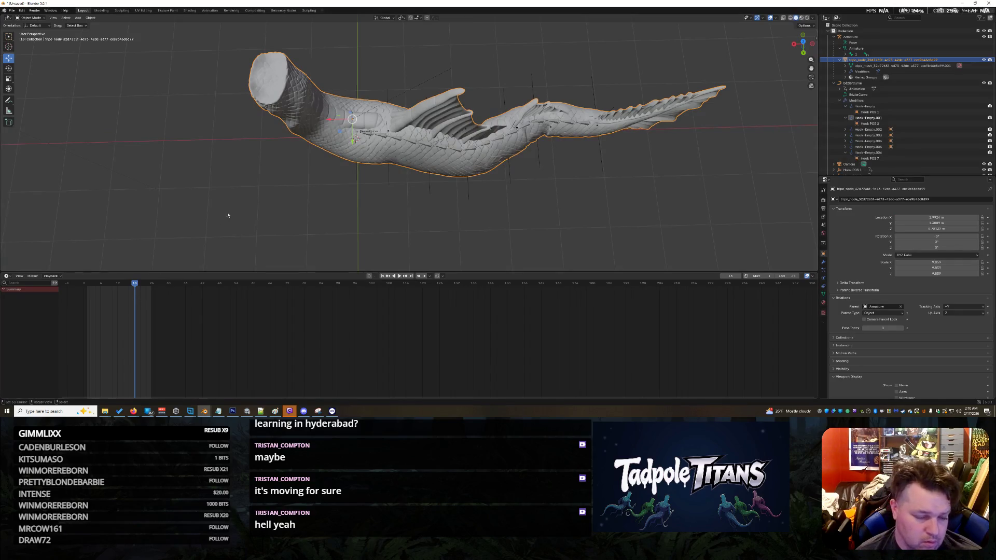
pyautogui.moveTo(163, 49); pyautogui.dragTo(756, 244)
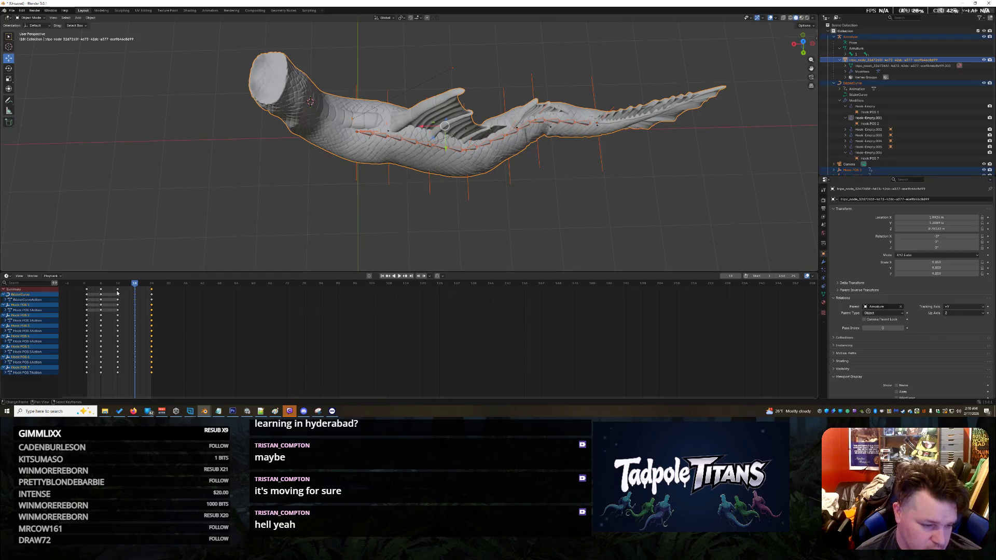
pyautogui.click(117, 293)
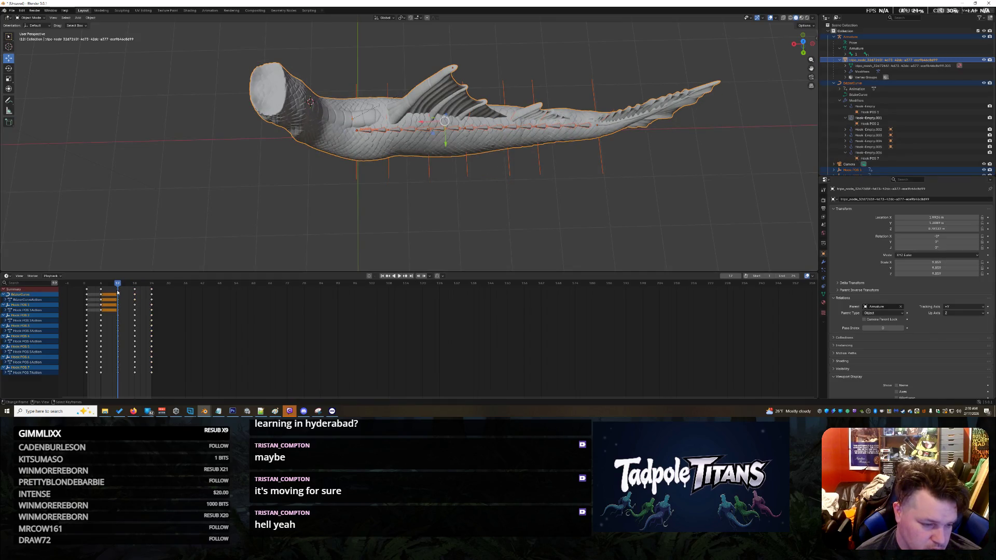
pyautogui.click(119, 365)
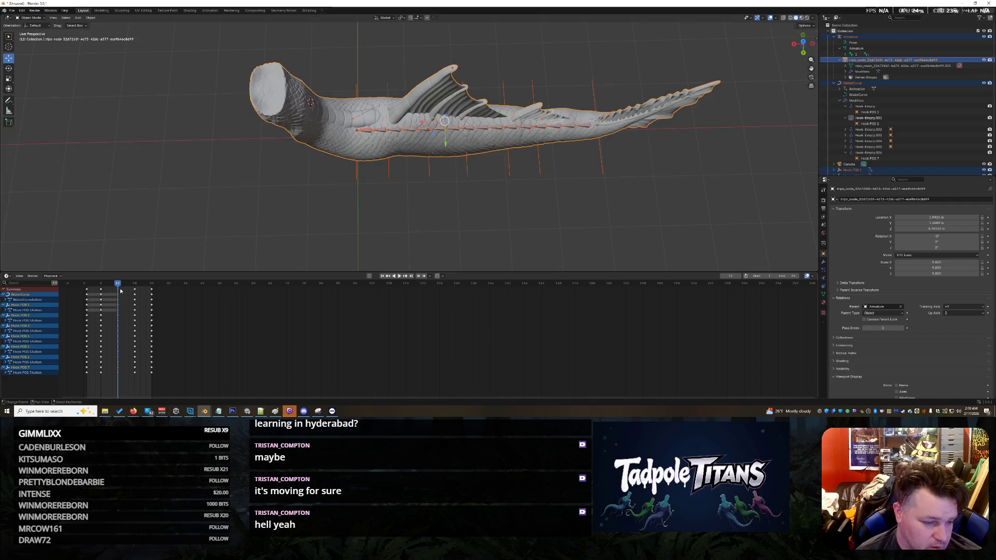
pyautogui.moveTo(120, 289); pyautogui.dragTo(124, 289)
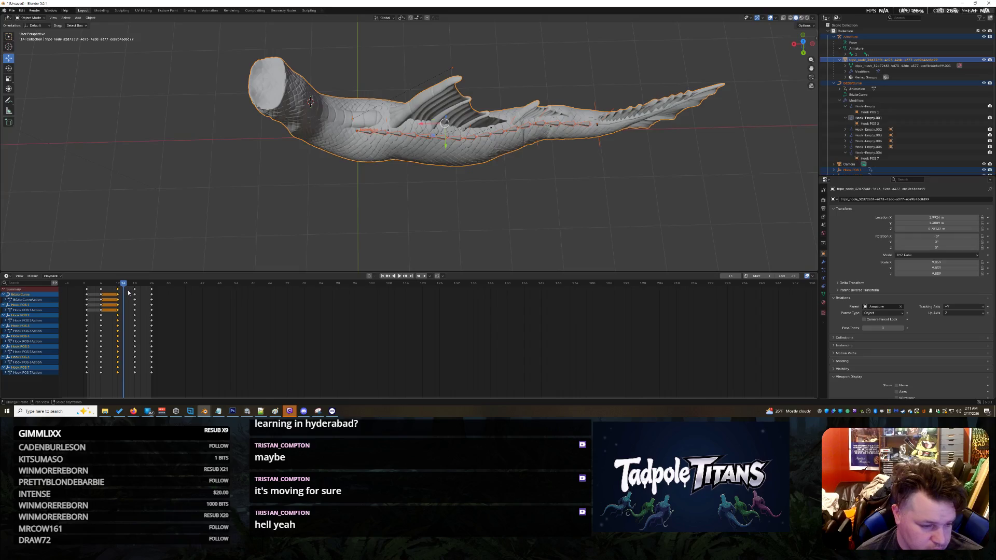
# - Paste the copied swim keyframes at frame 14, shift them later, and paste again for all hooks
pyautogui.hotkey('ctrl', 'v')
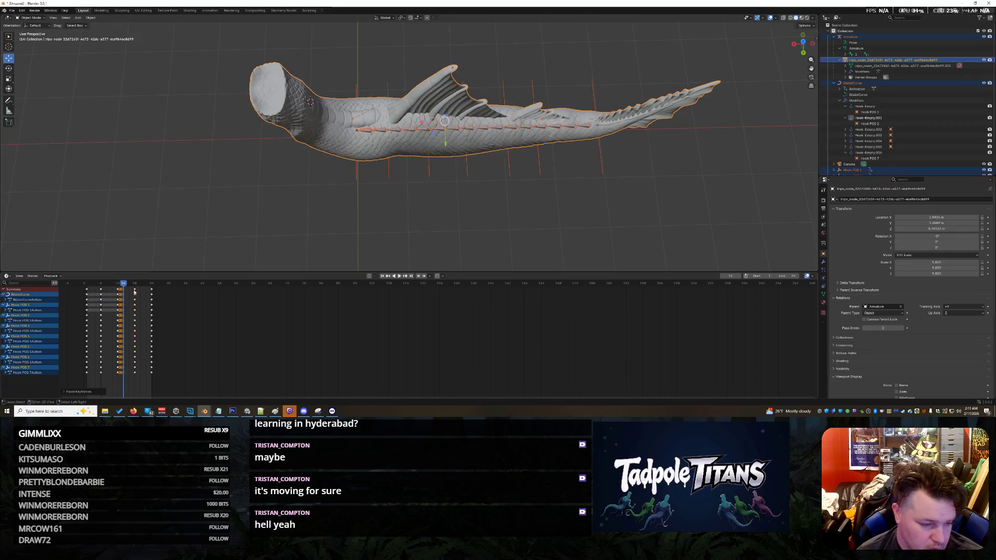
pyautogui.moveTo(124, 289); pyautogui.dragTo(134, 291)
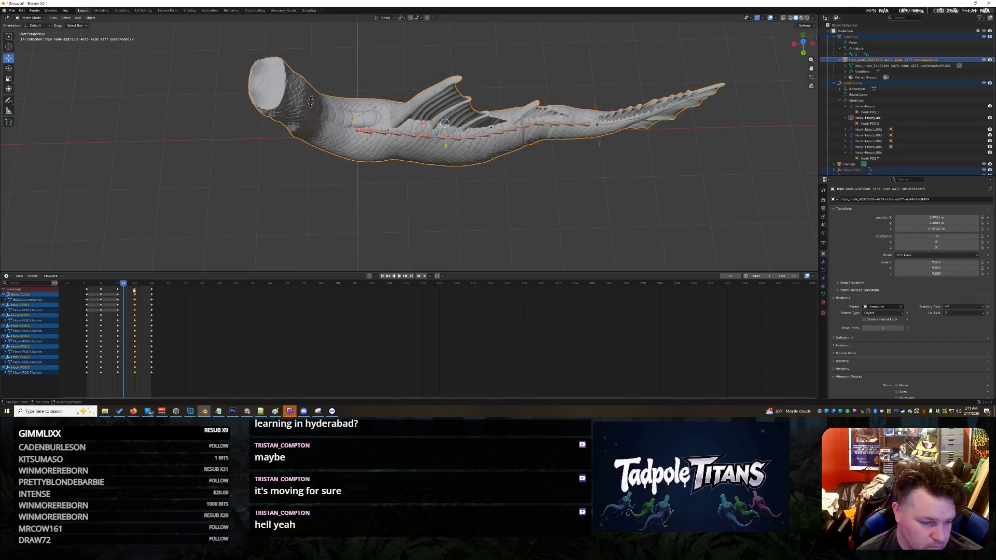
pyautogui.press('space')
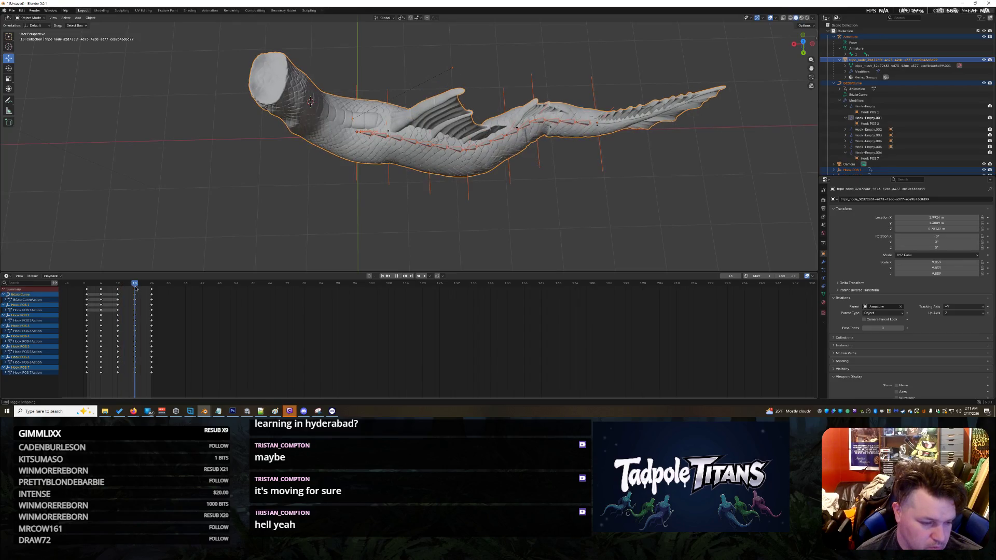
pyautogui.hotkey('ctrl', 'v')
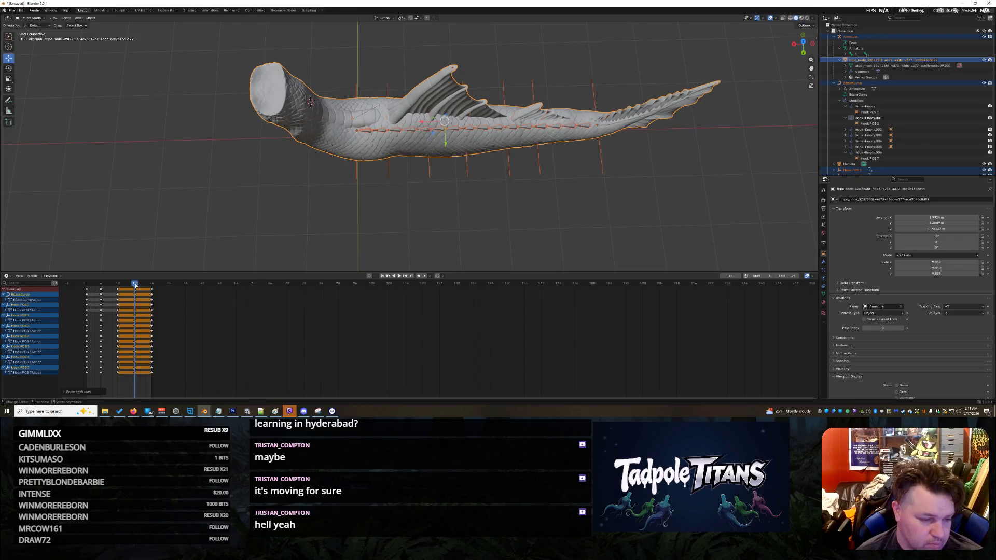
pyautogui.moveTo(135, 285); pyautogui.dragTo(72, 294)
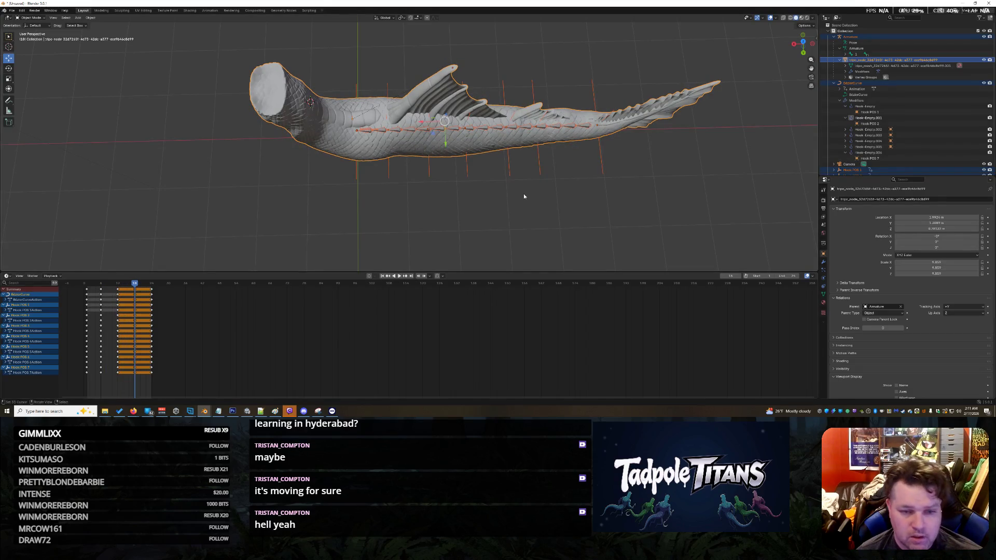
pyautogui.click(542, 211)
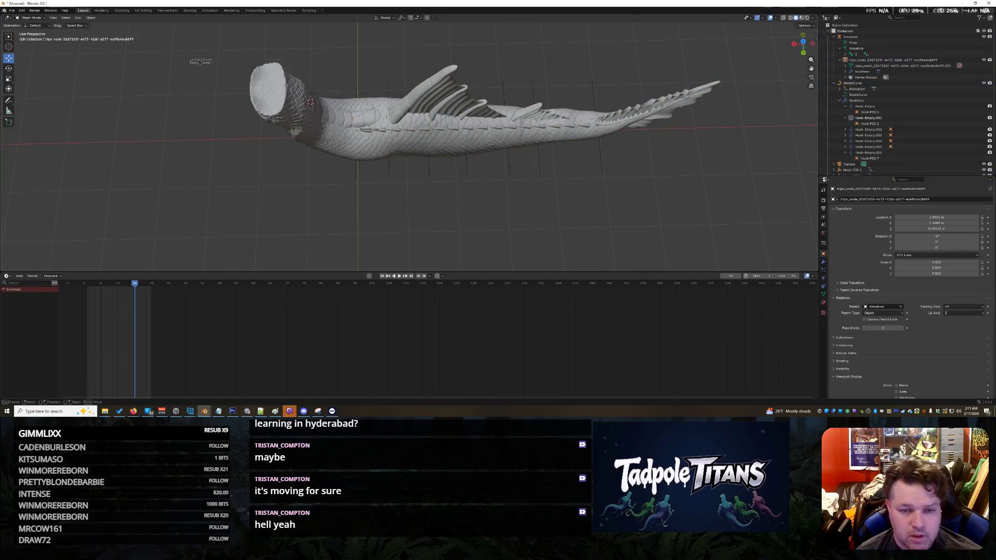
# - Box-select the creature, hooks and curve together and inspect the tail from several angles
pyautogui.moveTo(192, 62); pyautogui.dragTo(717, 236)
pyautogui.moveTo(532, 186)
pyautogui.mouseDown(button='middle')
pyautogui.moveTo(528, 207)
pyautogui.moveTo(746, 161)
pyautogui.mouseUp(button='middle')
pyautogui.scroll(-3, 883, 132)
pyautogui.moveTo(664, 169)
pyautogui.mouseDown(button='middle')
pyautogui.moveTo(602, 171)
pyautogui.moveTo(641, 169)
pyautogui.moveTo(628, 169)
pyautogui.mouseUp(button='middle')
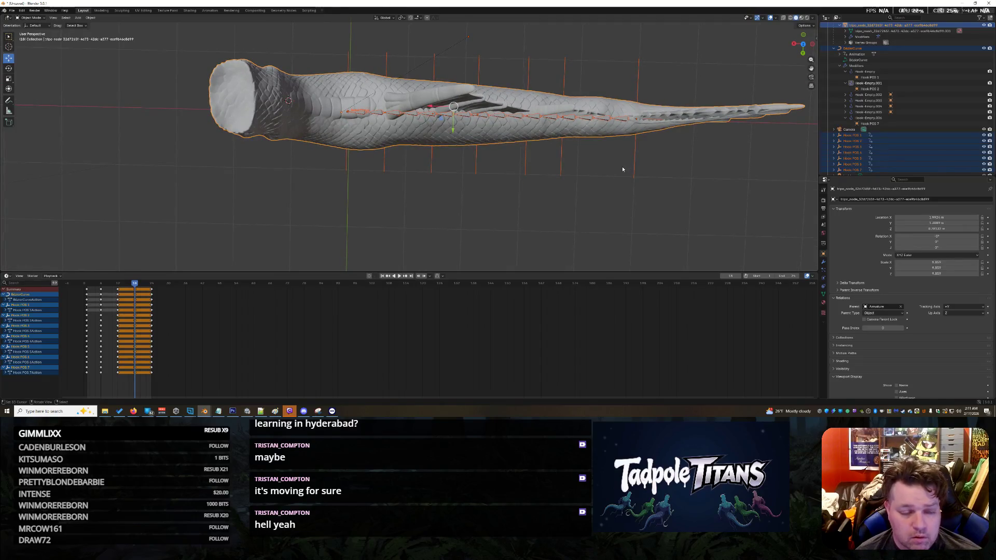
pyautogui.scroll(-2, 428, 183)
pyautogui.moveTo(422, 182)
pyautogui.mouseDown(button='middle')
pyautogui.moveTo(439, 161)
pyautogui.moveTo(419, 176)
pyautogui.mouseUp(button='middle')
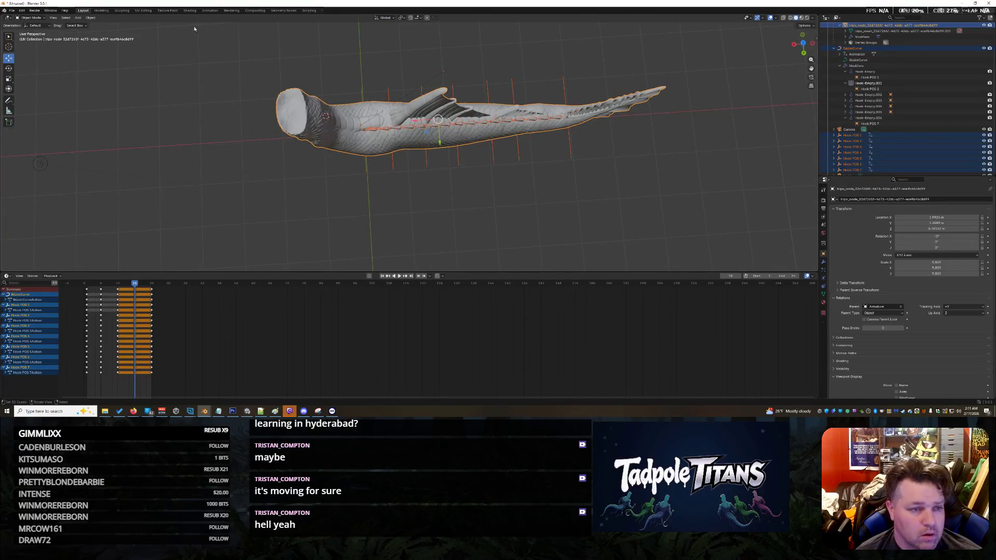
pyautogui.click(101, 11)
pyautogui.moveTo(467, 187); pyautogui.dragTo(485, 184, button='middle')
pyautogui.click(85, 11)
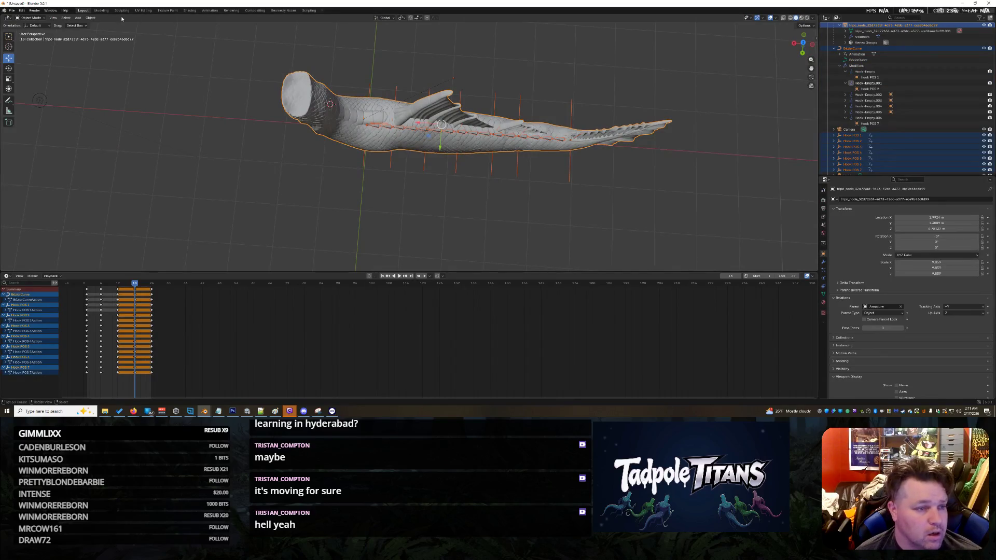
# - Mirror the tail and hooks across Y Global, then jump to frame 6
pyautogui.click(90, 17)
pyautogui.moveTo(109, 24)
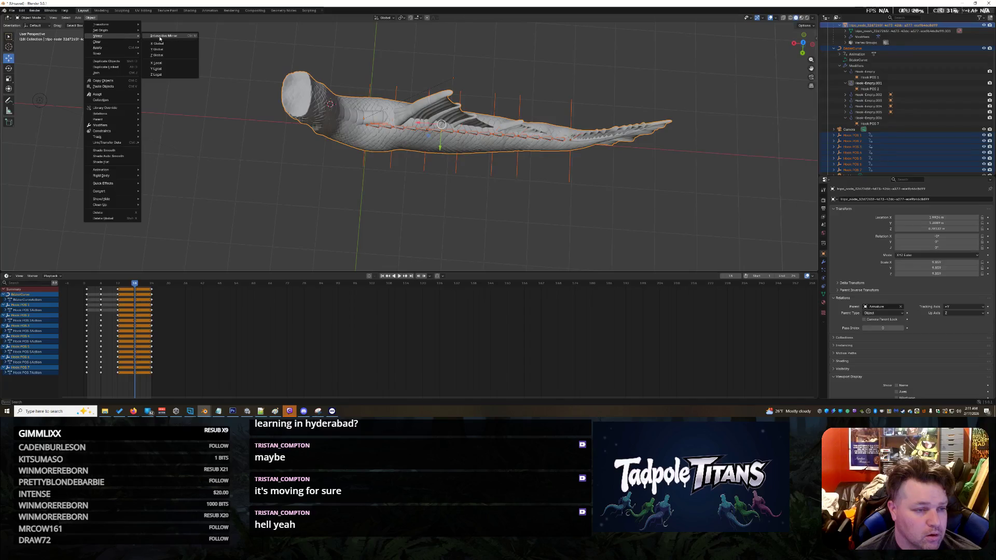
pyautogui.click(170, 51)
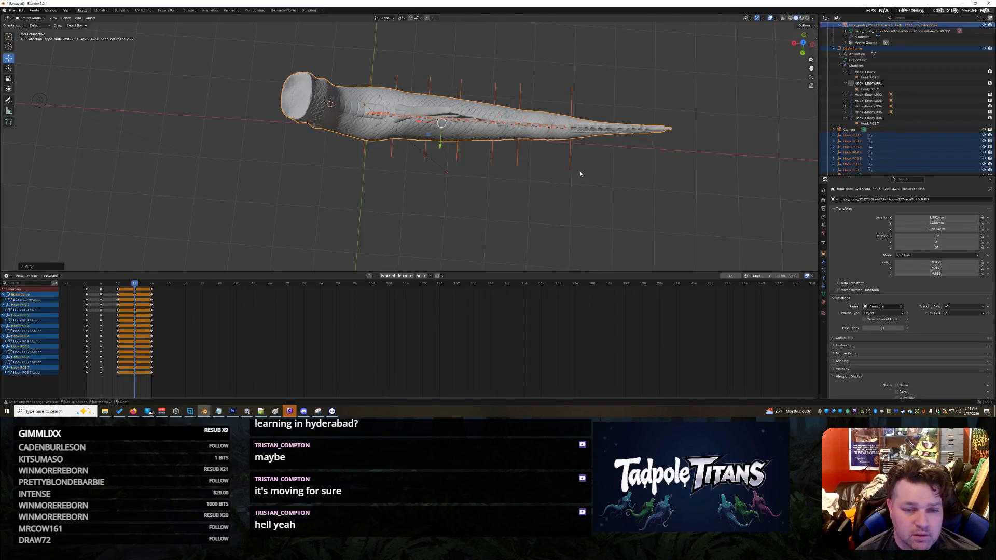
pyautogui.moveTo(571, 164); pyautogui.dragTo(617, 168, button='middle')
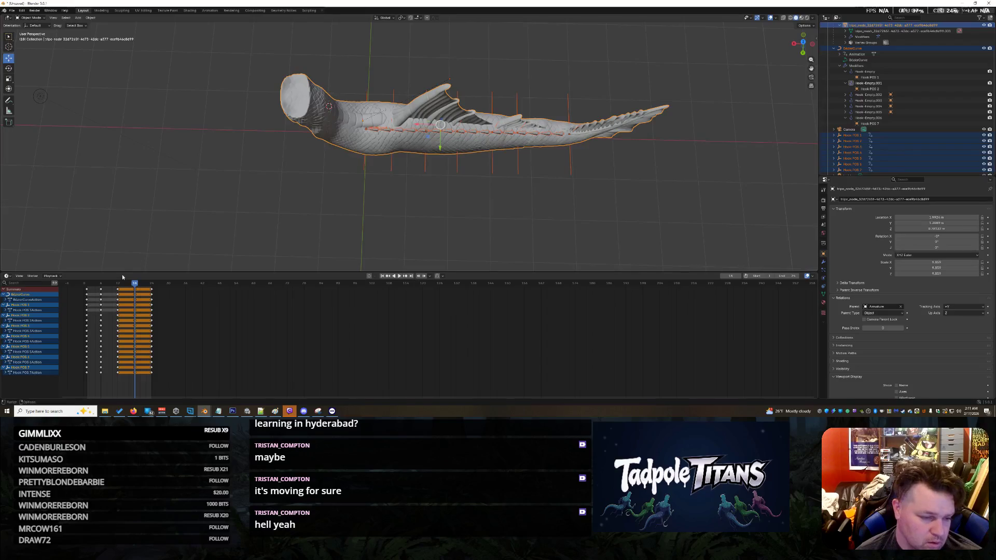
pyautogui.click(102, 286)
pyautogui.moveTo(547, 210); pyautogui.dragTo(451, 148, button='middle')
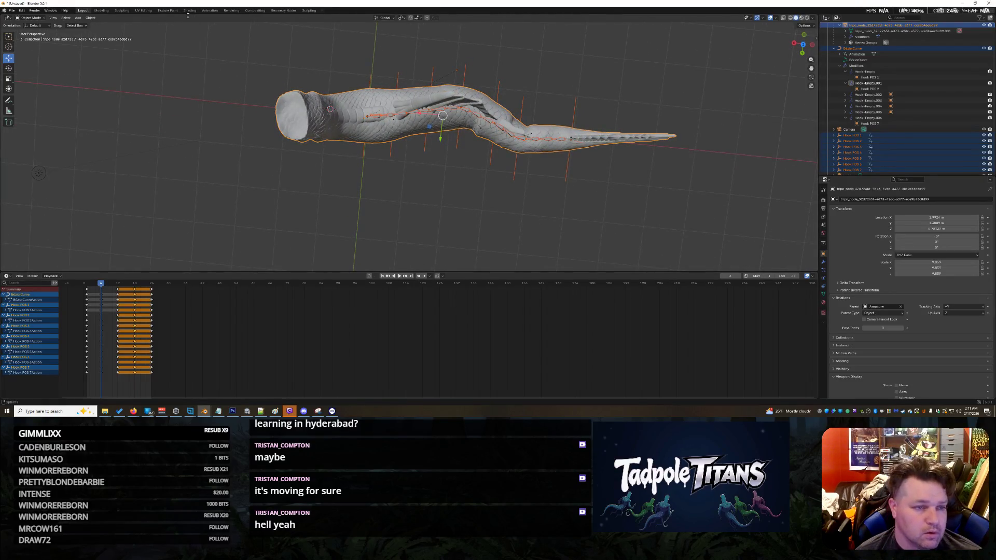
# - Copy the BezierCurve keys from frames 0–12 and paste them at frames 18–24, then check the loop
pyautogui.click(91, 19)
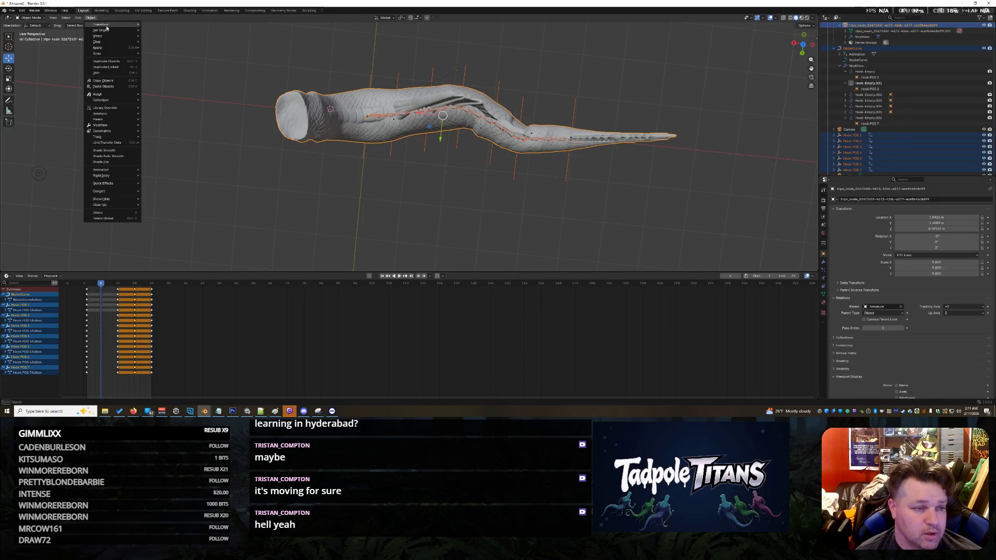
pyautogui.moveTo(105, 24)
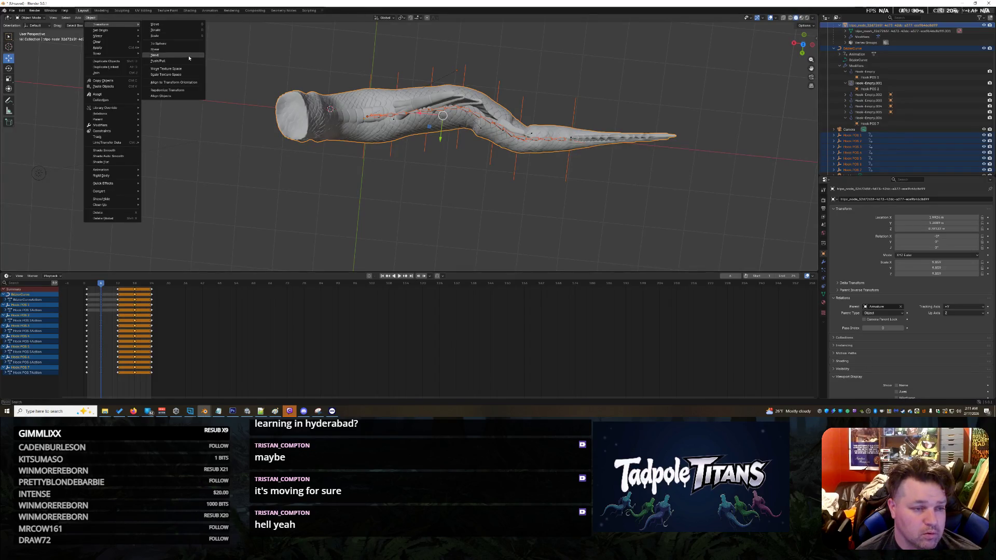
pyautogui.moveTo(513, 201)
pyautogui.mouseDown(button='middle')
pyautogui.moveTo(668, 198)
pyautogui.moveTo(499, 132)
pyautogui.moveTo(446, 152)
pyautogui.mouseUp(button='middle')
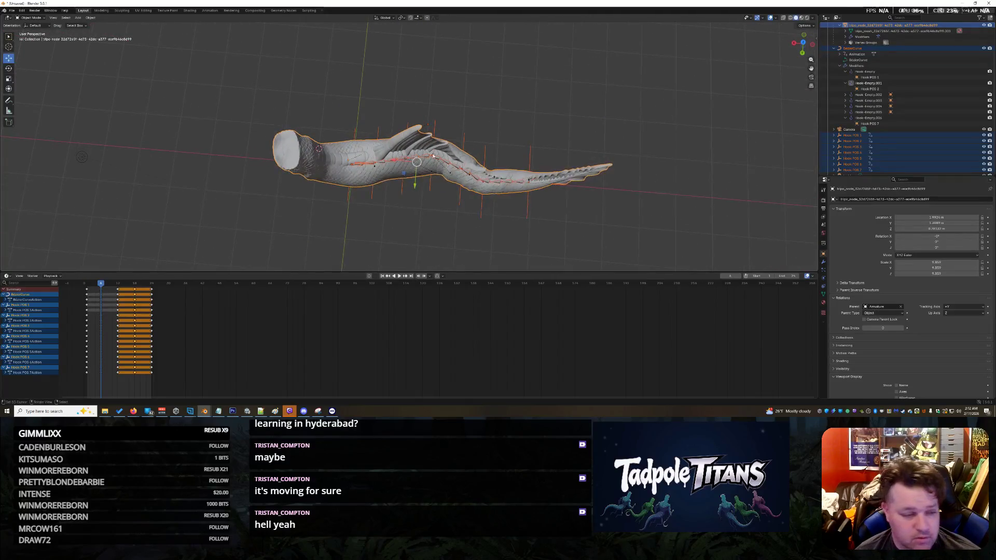
pyautogui.click(103, 300)
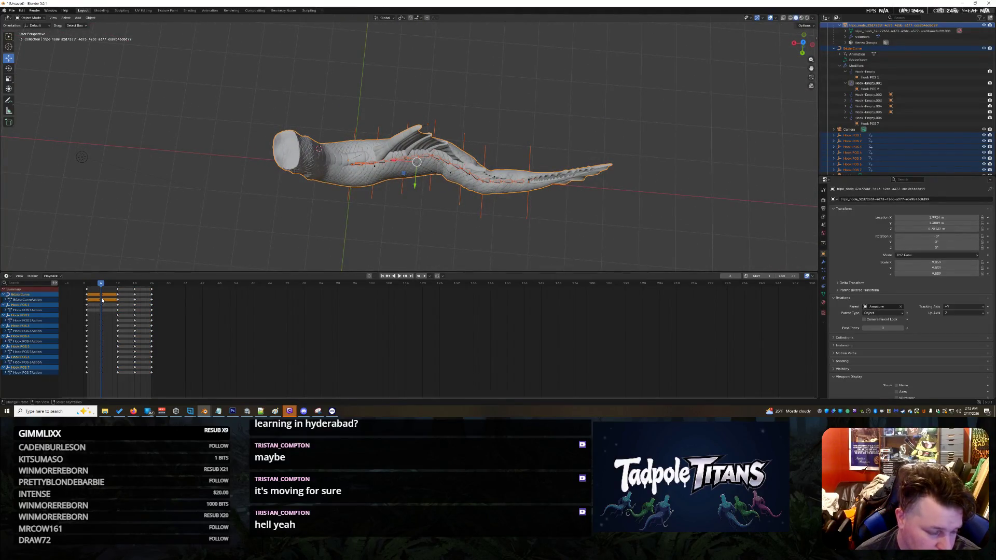
pyautogui.moveTo(102, 284); pyautogui.dragTo(109, 284)
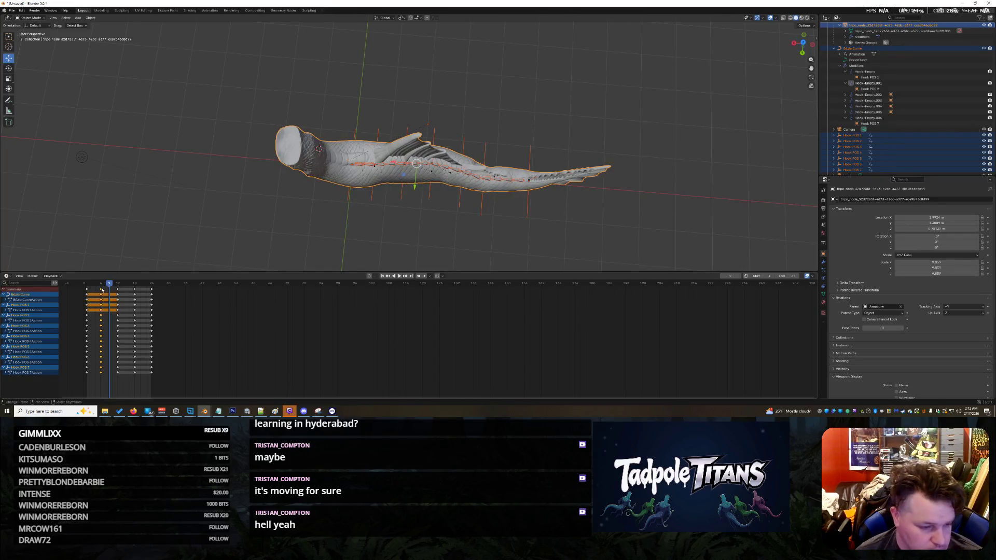
pyautogui.moveTo(110, 285); pyautogui.dragTo(119, 287)
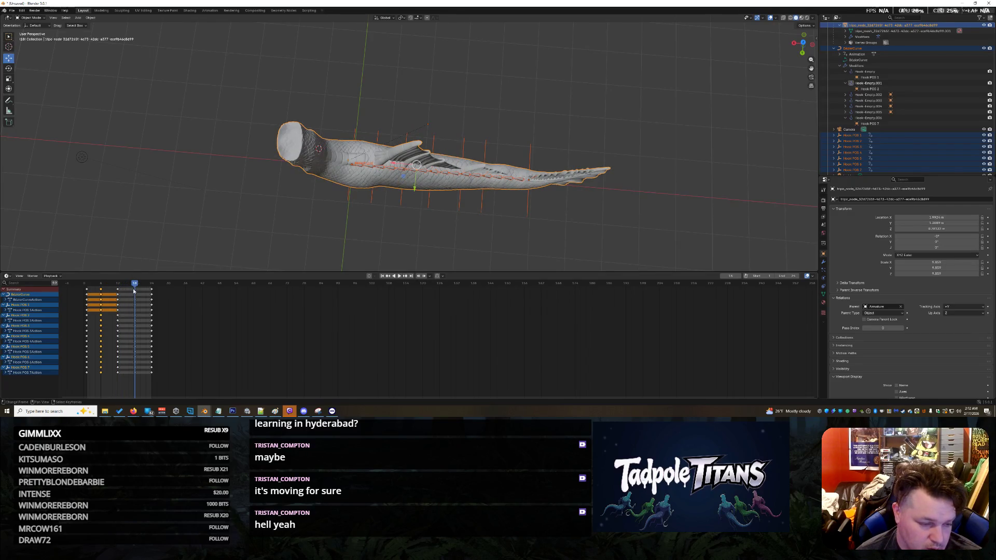
pyautogui.hotkey('ctrl', 'v')
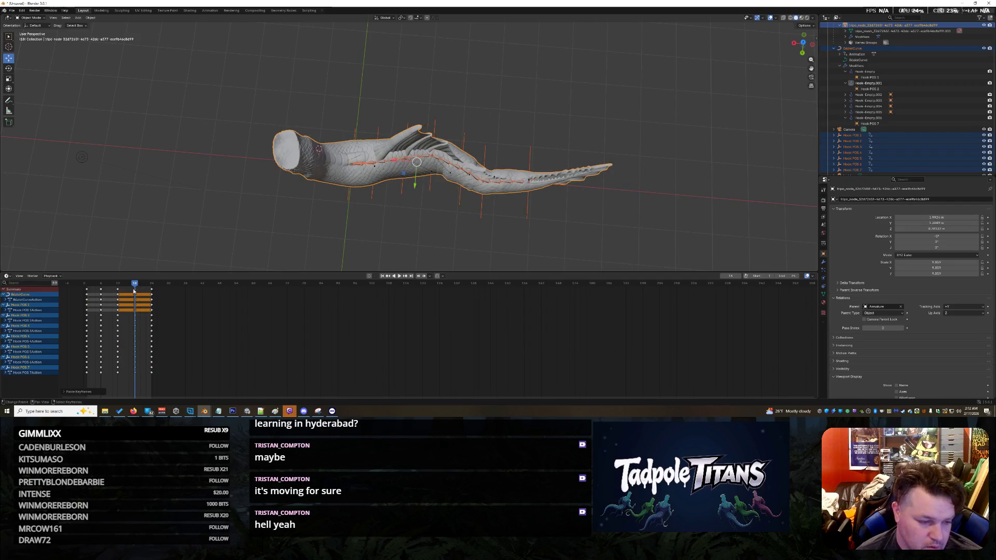
pyautogui.press('space')
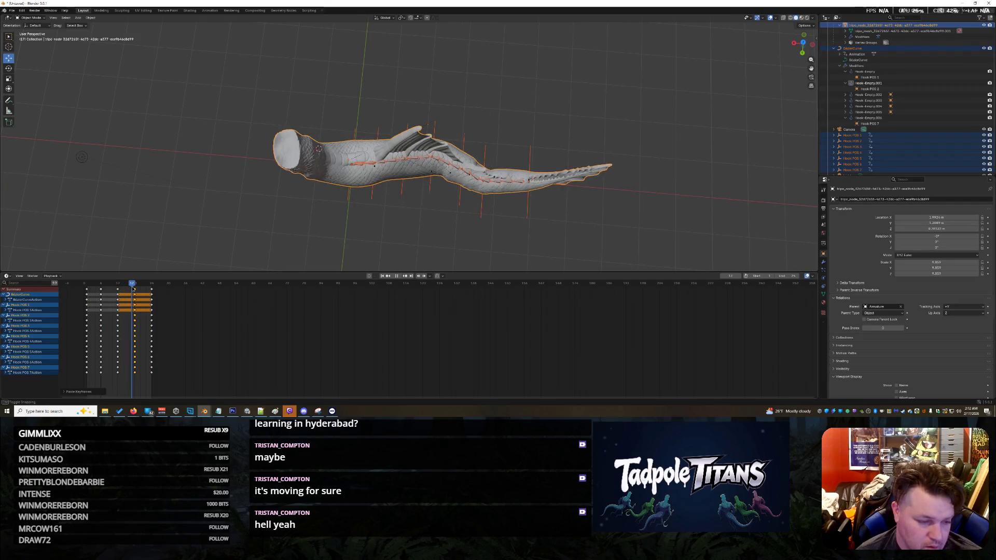
pyautogui.press('space')
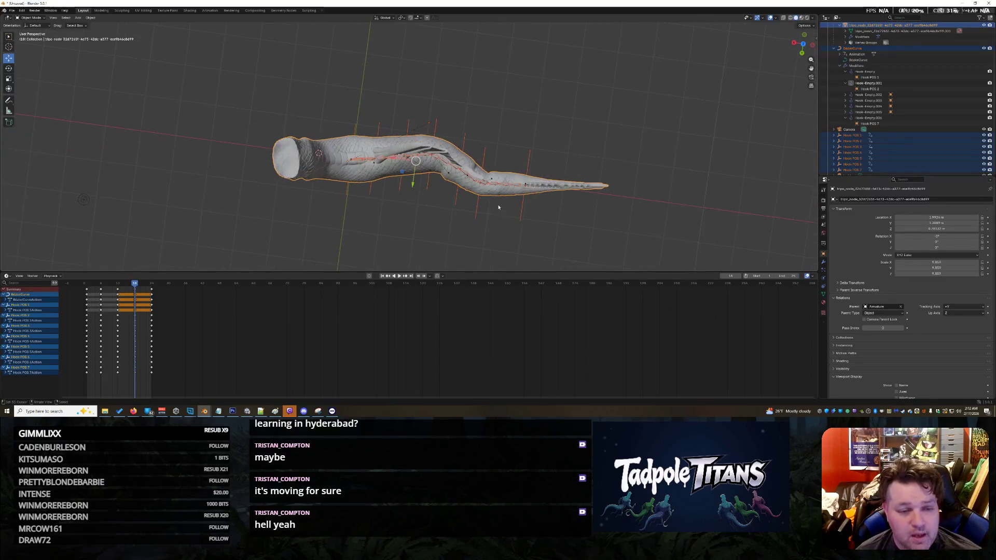
# - Apply Interactive Mirror to the tail and move the creature slightly down
pyautogui.click(91, 18)
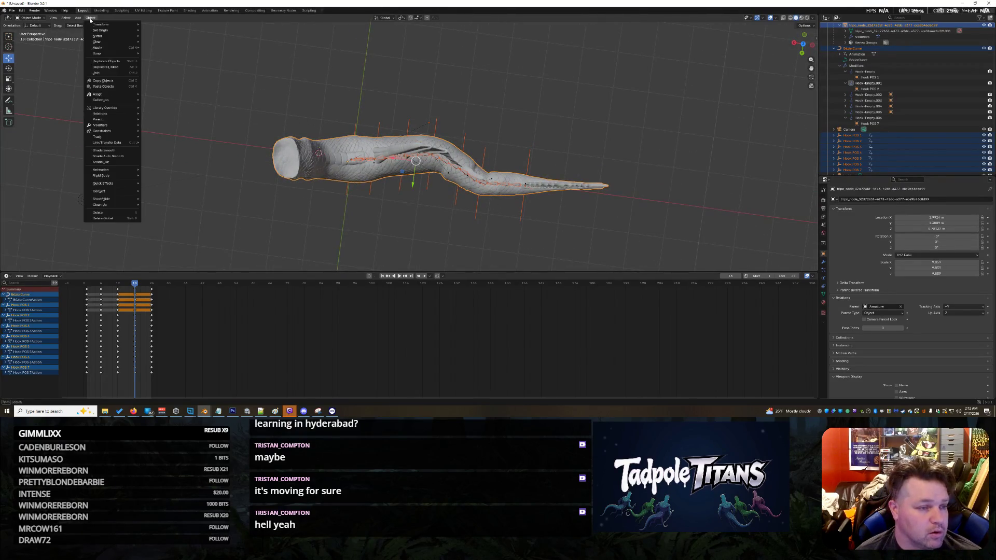
pyautogui.moveTo(104, 36)
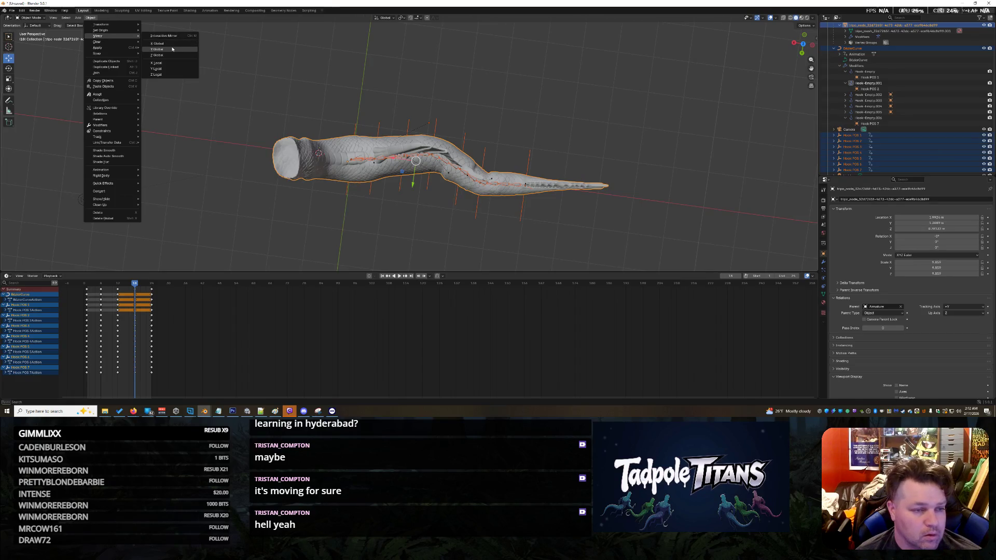
pyautogui.click(169, 37)
pyautogui.moveTo(171, 42); pyautogui.dragTo(177, 83, button='middle')
pyautogui.moveTo(82, 78); pyautogui.dragTo(554, 227, button='middle')
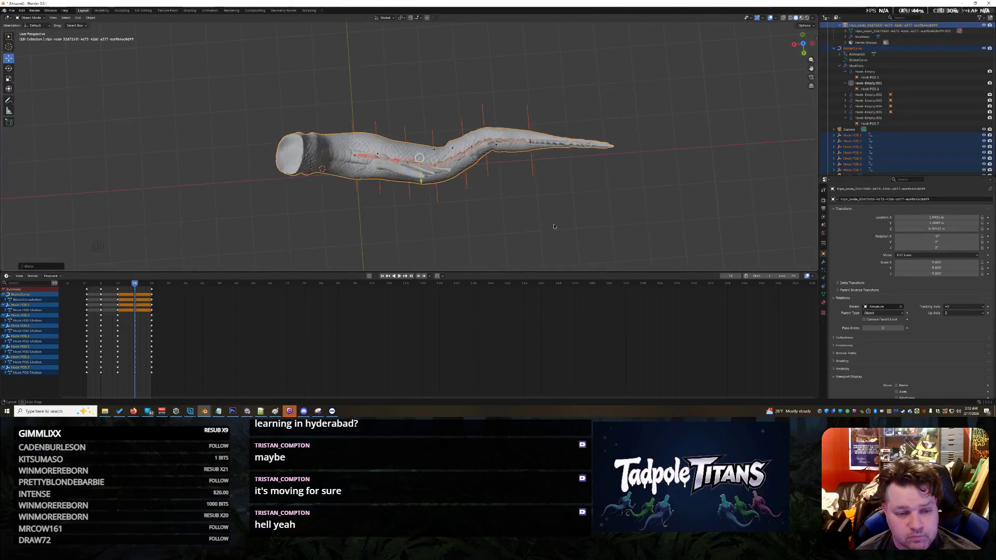
pyautogui.moveTo(420, 185); pyautogui.dragTo(393, 228)
pyautogui.moveTo(393, 228)
pyautogui.mouseDown(button='middle')
pyautogui.moveTo(424, 199)
pyautogui.moveTo(508, 226)
pyautogui.moveTo(387, 207)
pyautogui.moveTo(385, 226)
pyautogui.mouseUp(button='middle')
# - Lower the tail slightly along Z and play the animation, stopping at frame 18
pyautogui.press('g')
pyautogui.press('z')
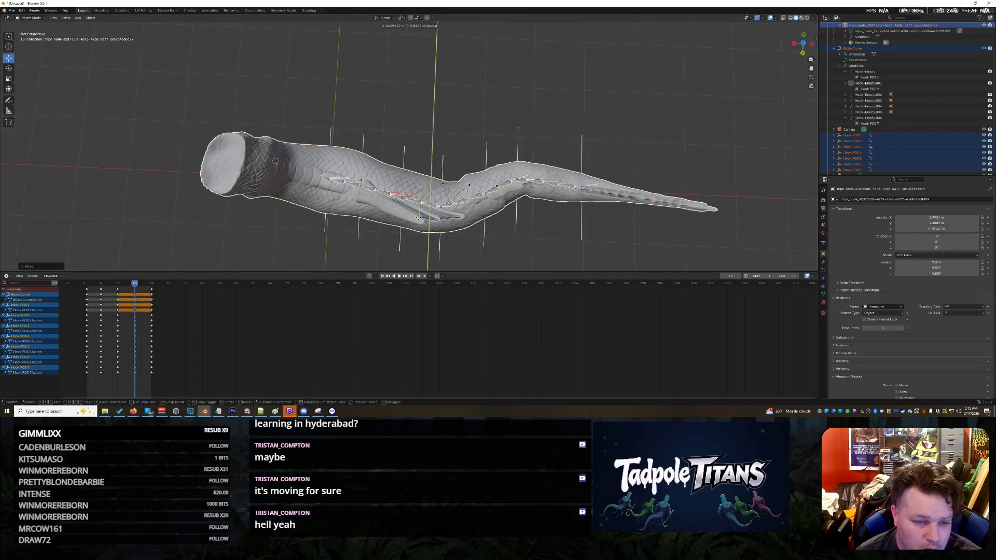
pyautogui.click(340, 233)
pyautogui.moveTo(340, 233); pyautogui.dragTo(165, 297, button='middle')
pyautogui.press('space')
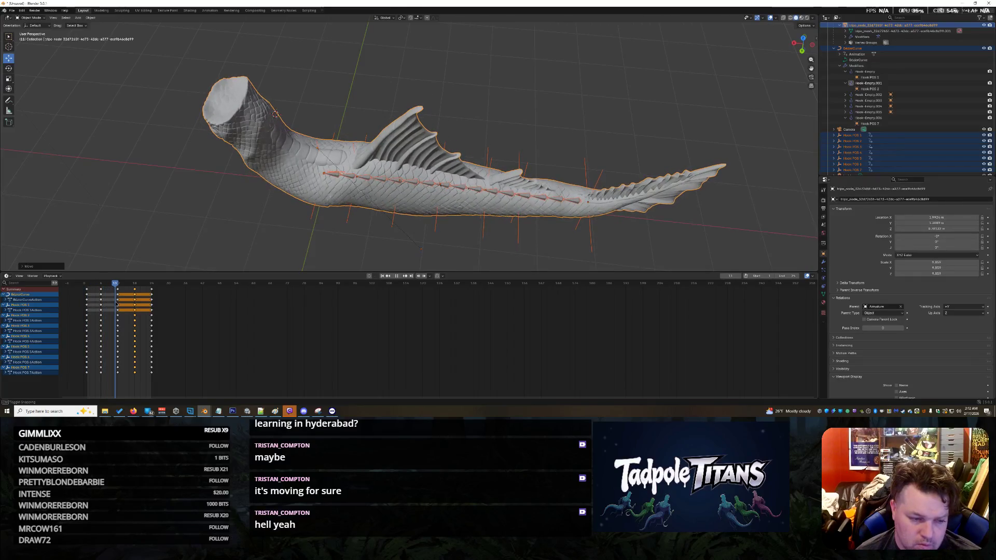
pyautogui.press('space')
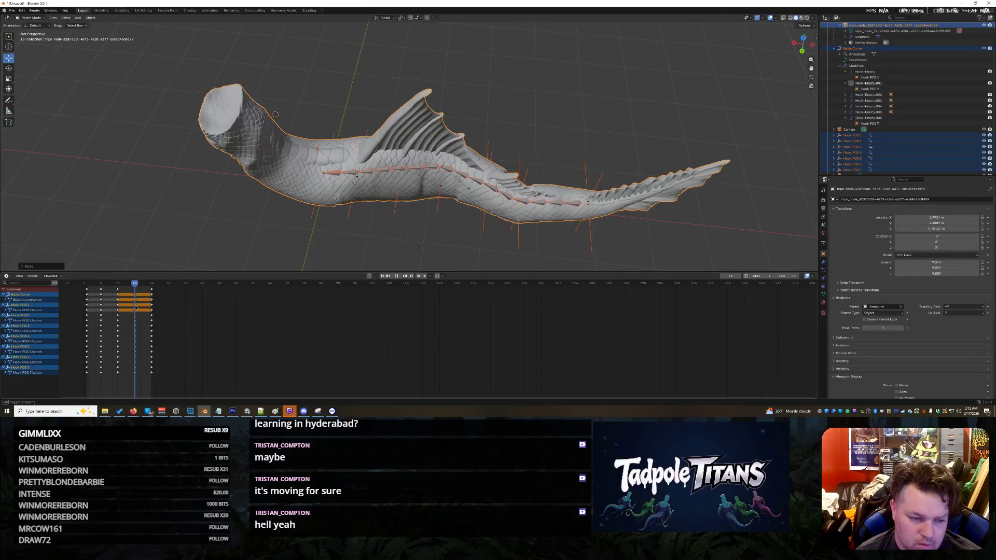
# - Mirror the tail mesh again using Object > Mirror
pyautogui.scroll(-3, 475, 214)
pyautogui.moveTo(475, 214); pyautogui.dragTo(474, 229, button='middle')
pyautogui.moveTo(288, 123); pyautogui.dragTo(384, 123, button='middle')
pyautogui.click(91, 17)
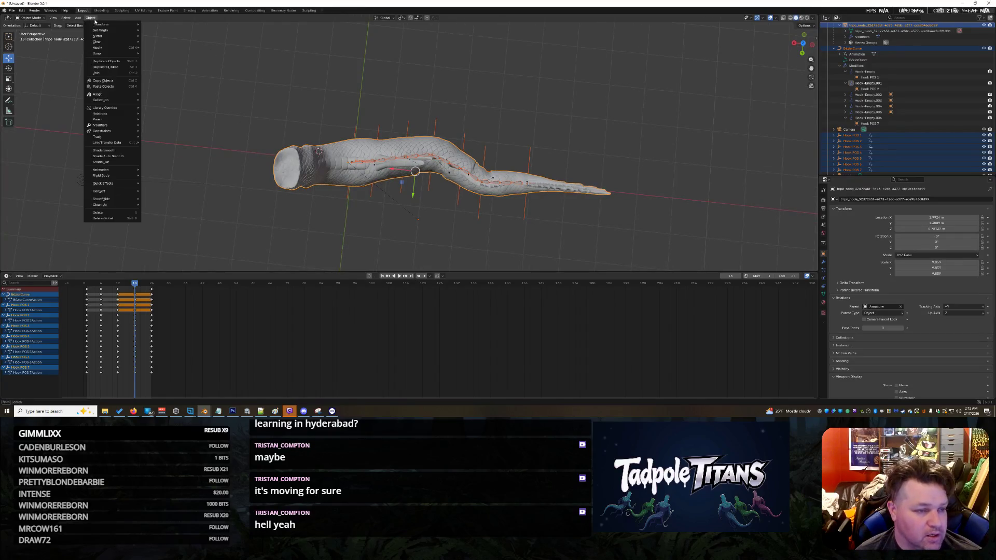
pyautogui.moveTo(106, 37)
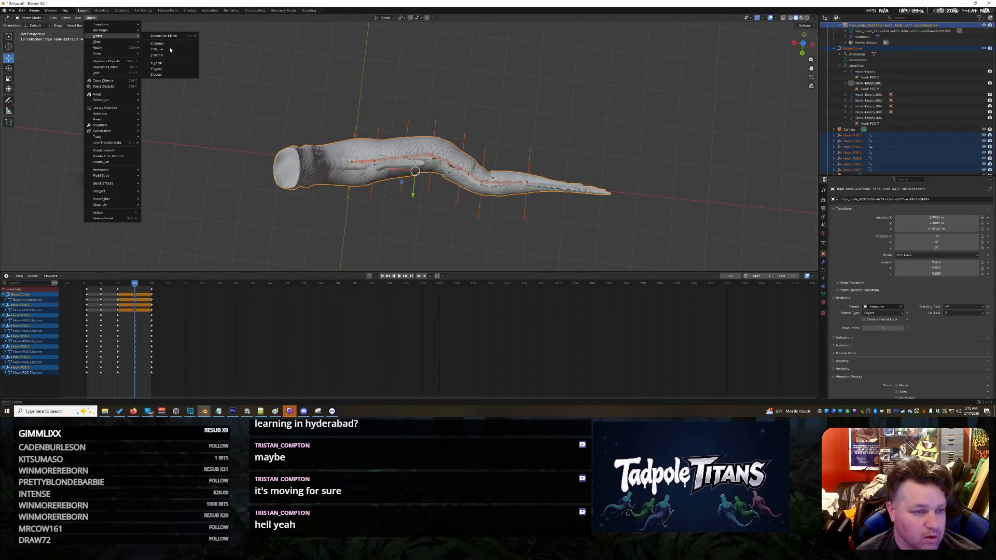
pyautogui.click(169, 51)
pyautogui.moveTo(424, 204)
pyautogui.mouseDown(button='middle')
pyautogui.moveTo(478, 105)
pyautogui.moveTo(438, 142)
pyautogui.mouseUp(button='middle')
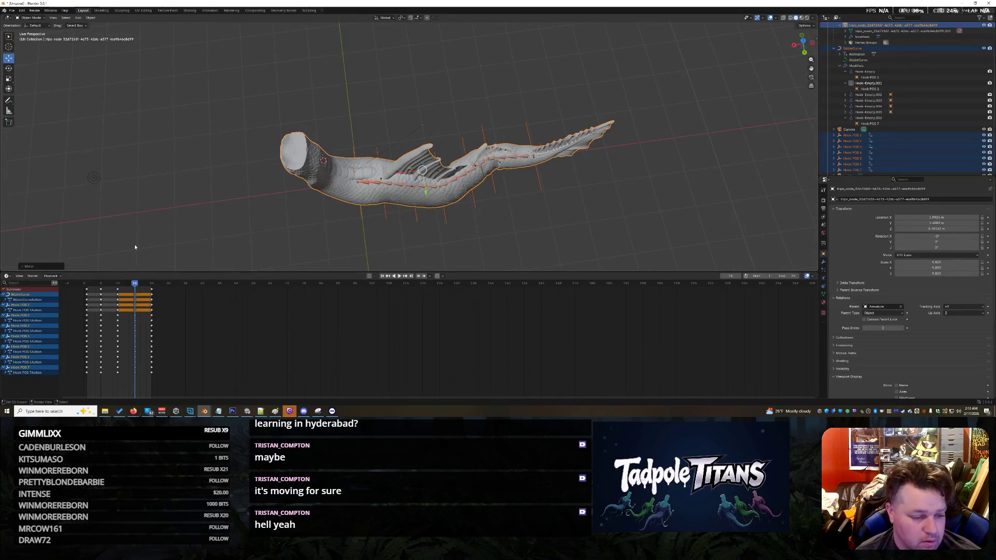
pyautogui.click(135, 285)
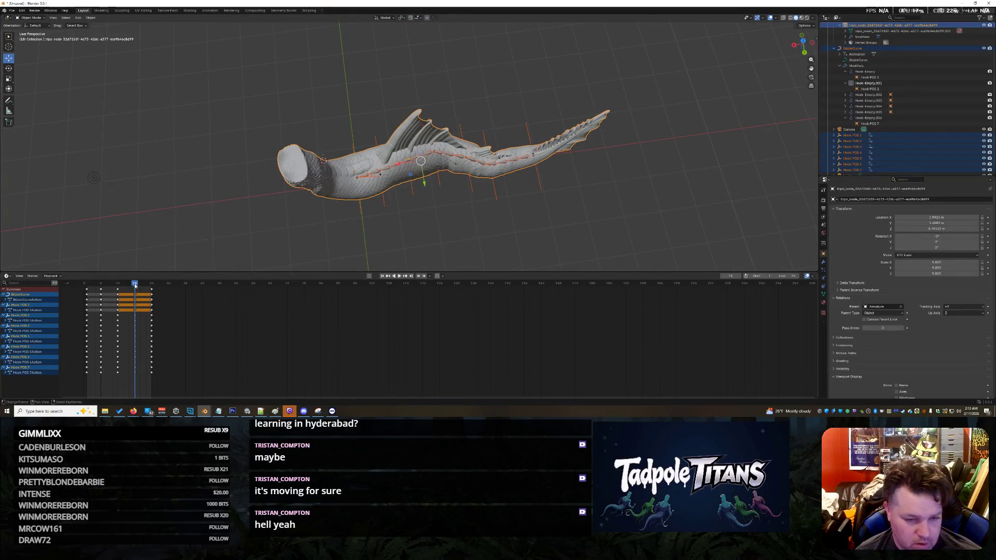
# - Mirror the selected tail hooks across the global Y axis
pyautogui.moveTo(490, 105); pyautogui.dragTo(483, 115, button='middle')
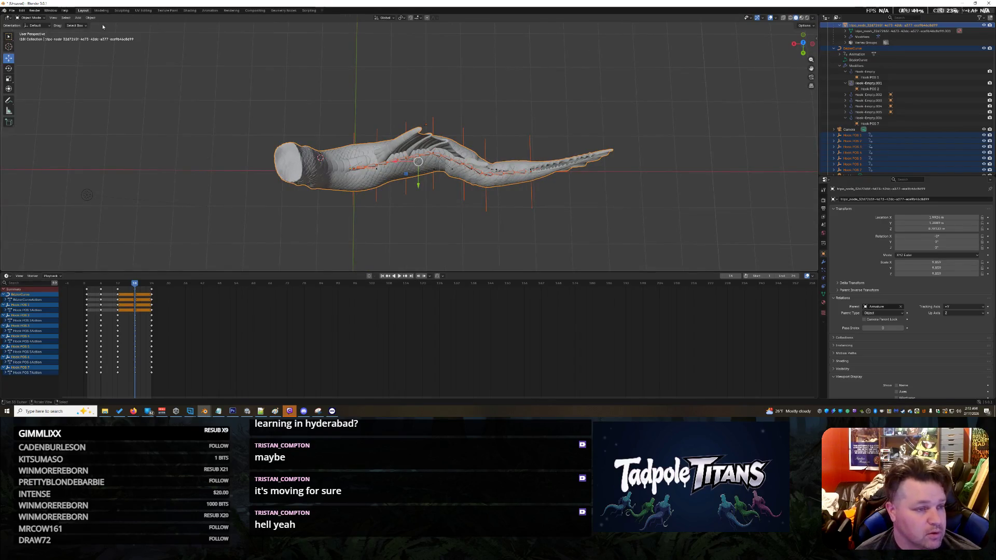
pyautogui.click(91, 19)
pyautogui.moveTo(113, 42)
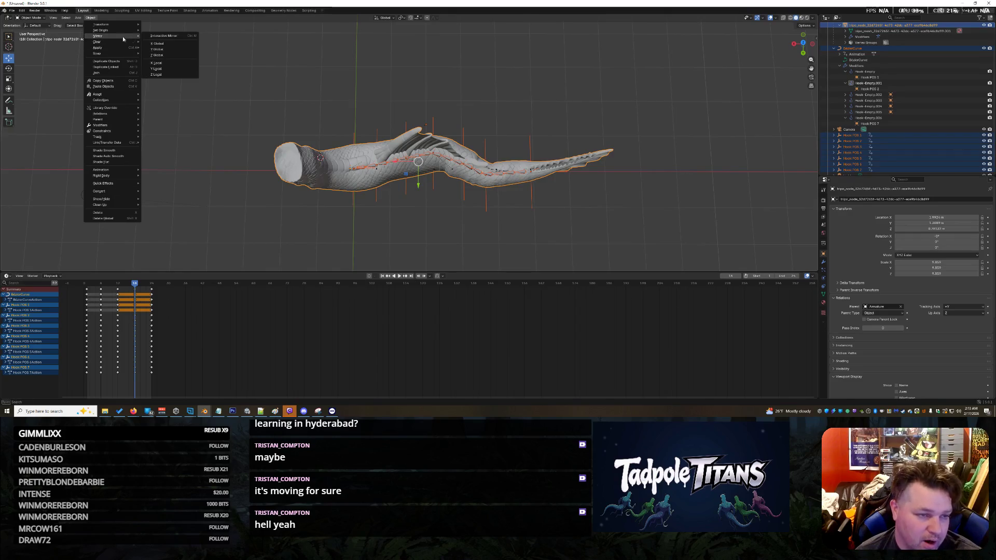
pyautogui.click(173, 52)
pyautogui.moveTo(565, 118)
pyautogui.mouseDown(button='middle')
pyautogui.moveTo(625, 129)
pyautogui.moveTo(624, 102)
pyautogui.moveTo(566, 140)
pyautogui.mouseUp(button='middle')
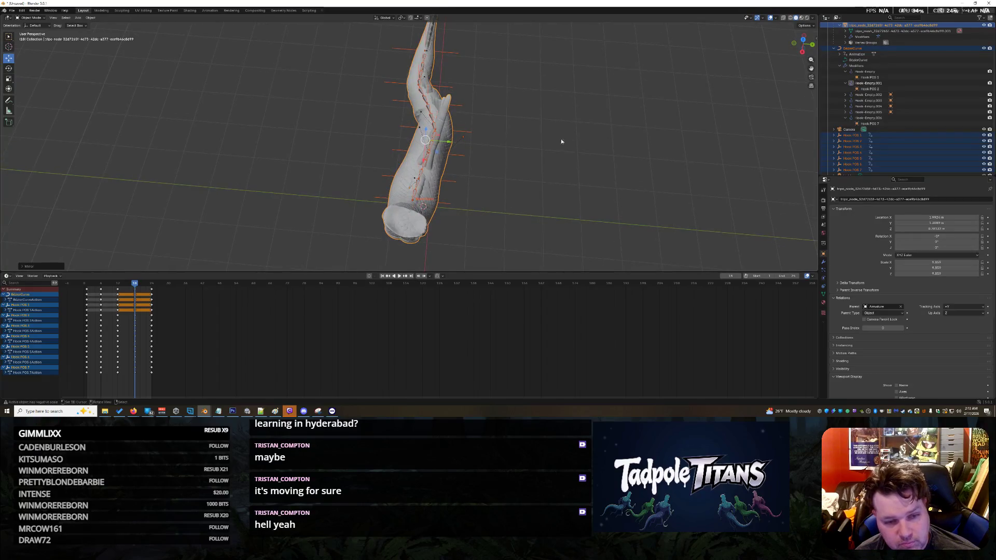
# - Shift the mirrored hooks along Y to re-centre the bent body
pyautogui.press('g')
pyautogui.press('y')
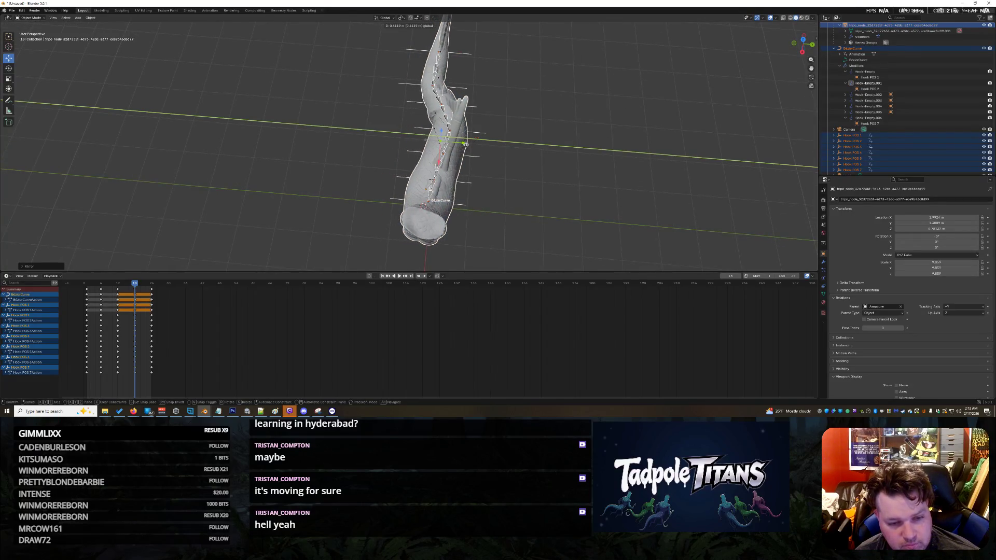
pyautogui.click(465, 144)
pyautogui.moveTo(465, 144)
pyautogui.mouseDown(button='middle')
pyautogui.moveTo(610, 176)
pyautogui.moveTo(201, 233)
pyautogui.mouseUp(button='middle')
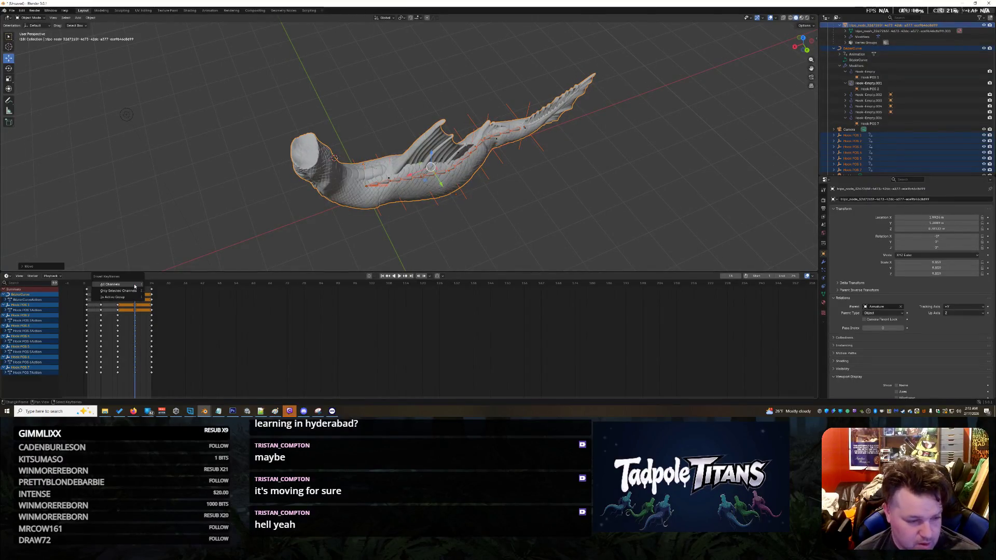
# - Keyframe the mirrored hook pose and play back, checking frames 15 and 18
pyautogui.press('i')
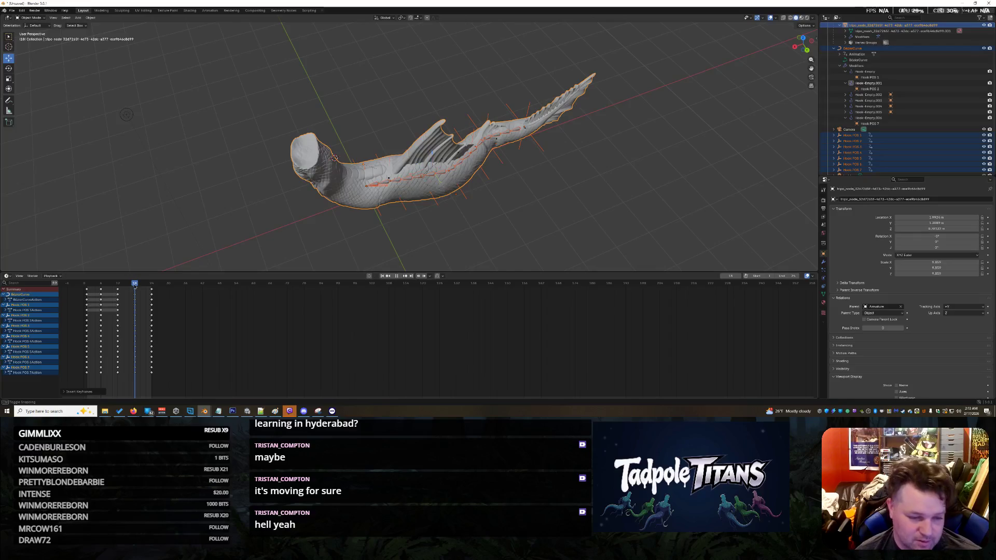
pyautogui.press('space')
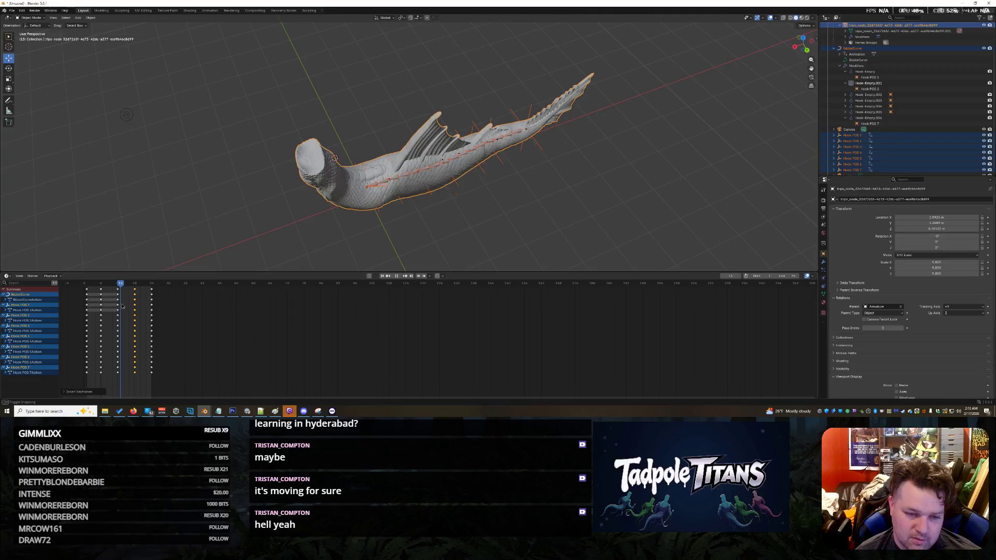
pyautogui.moveTo(130, 309); pyautogui.dragTo(127, 309)
pyautogui.click(135, 287)
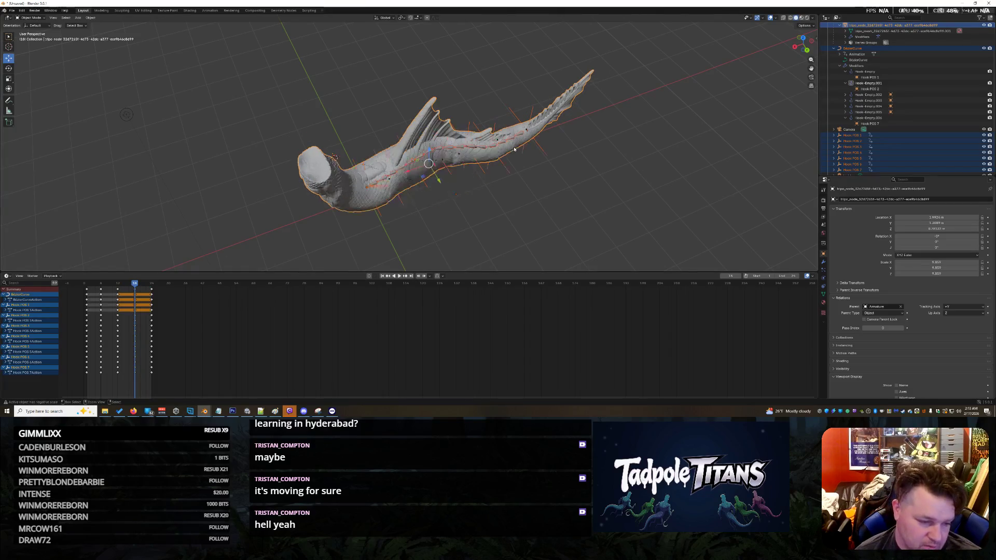
# - Box-select the mesh, curve and all hooks, then select Hook POS 7 alone
pyautogui.moveTo(646, 158); pyautogui.dragTo(628, 183, button='middle')
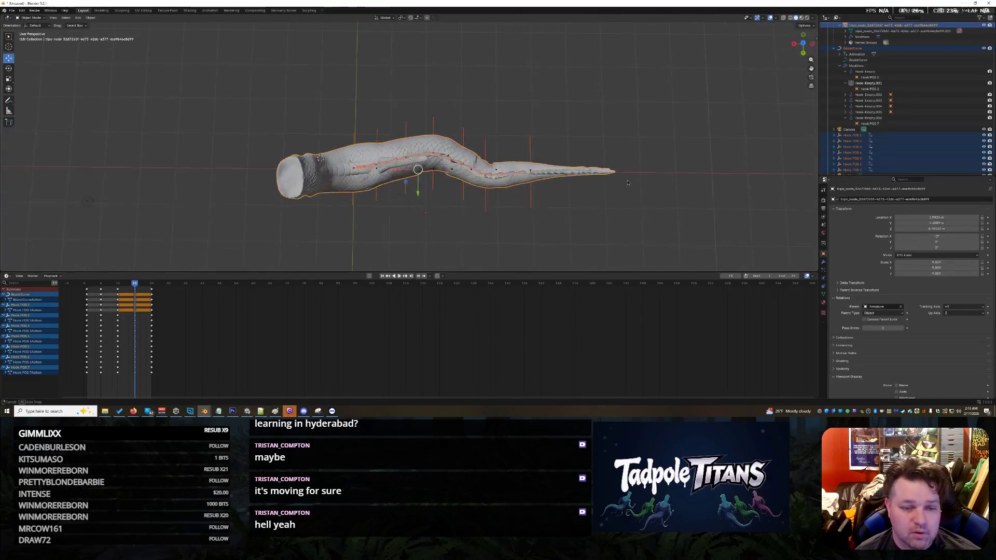
pyautogui.click(474, 219)
pyautogui.scroll(2, 471, 218)
pyautogui.press('b')
pyautogui.moveTo(694, 256); pyautogui.dragTo(695, 257)
pyautogui.scroll(1, 424, 197)
pyautogui.click(880, 169)
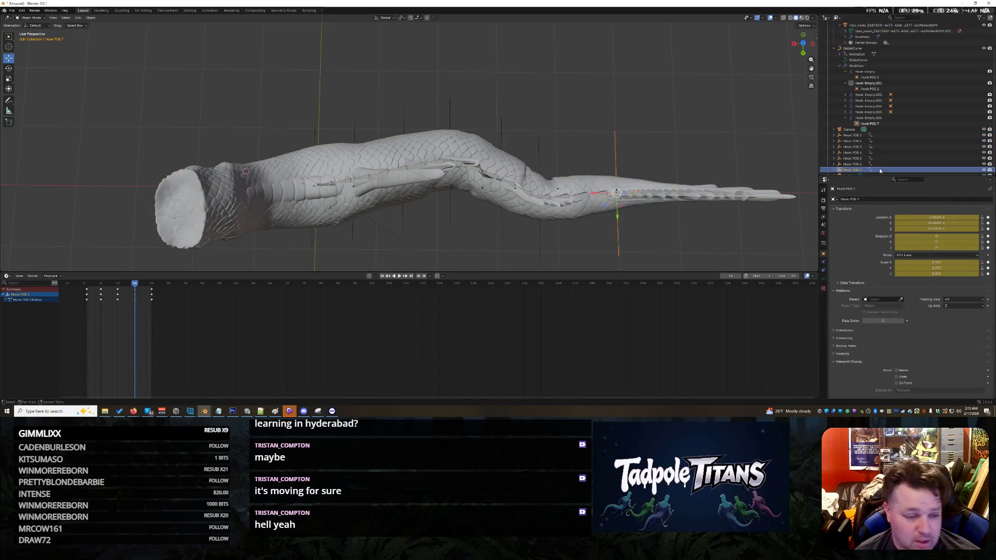
# - Move Hook POS 6 and Hook POS 5 along Y to bend the body
pyautogui.click(881, 164)
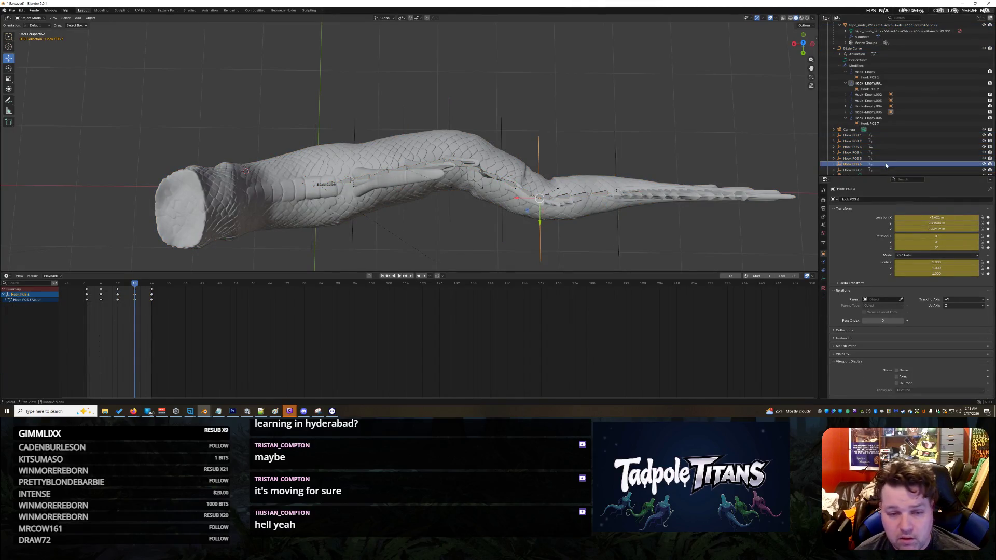
pyautogui.press('g')
pyautogui.press('y')
pyautogui.click(542, 205)
pyautogui.click(852, 158)
pyautogui.press('g')
pyautogui.press('y')
pyautogui.click(506, 198)
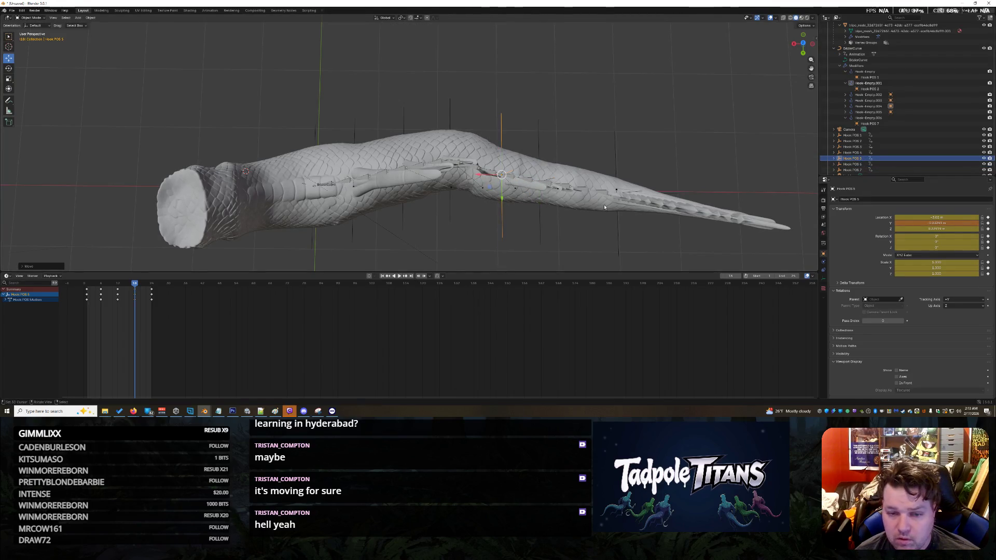
pyautogui.press('g')
pyautogui.press('y')
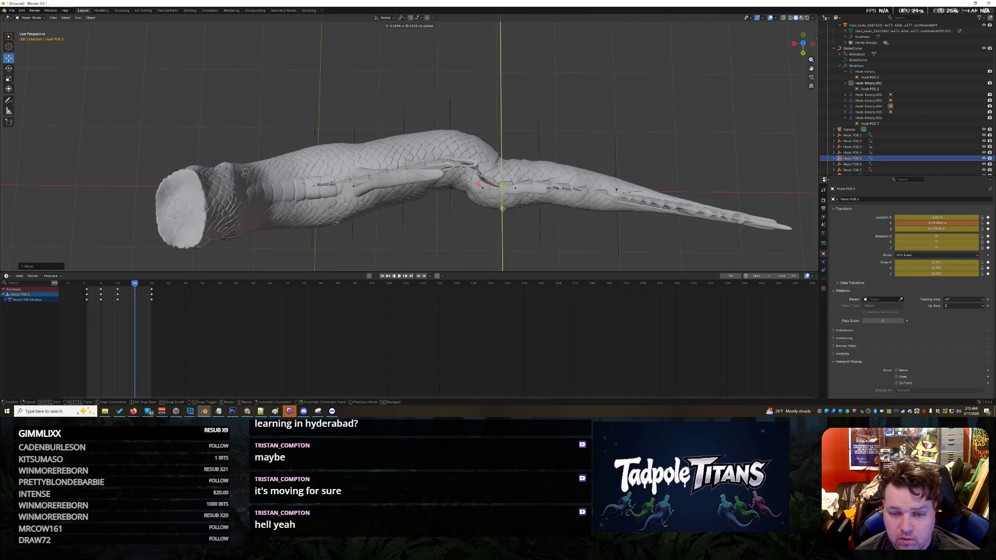
pyautogui.click(502, 207)
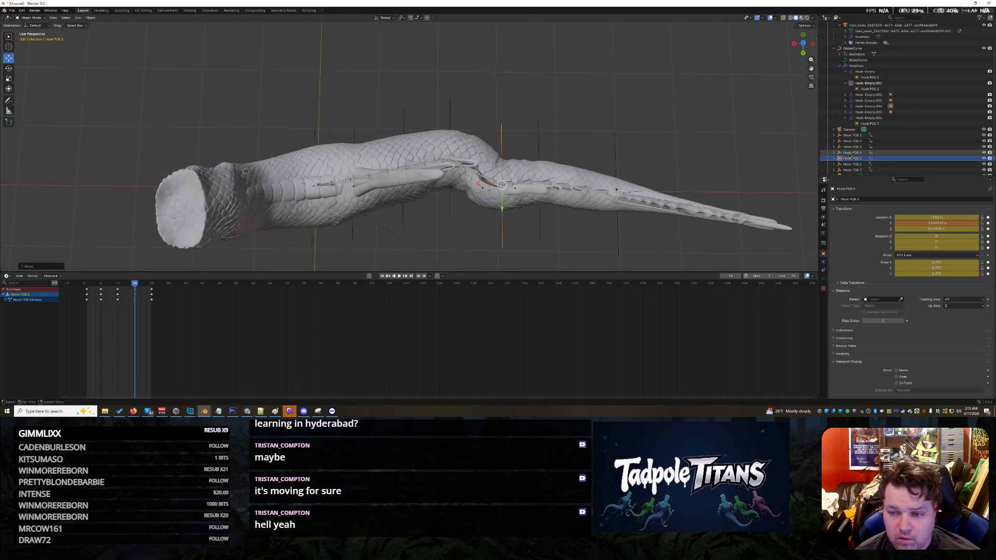
# - Shift Hook POS 4 along Y and readjust Hook POS 5
pyautogui.click(852, 153)
pyautogui.press('y')
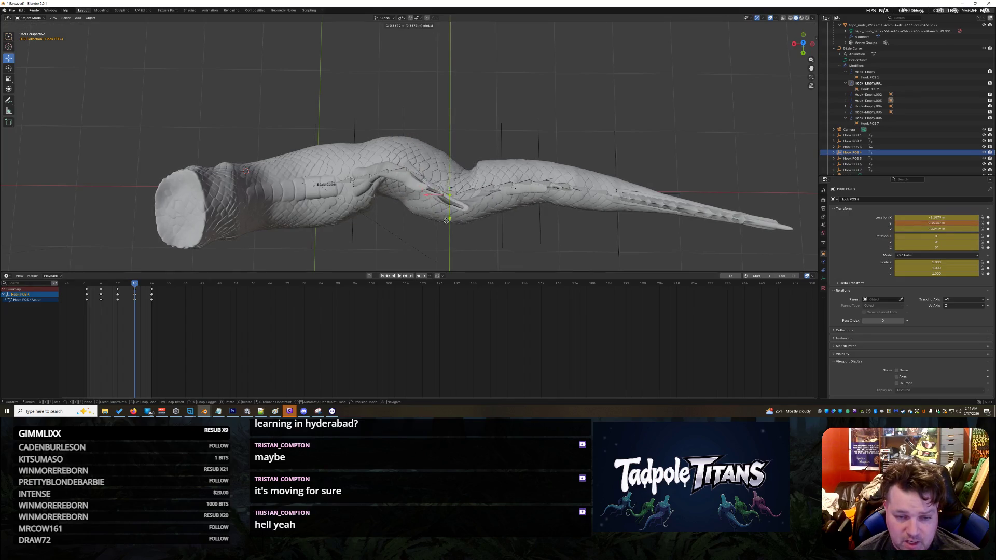
pyautogui.click(449, 213)
pyautogui.click(502, 208)
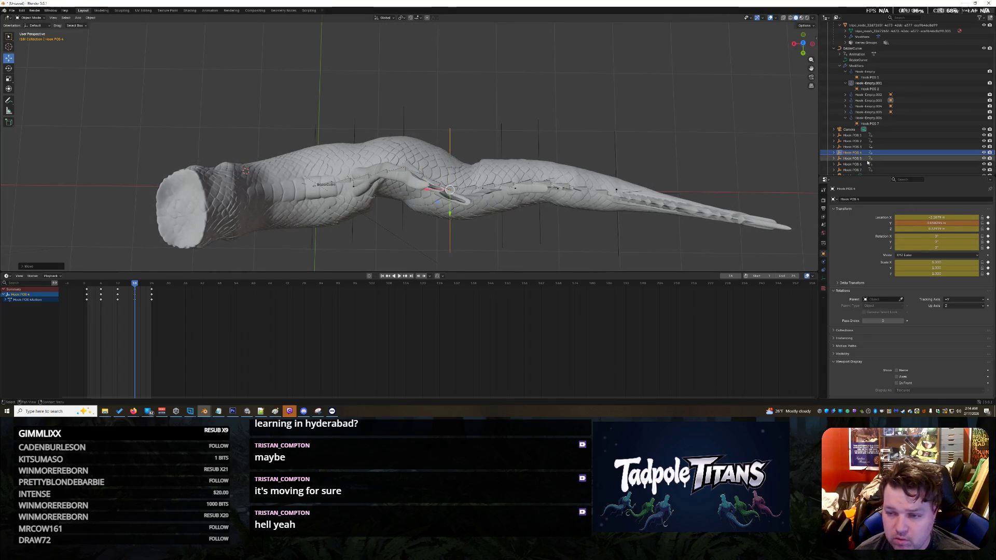
pyautogui.press('g')
pyautogui.press('y')
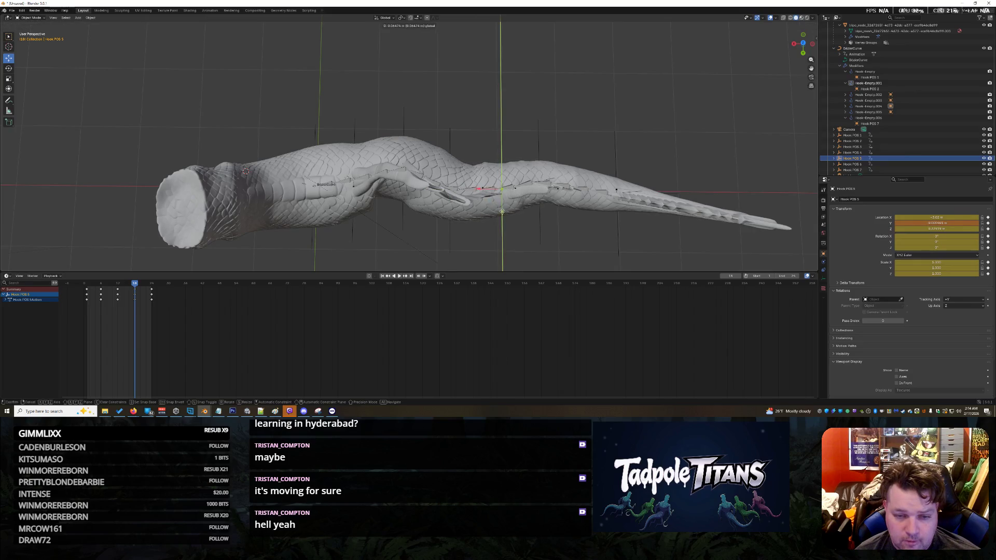
pyautogui.click(587, 211)
# - Move Hook POS 3 and Hook POS 2 along Y, refining POS 2 from a higher view
pyautogui.click(852, 147)
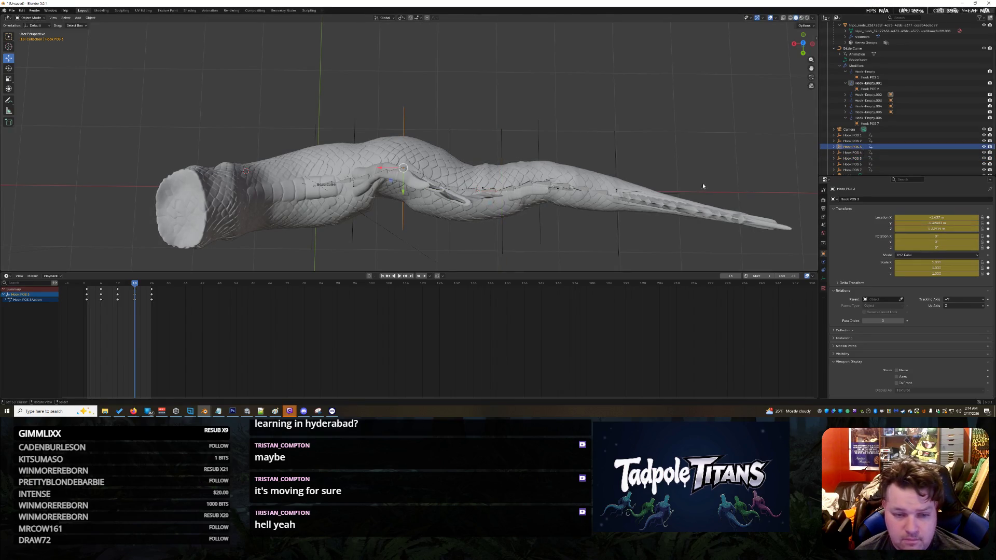
pyautogui.press('g')
pyautogui.press('y')
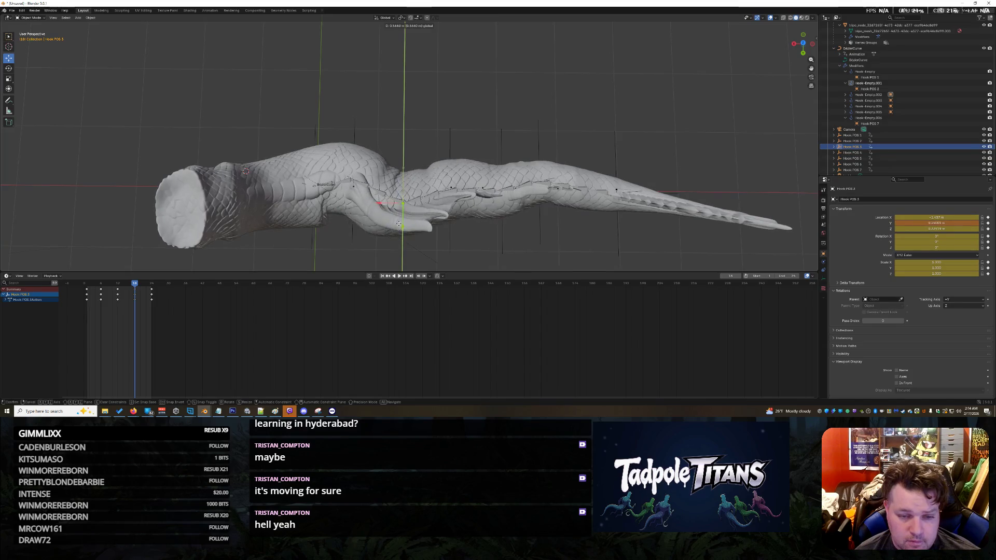
pyautogui.click(403, 220)
pyautogui.click(375, 239)
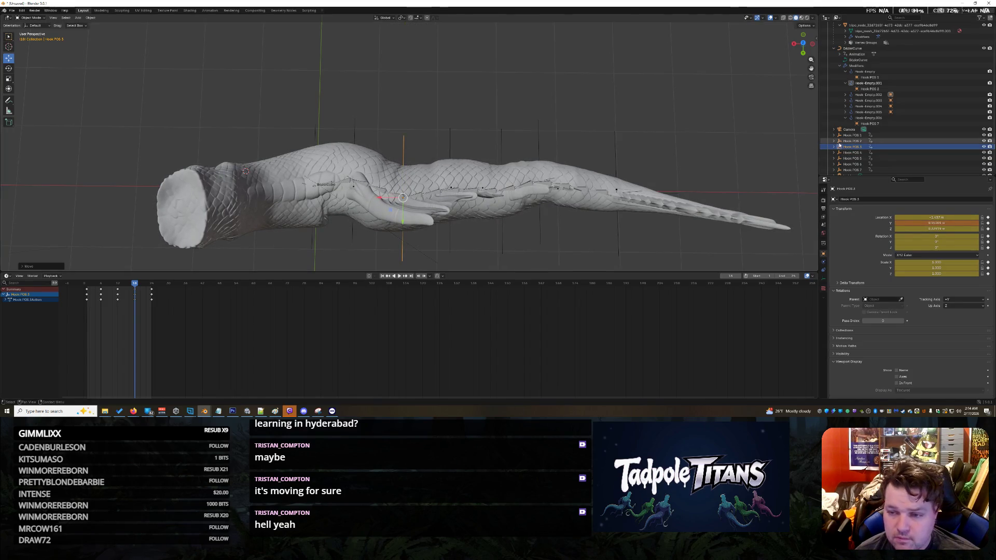
pyautogui.press('g')
pyautogui.press('y')
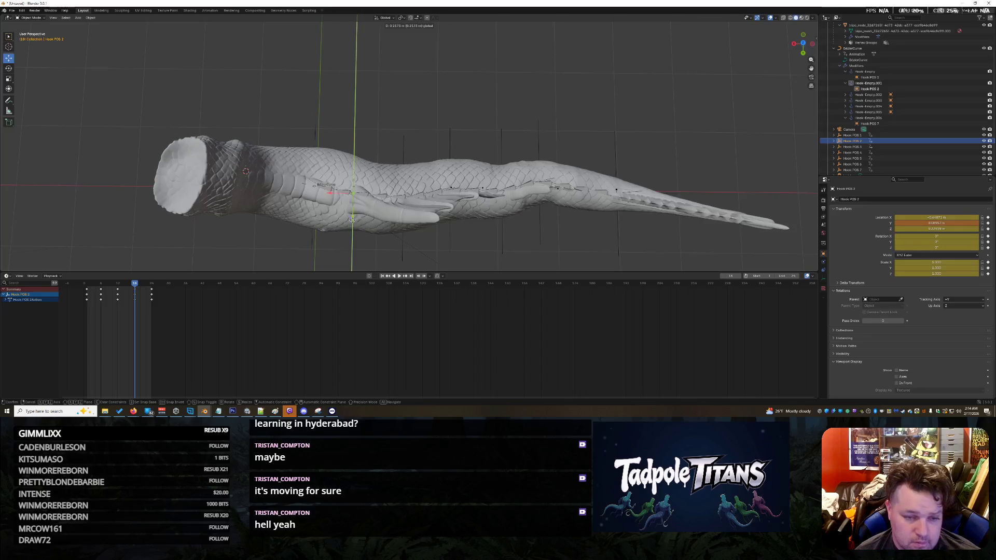
pyautogui.click(451, 244)
pyautogui.moveTo(451, 244)
pyautogui.mouseDown(button='middle')
pyautogui.moveTo(482, 194)
pyautogui.moveTo(480, 224)
pyautogui.moveTo(510, 234)
pyautogui.mouseUp(button='middle')
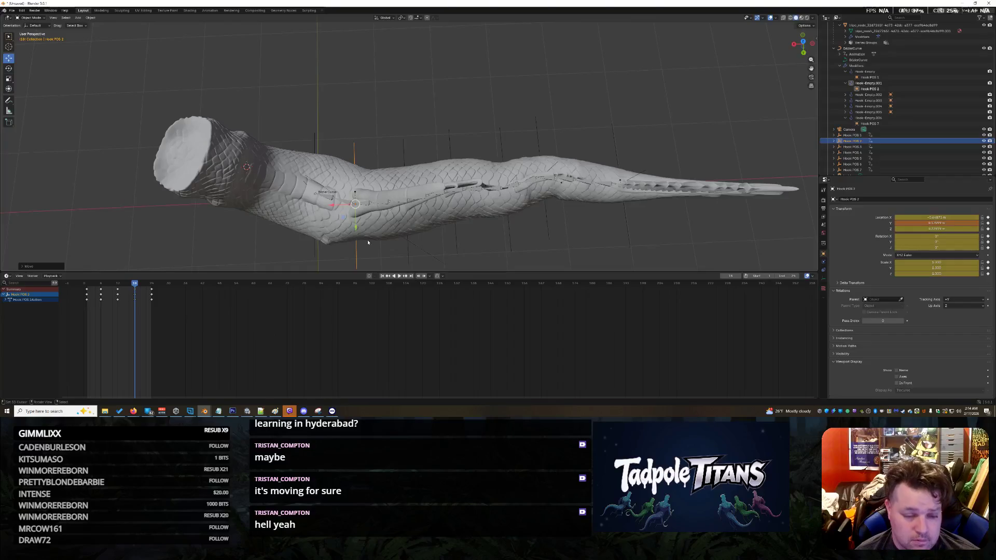
pyautogui.press('g')
pyautogui.press('y')
pyautogui.click(377, 230)
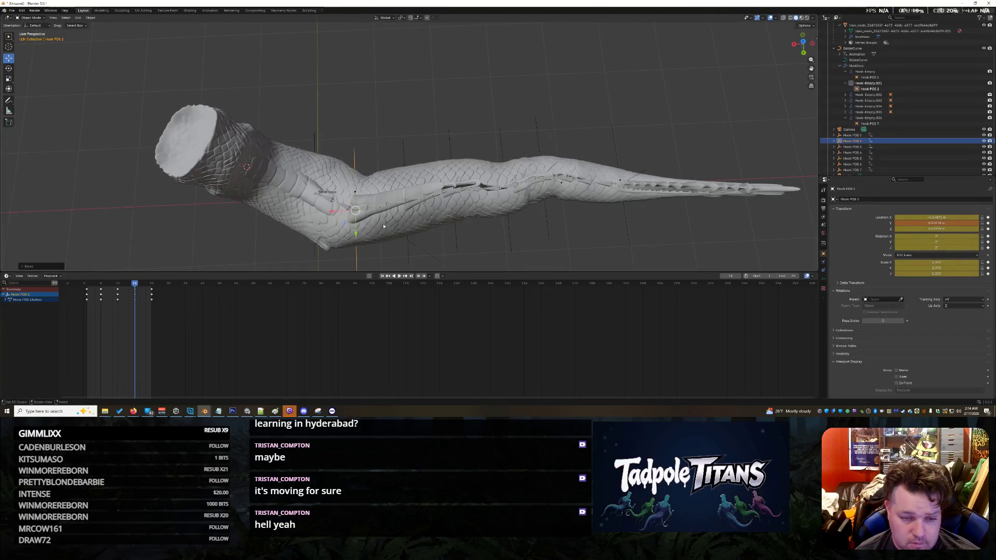
# - Readjust Hook POS 3 and Hook POS 4 along Y
pyautogui.click(407, 242)
pyautogui.press('g')
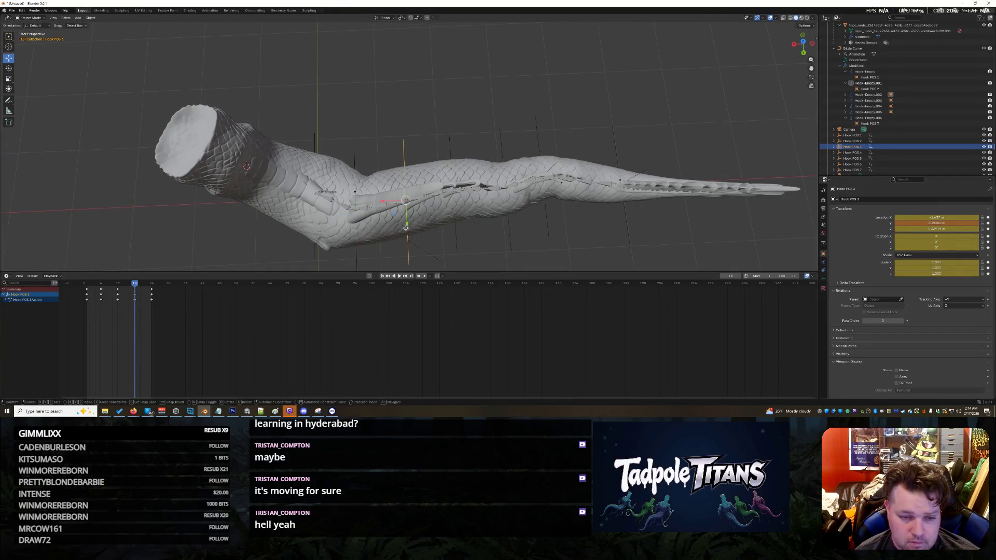
pyautogui.press('y')
pyautogui.click(436, 244)
pyautogui.click(456, 242)
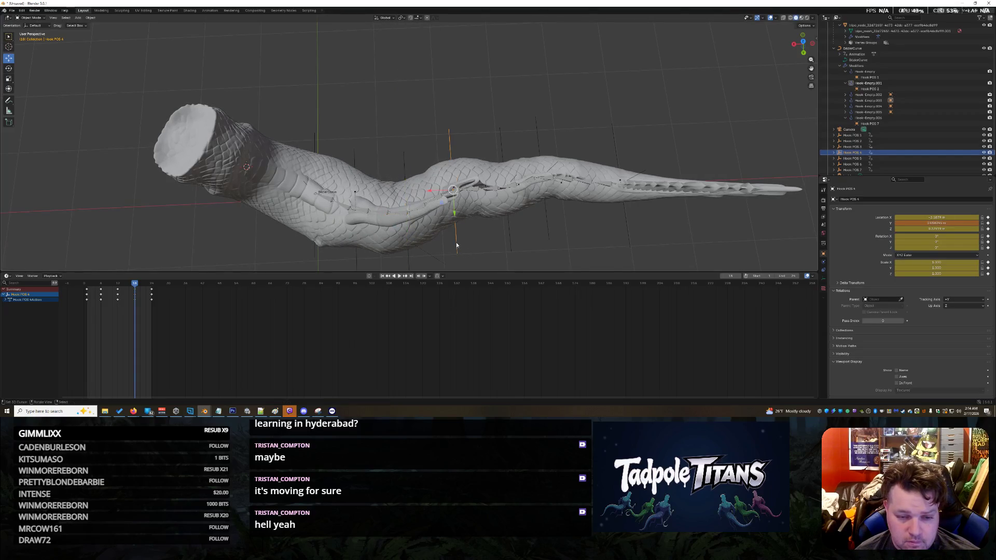
pyautogui.press('g')
pyautogui.press('y')
pyautogui.click(538, 217)
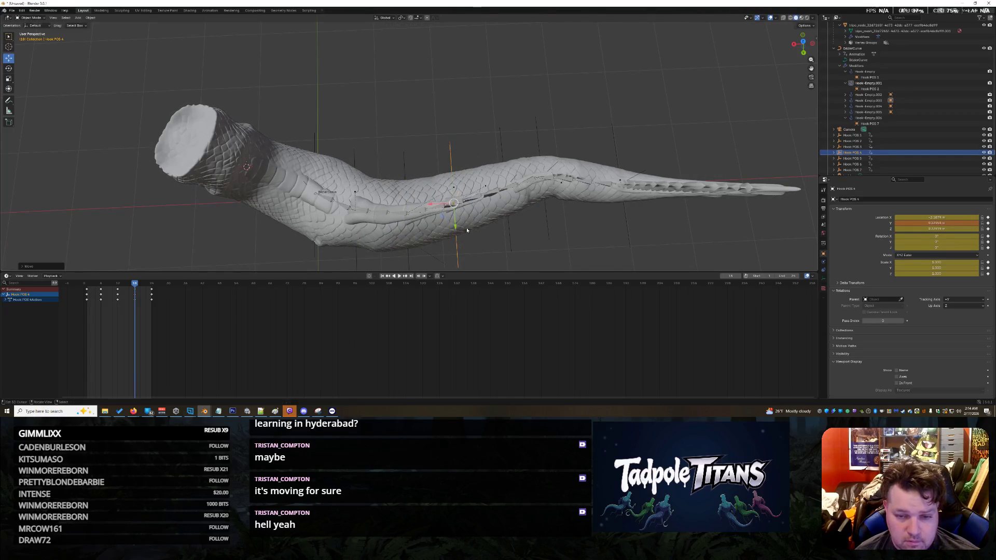
pyautogui.click(552, 214)
# - Move Hook POS 6 along Y and raise the tail tip with Hook POS 7
pyautogui.click(547, 213)
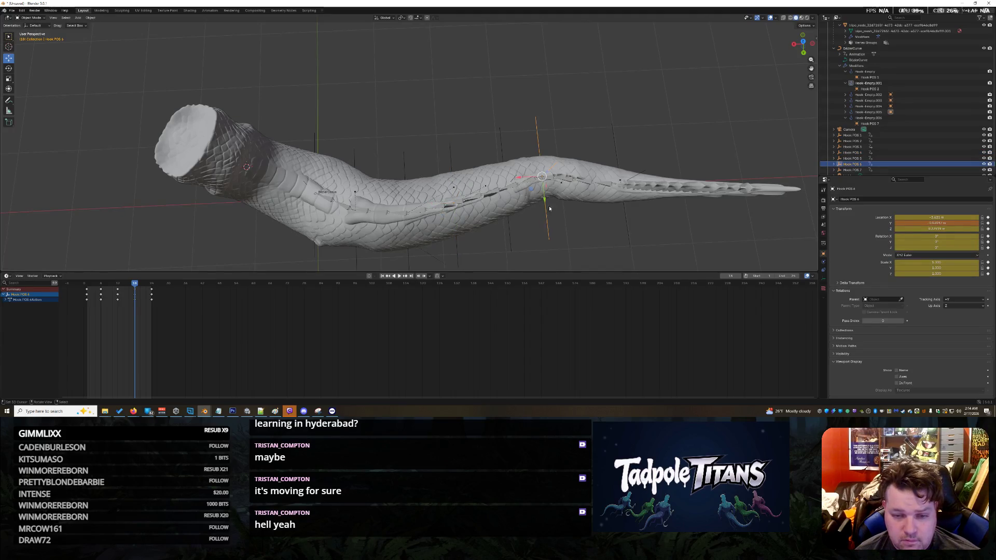
pyautogui.press('g')
pyautogui.press('y')
pyautogui.click(581, 205)
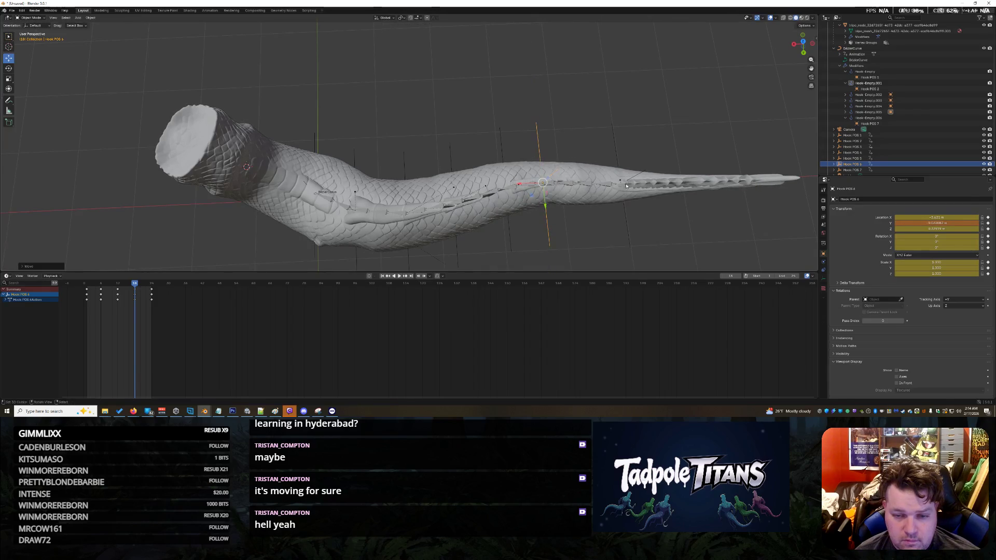
pyautogui.click(621, 206)
pyautogui.click(626, 219)
pyautogui.press('g')
pyautogui.press('y')
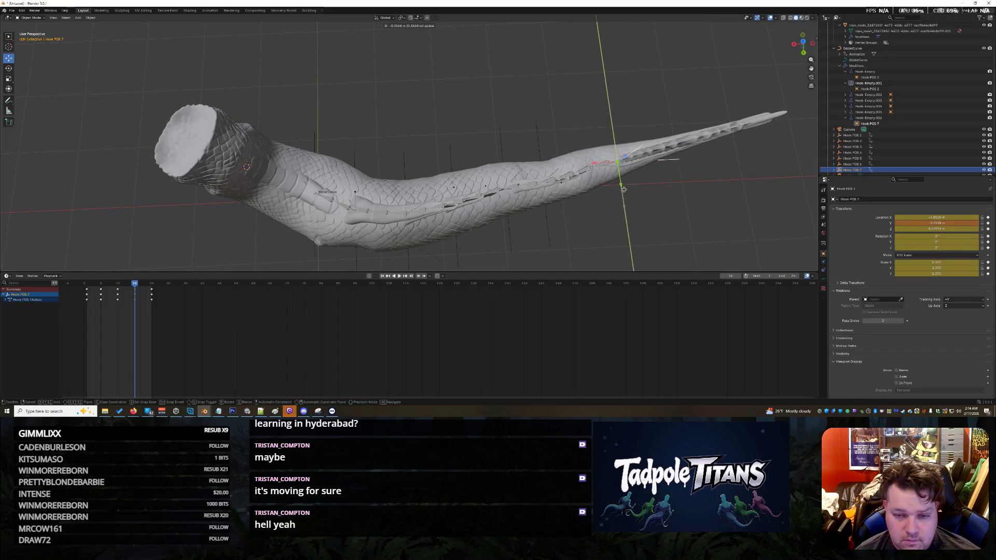
pyautogui.click(621, 190)
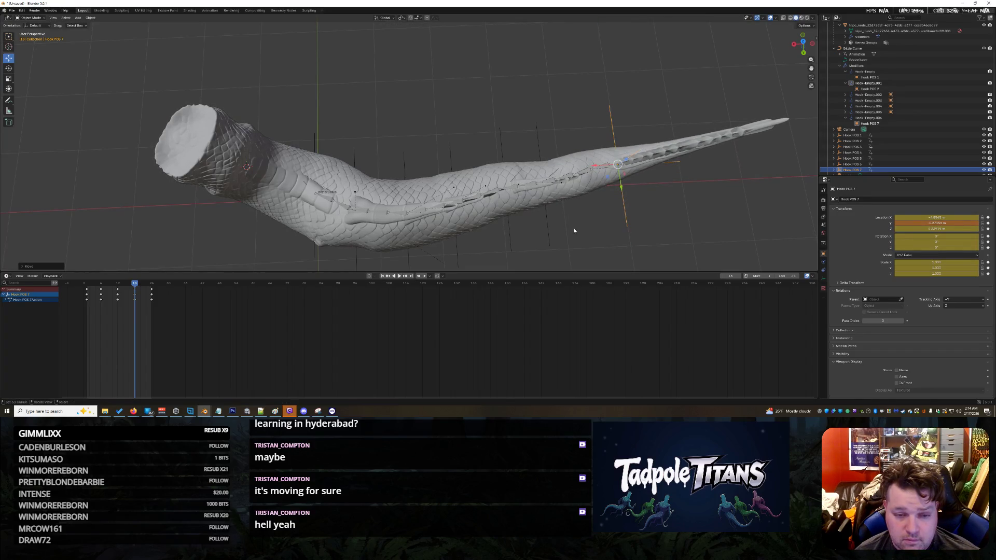
# - Refine Hook POS 2 and Hook POS 3 along Y to smooth the front section
pyautogui.click(356, 195)
pyautogui.click(357, 199)
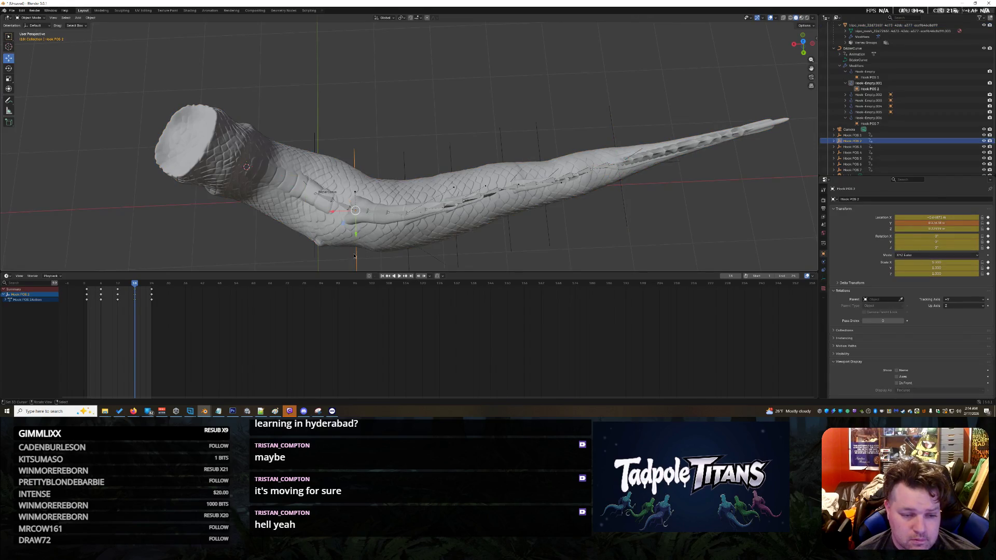
pyautogui.press('g')
pyautogui.press('y')
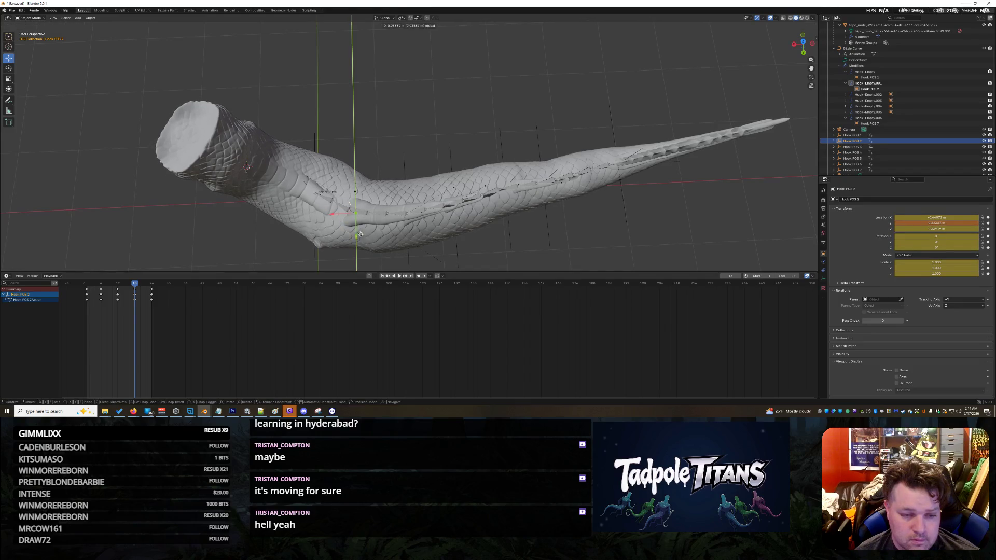
pyautogui.click(406, 257)
pyautogui.click(408, 240)
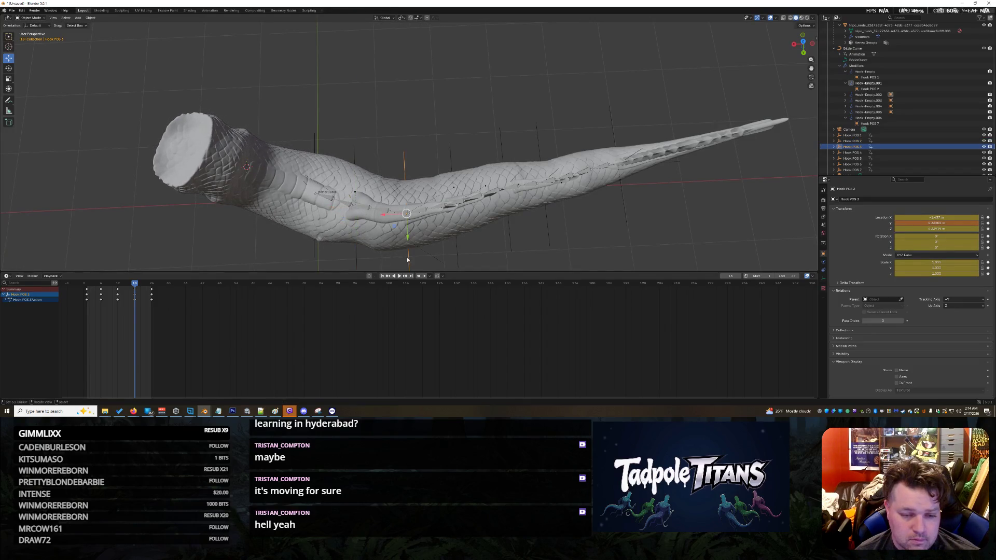
pyautogui.press('g')
pyautogui.press('y')
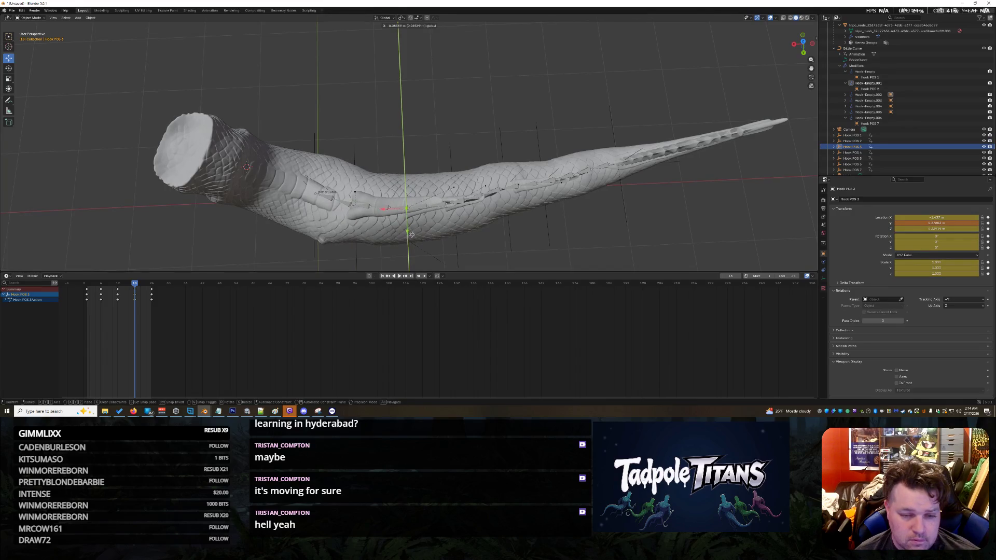
pyautogui.click(412, 238)
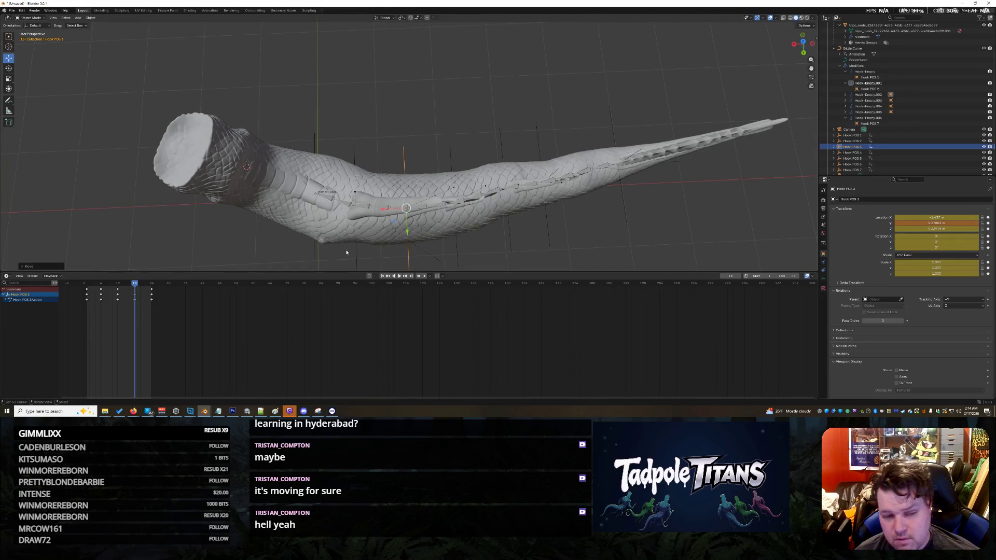
pyautogui.click(359, 256)
pyautogui.press('g')
pyautogui.press('y')
pyautogui.click(257, 185)
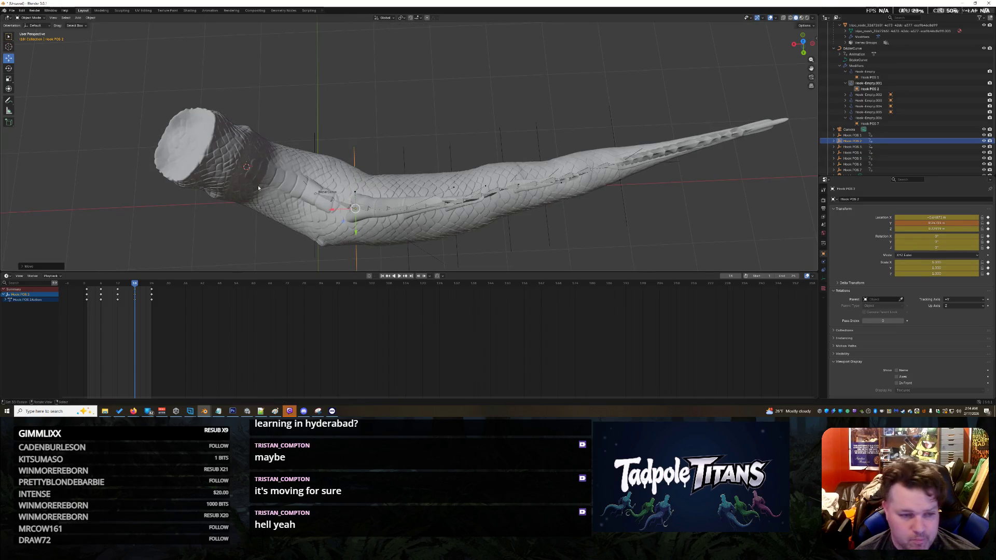
# - Clear the selection and box-select the whole tail rig
pyautogui.scroll(-3, 392, 216)
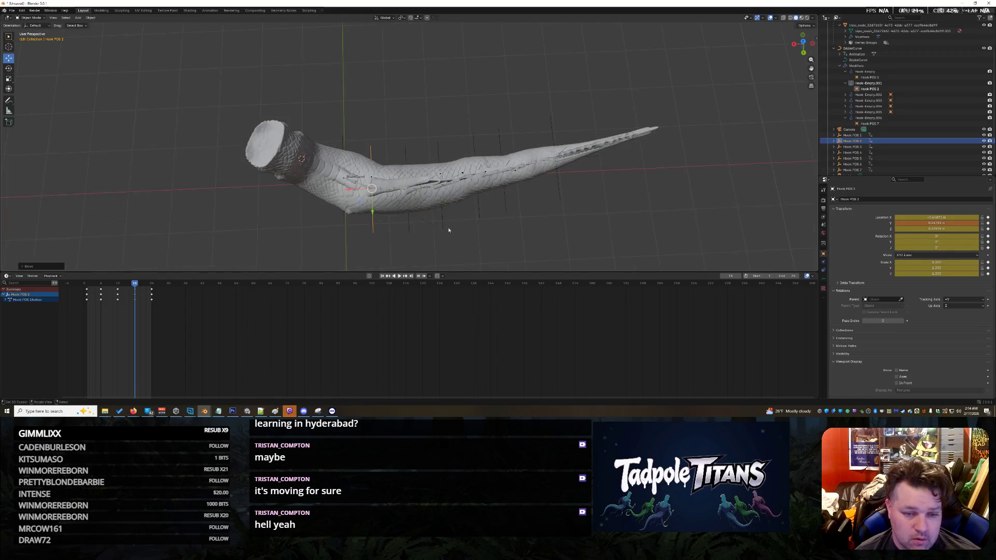
pyautogui.click(496, 247)
pyautogui.moveTo(188, 91)
pyautogui.mouseDown()
pyautogui.moveTo(604, 252)
pyautogui.moveTo(675, 260)
pyautogui.mouseUp()
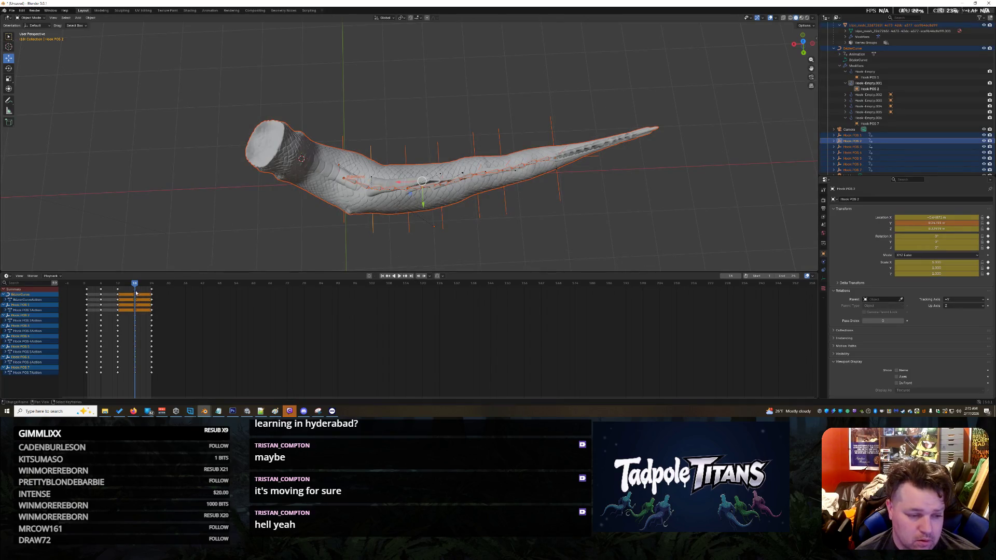
# - Play the animation, then pull Hook POS 4 and Hook POS 3 down to bend the tail
pyautogui.press('space')
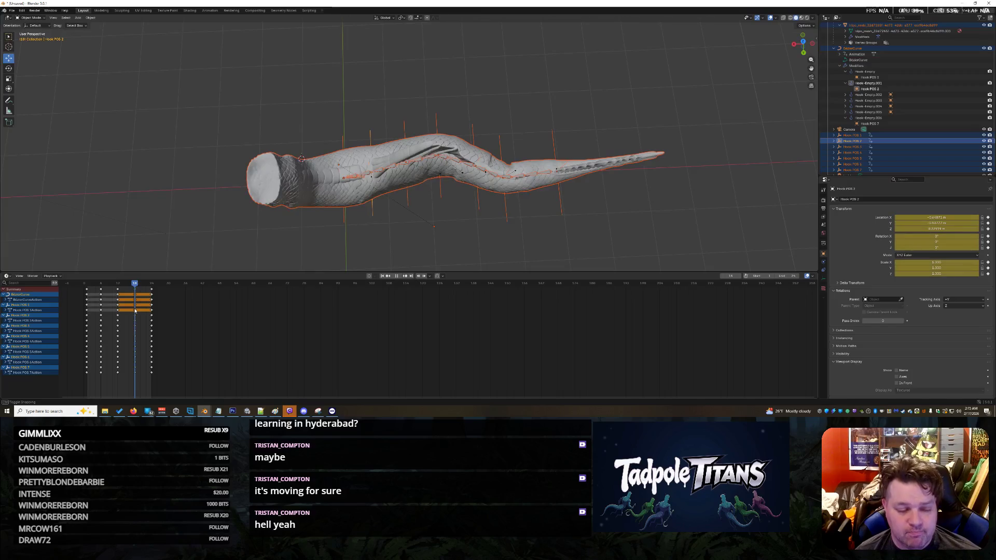
pyautogui.click(466, 266)
pyautogui.scroll(3, 472, 234)
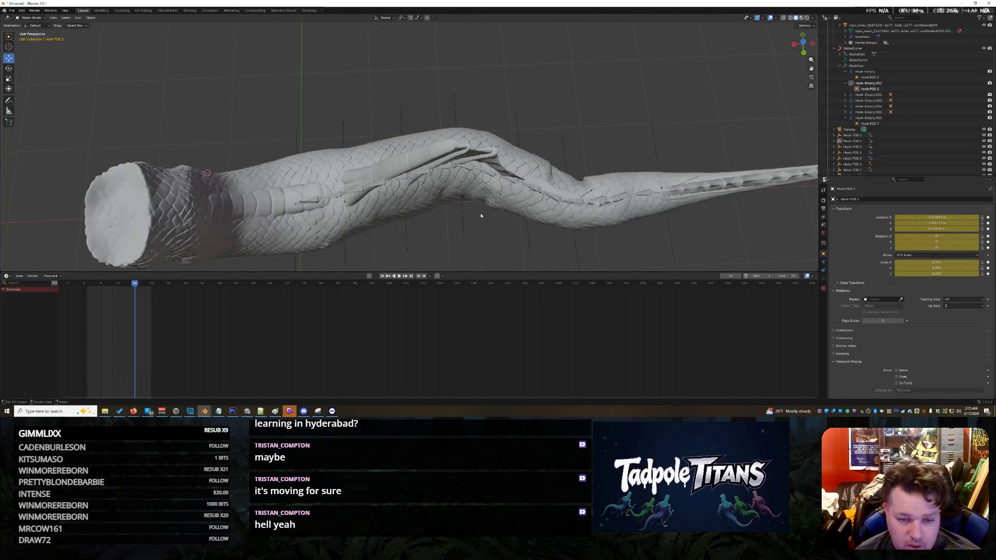
pyautogui.click(459, 195)
pyautogui.scroll(-2, 464, 195)
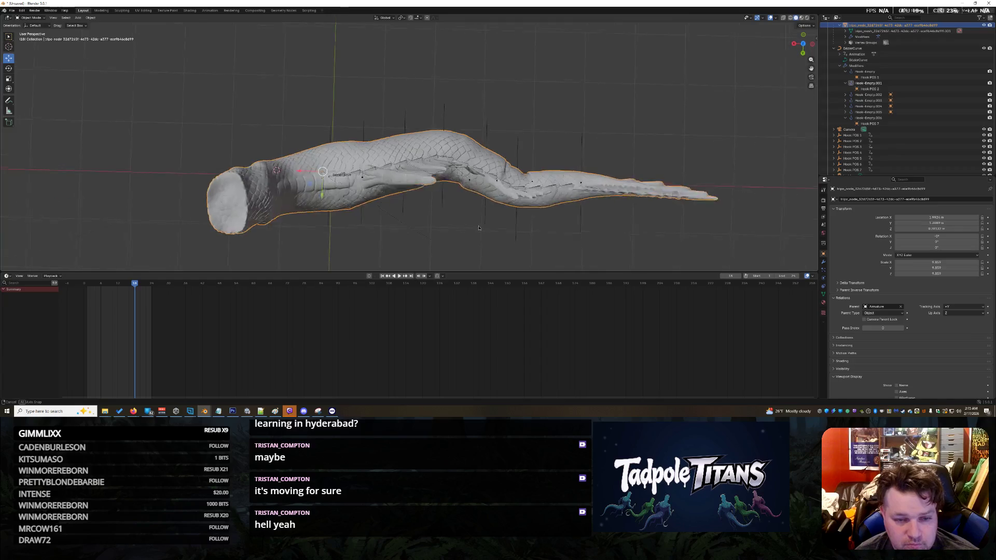
pyautogui.click(445, 209)
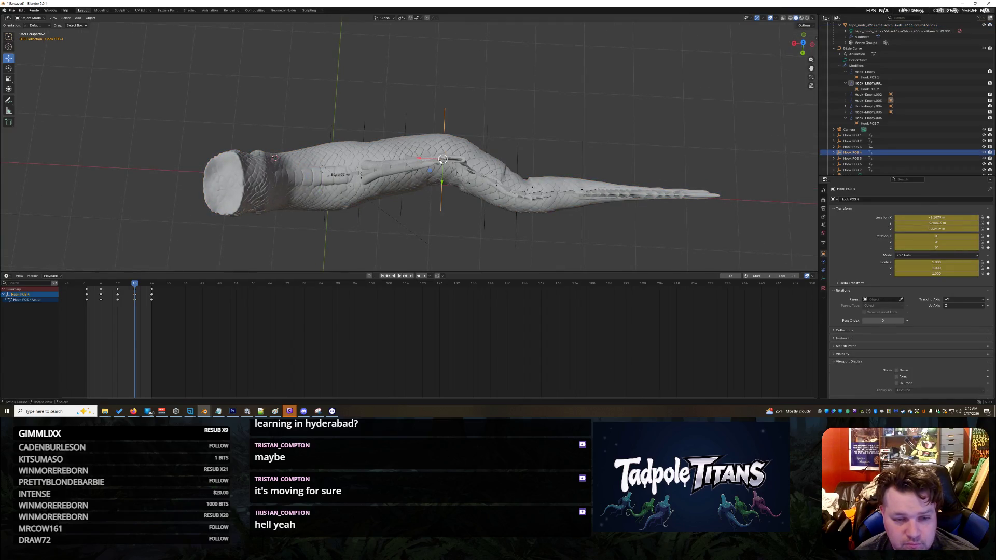
pyautogui.moveTo(442, 182); pyautogui.dragTo(442, 233)
pyautogui.click(403, 198)
pyautogui.moveTo(404, 165)
pyautogui.mouseDown()
pyautogui.moveTo(401, 201)
pyautogui.moveTo(363, 217)
pyautogui.moveTo(362, 238)
pyautogui.mouseUp()
# - Shift Hook POS 3, lower POS 5, raise POS 7 and move POS 2 along Y
pyautogui.click(364, 134)
pyautogui.click(323, 175)
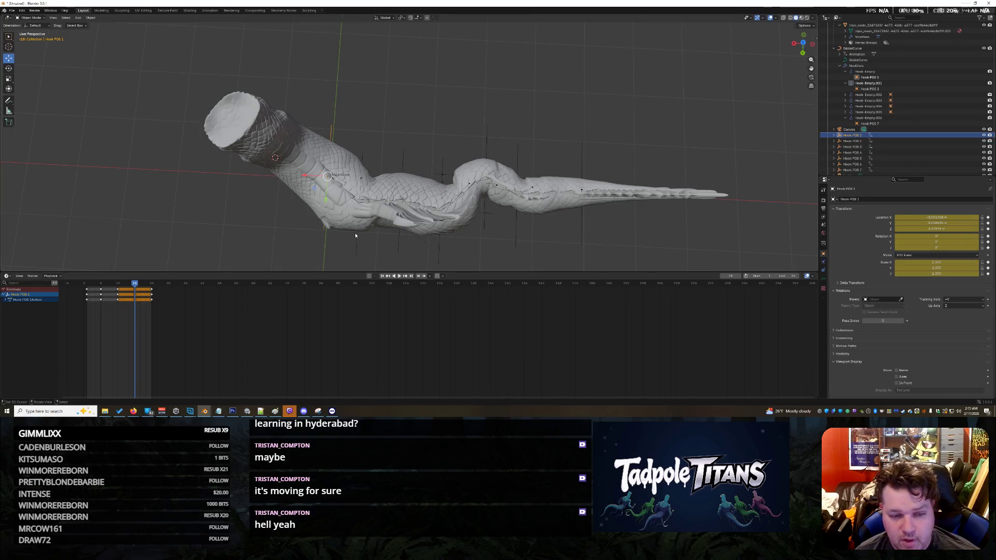
pyautogui.click(399, 252)
pyautogui.moveTo(403, 235); pyautogui.dragTo(397, 236)
pyautogui.click(495, 207)
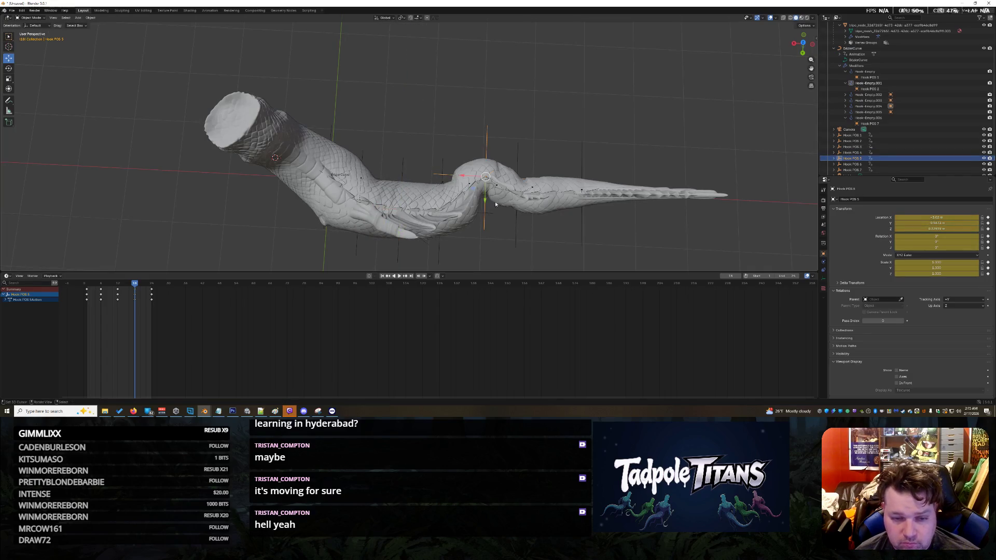
pyautogui.moveTo(482, 200); pyautogui.dragTo(482, 229)
pyautogui.click(583, 234)
pyautogui.moveTo(581, 215); pyautogui.dragTo(580, 202)
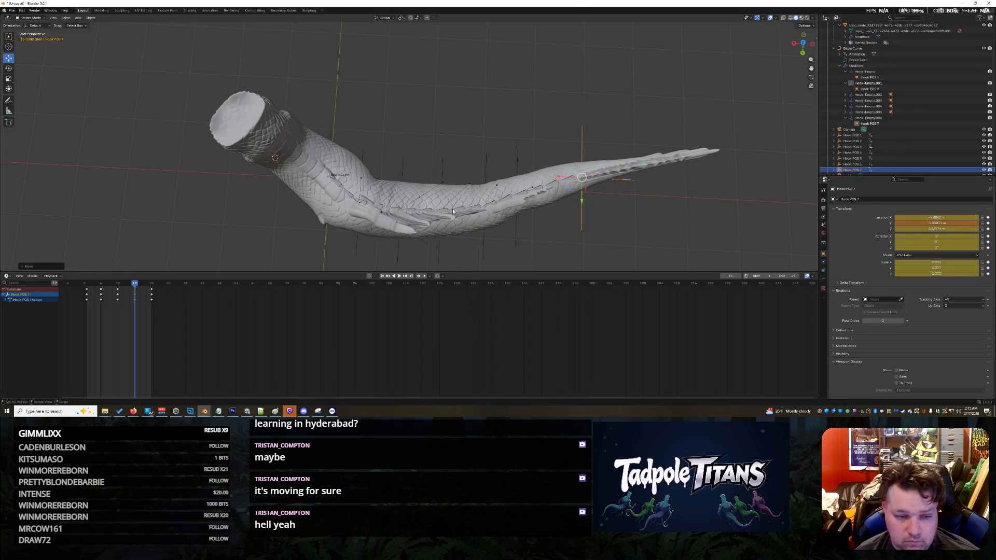
pyautogui.click(359, 242)
pyautogui.moveTo(359, 239); pyautogui.dragTo(363, 224)
pyautogui.click(506, 136)
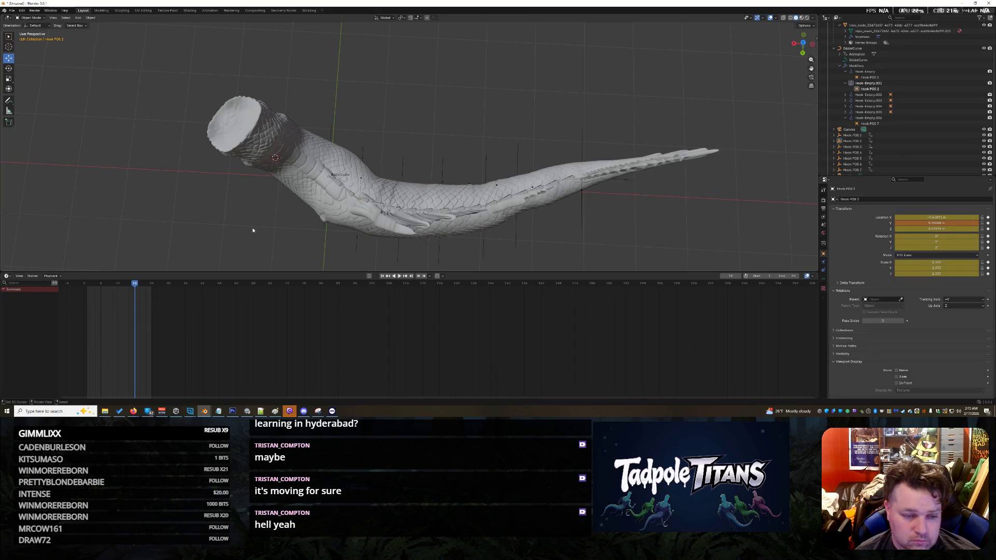
# - Move Hook POS 1 along Y from an end-on view of the tail
pyautogui.moveTo(251, 227); pyautogui.dragTo(287, 195, button='middle')
pyautogui.click(351, 173)
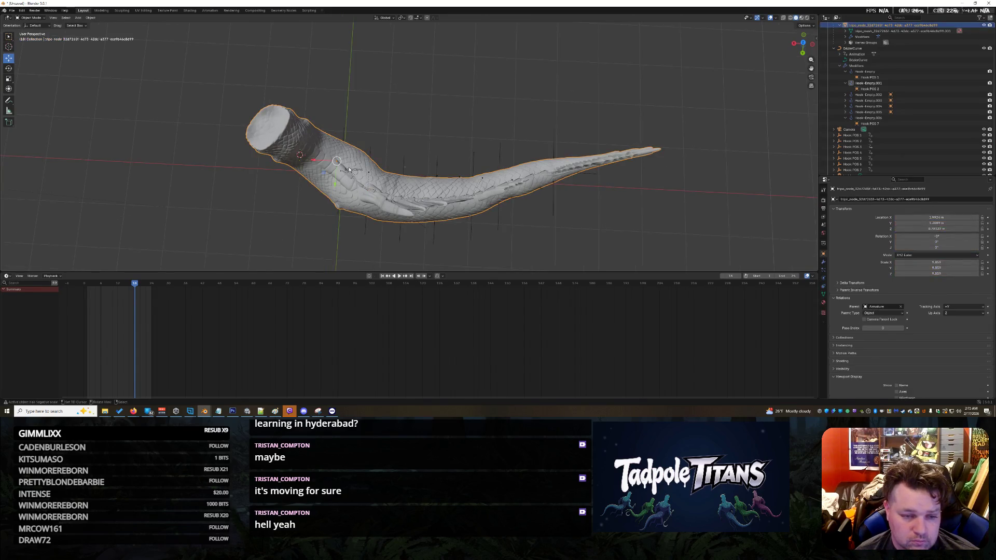
pyautogui.scroll(1, 347, 185)
pyautogui.moveTo(374, 195)
pyautogui.mouseDown(button='middle')
pyautogui.moveTo(451, 138)
pyautogui.moveTo(480, 201)
pyautogui.moveTo(470, 206)
pyautogui.moveTo(479, 235)
pyautogui.mouseUp(button='middle')
pyautogui.click(465, 191)
pyautogui.moveTo(500, 96); pyautogui.dragTo(497, 101)
# - Select the BezierCurve and zoom in closer to the fins
pyautogui.moveTo(497, 101)
pyautogui.mouseDown(button='middle')
pyautogui.moveTo(685, 119)
pyautogui.moveTo(683, 155)
pyautogui.moveTo(672, 140)
pyautogui.moveTo(678, 155)
pyautogui.mouseUp(button='middle')
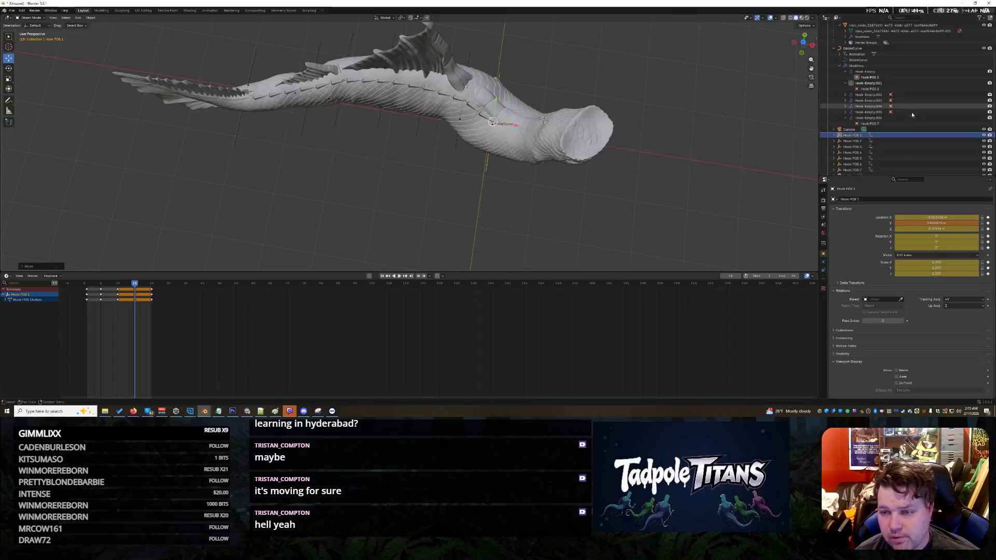
pyautogui.click(876, 59)
pyautogui.moveTo(703, 136)
pyautogui.mouseDown(button='middle')
pyautogui.moveTo(440, 165)
pyautogui.moveTo(483, 93)
pyautogui.moveTo(491, 107)
pyautogui.mouseUp(button='middle')
pyautogui.scroll(4, 715, 145)
# - Inspect the BezierCurve's control points in Edit Mode, then return to Object Mode
pyautogui.moveTo(322, 95)
pyautogui.mouseDown(button='middle')
pyautogui.moveTo(478, 34)
pyautogui.moveTo(456, 38)
pyautogui.mouseUp(button='middle')
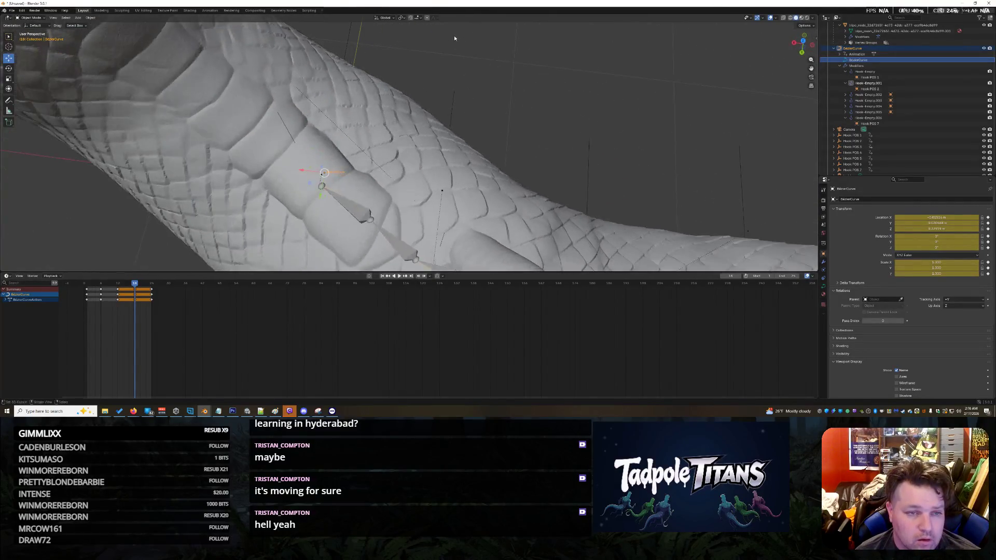
pyautogui.click(39, 20)
pyautogui.click(32, 32)
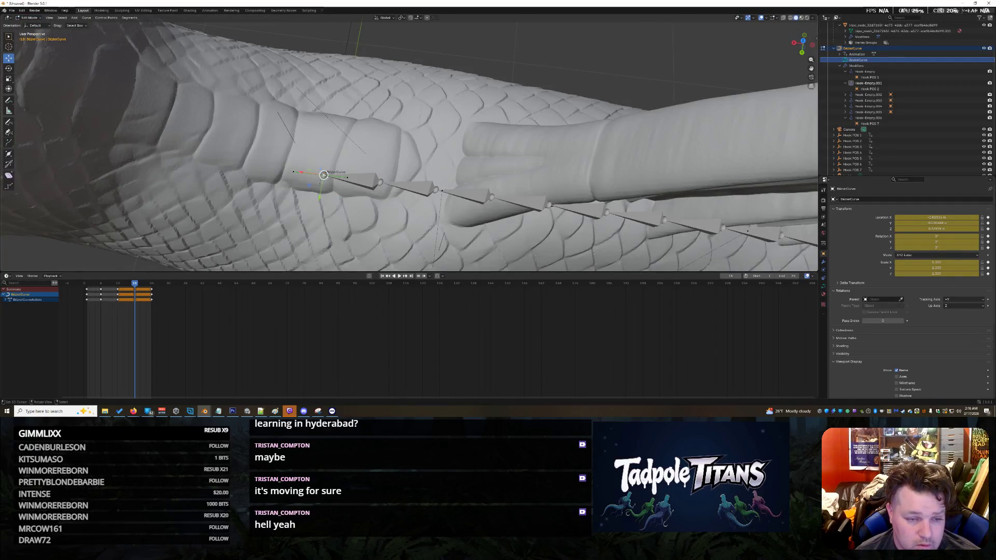
pyautogui.scroll(-2, 327, 175)
pyautogui.scroll(3, 326, 166)
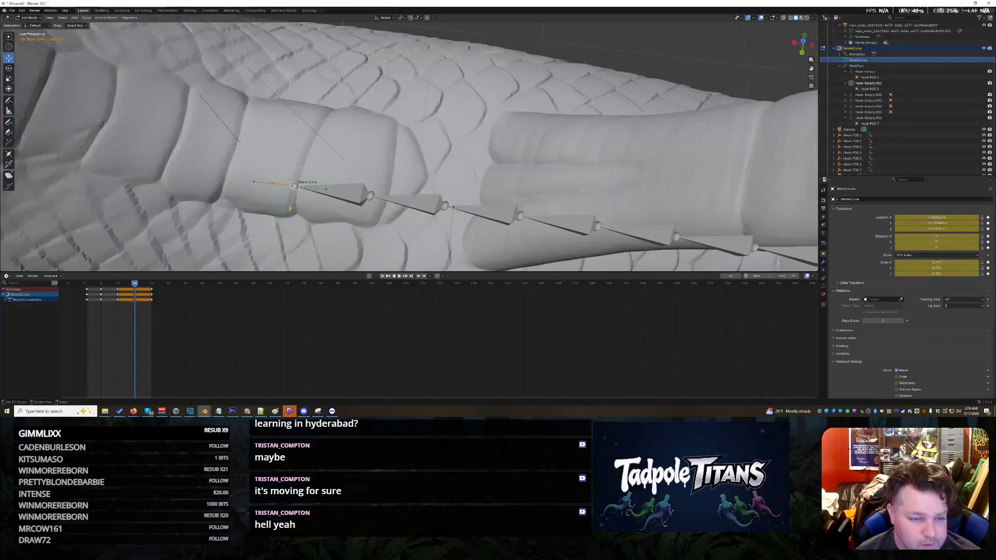
pyautogui.scroll(-3, 256, 180)
pyautogui.click(30, 19)
pyautogui.click(32, 25)
# - Select Hook POS 1 and nudge it along Y near the tail's cut end
pyautogui.moveTo(311, 176)
pyautogui.mouseDown(button='middle')
pyautogui.moveTo(332, 166)
pyautogui.moveTo(301, 187)
pyautogui.moveTo(316, 189)
pyautogui.moveTo(291, 189)
pyautogui.moveTo(291, 228)
pyautogui.moveTo(332, 239)
pyautogui.moveTo(334, 205)
pyautogui.moveTo(392, 191)
pyautogui.moveTo(407, 200)
pyautogui.mouseUp(button='middle')
pyautogui.scroll(2, 316, 191)
pyautogui.scroll(-3, 334, 205)
pyautogui.scroll(2, 379, 194)
pyautogui.scroll(5, 407, 201)
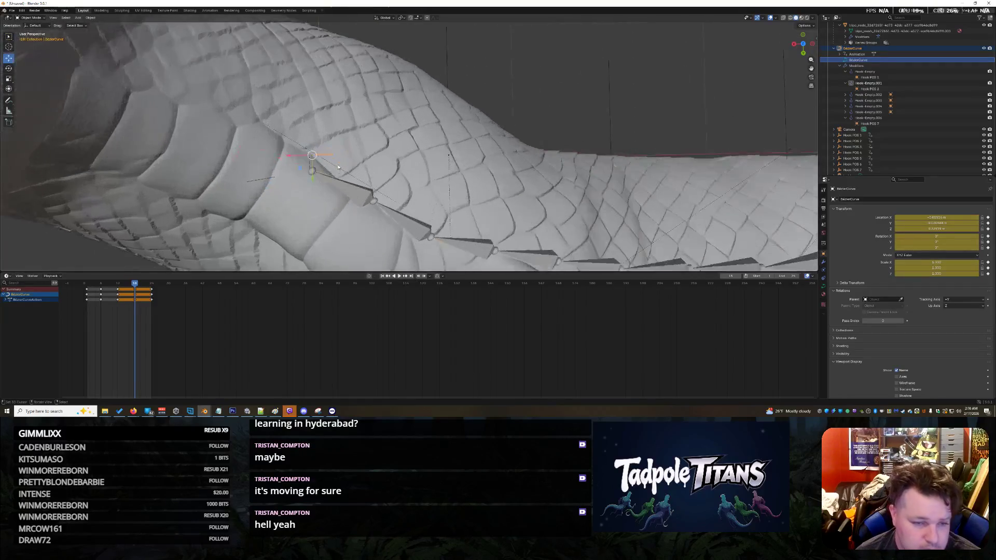
pyautogui.click(312, 155)
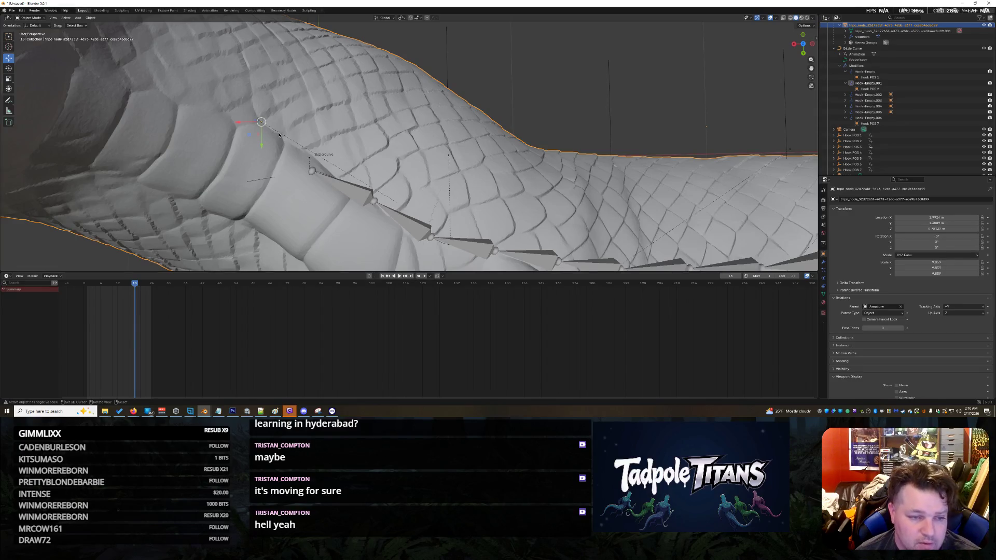
pyautogui.moveTo(305, 153); pyautogui.dragTo(332, 165, button='middle')
pyautogui.click(332, 165)
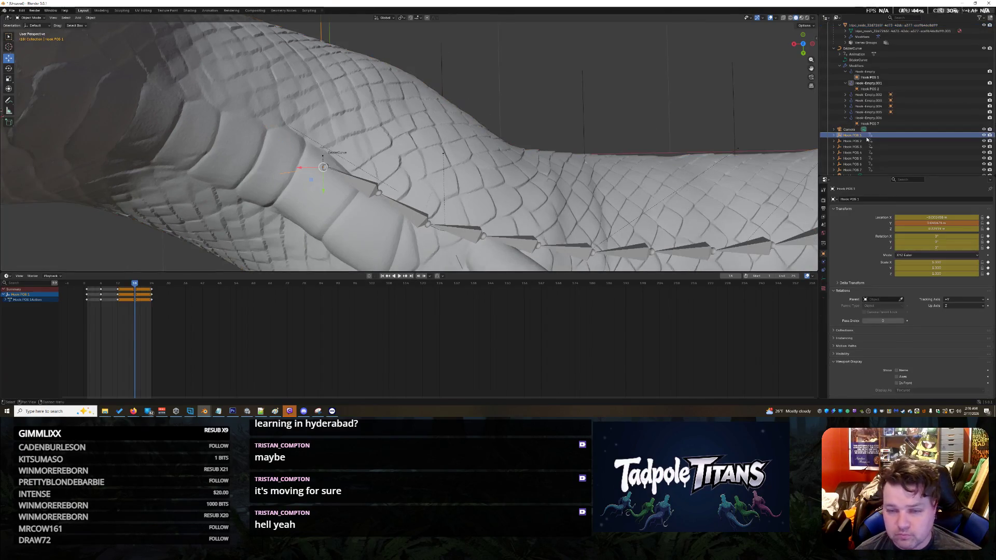
pyautogui.scroll(1, 260, 190)
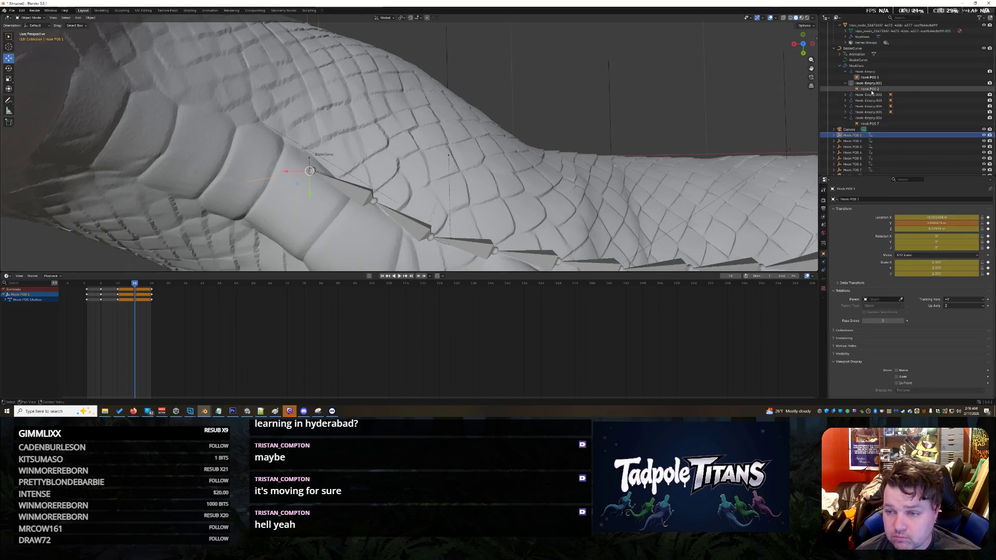
pyautogui.click(864, 58)
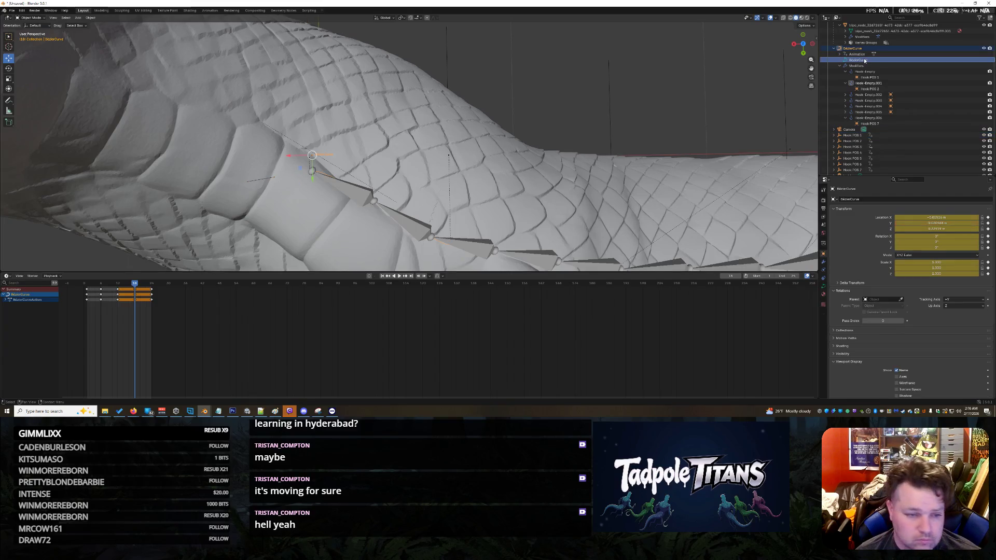
pyautogui.click(257, 181)
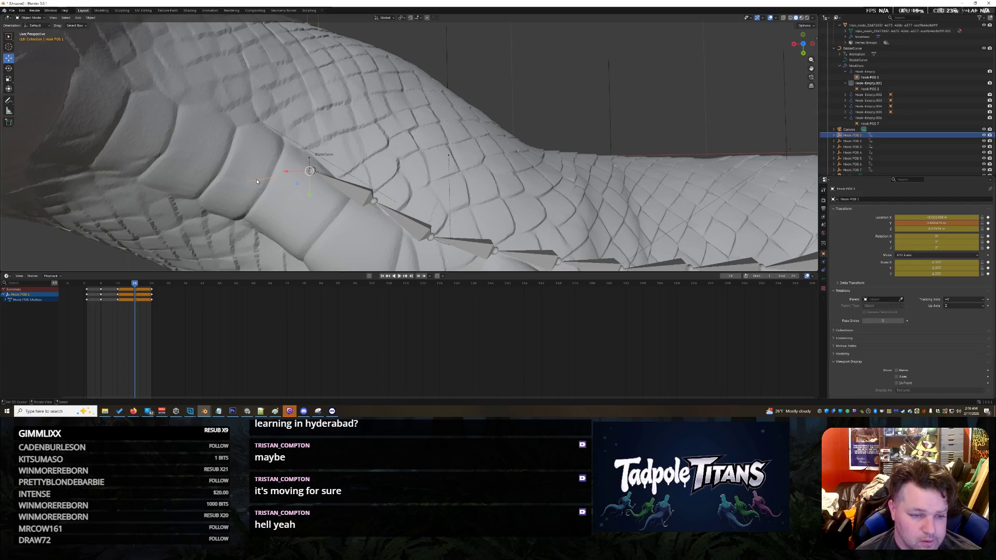
pyautogui.moveTo(256, 181); pyautogui.dragTo(268, 182, button='middle')
pyautogui.moveTo(337, 189); pyautogui.dragTo(338, 193)
pyautogui.moveTo(337, 193)
pyautogui.mouseDown(button='middle')
pyautogui.moveTo(335, 222)
pyautogui.moveTo(344, 199)
pyautogui.moveTo(375, 188)
pyautogui.mouseUp(button='middle')
# - Shift Hook POS 1, 2 and 3 along the Y axis
pyautogui.press('g')
pyautogui.press('y')
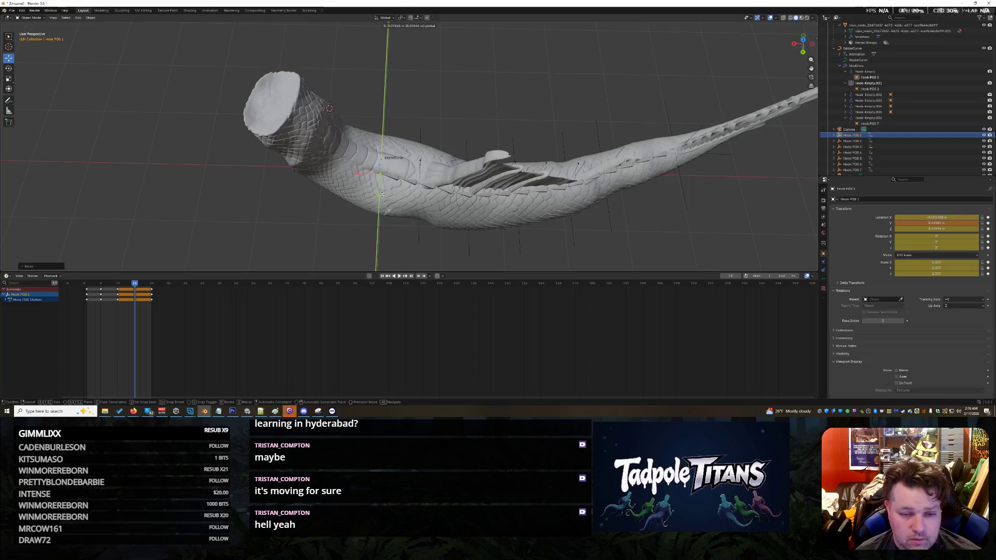
pyautogui.click(416, 226)
pyautogui.click(419, 228)
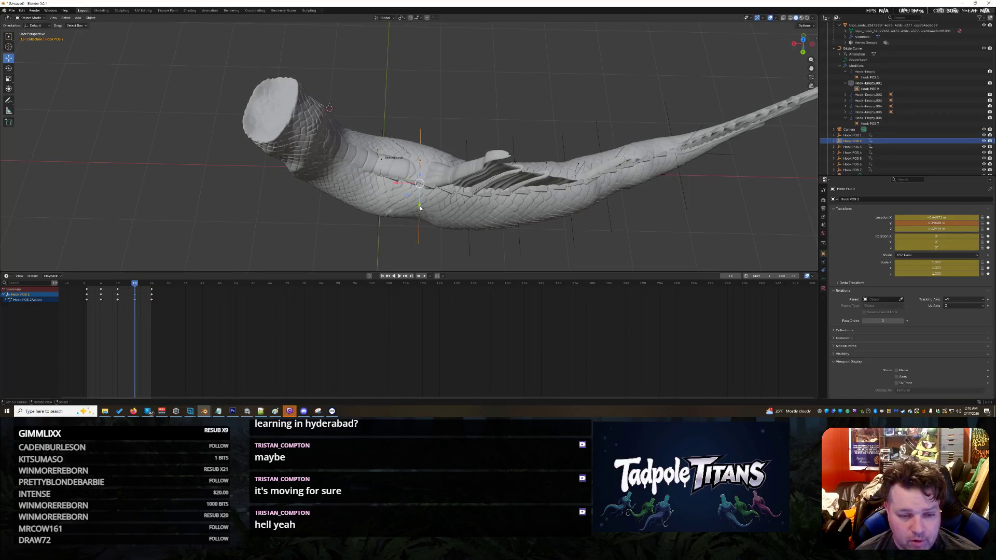
pyautogui.press('g')
pyautogui.press('y')
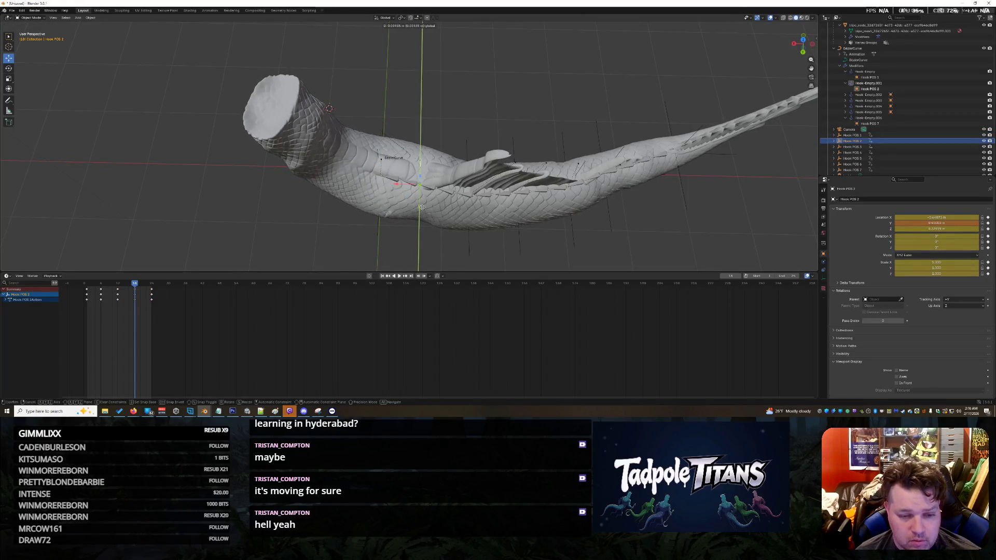
pyautogui.click(471, 241)
pyautogui.click(472, 236)
pyautogui.press('g')
pyautogui.press('y')
pyautogui.click(470, 218)
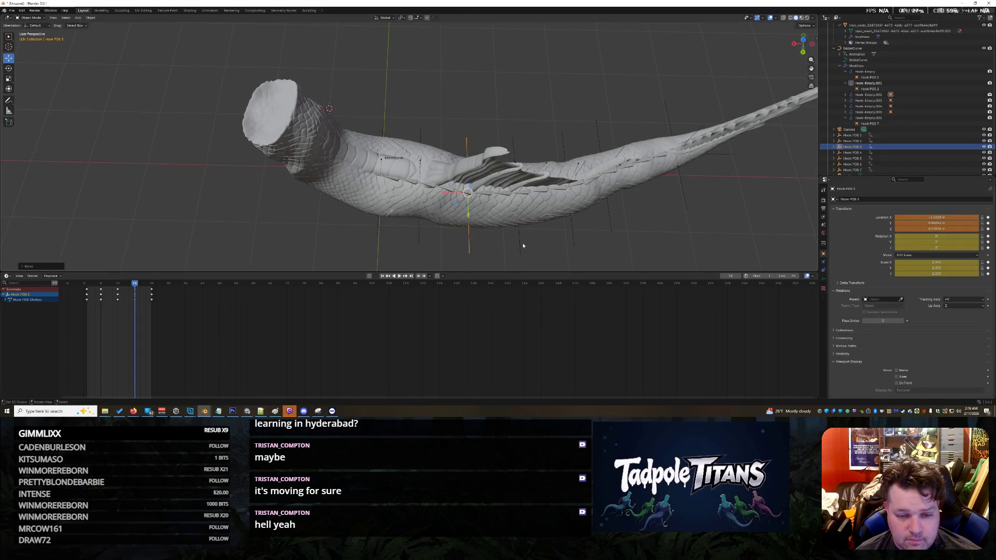
# - Shift Hook POS 4, 5 and the tail-tip Hook POS 7 along Y
pyautogui.click(518, 218)
pyautogui.press('g')
pyautogui.press('y')
pyautogui.click(542, 231)
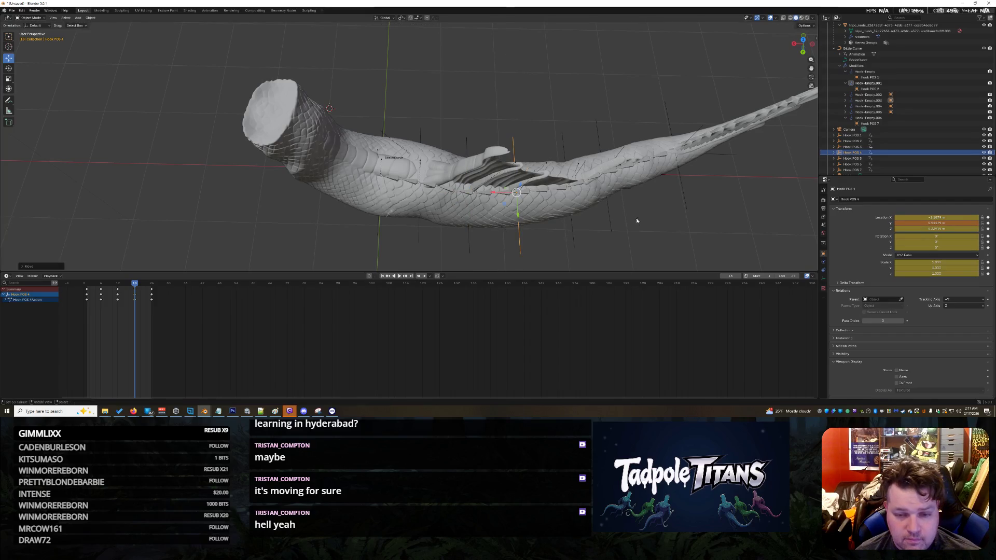
pyautogui.click(574, 217)
pyautogui.press('g')
pyautogui.press('y')
pyautogui.click(610, 215)
pyautogui.click(676, 153)
pyautogui.press('g')
pyautogui.press('y')
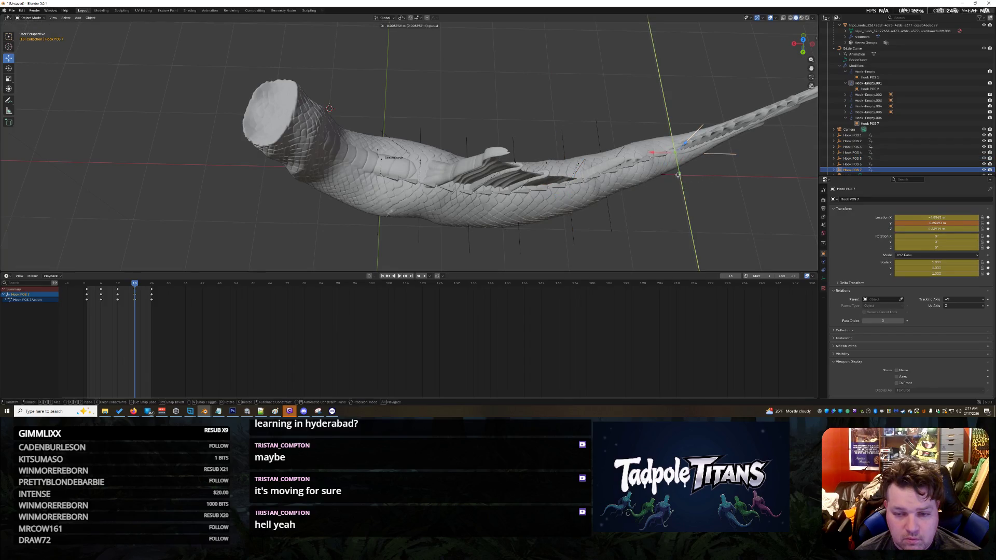
pyautogui.click(291, 221)
# - Box-select the BezierCurve together with all the Hook POS empties
pyautogui.click(290, 221)
pyautogui.moveTo(244, 209); pyautogui.dragTo(326, 171, button='middle')
pyautogui.scroll(-4, 326, 172)
pyautogui.moveTo(453, 62); pyautogui.dragTo(373, 216)
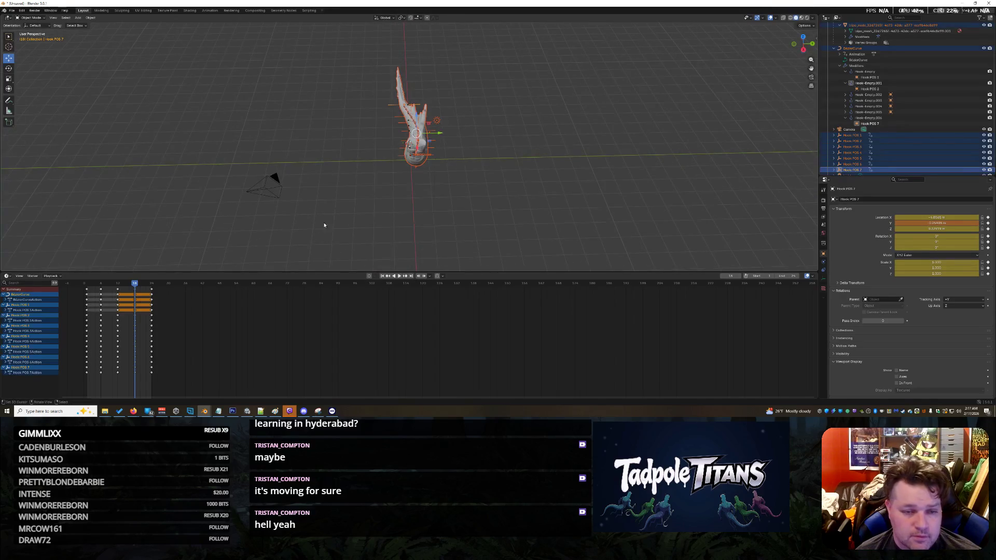
# - Keyframe all channels of the hook pose at frame 18 and preview the playback
pyautogui.press('i')
pyautogui.click(135, 304)
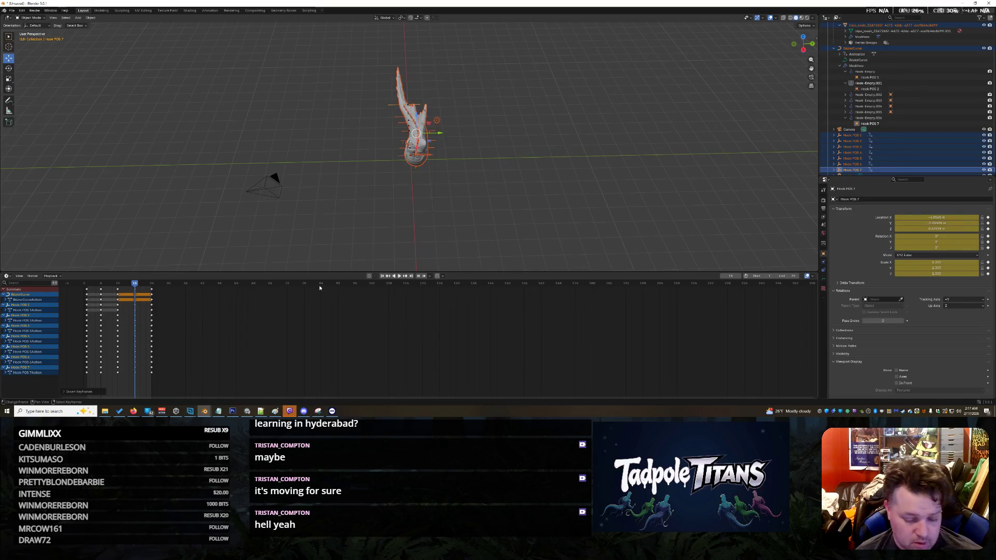
pyautogui.click(400, 277)
pyautogui.moveTo(273, 178)
pyautogui.mouseDown(button='middle')
pyautogui.moveTo(229, 125)
pyautogui.moveTo(528, 222)
pyautogui.moveTo(526, 204)
pyautogui.moveTo(564, 198)
pyautogui.moveTo(480, 226)
pyautogui.moveTo(523, 214)
pyautogui.mouseUp(button='middle')
pyautogui.scroll(6, 479, 226)
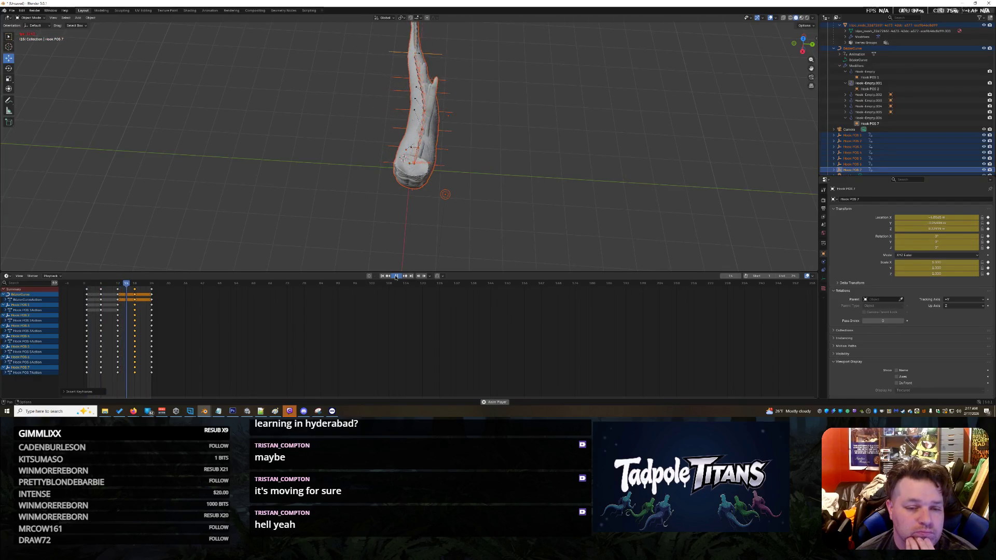
pyautogui.click(396, 276)
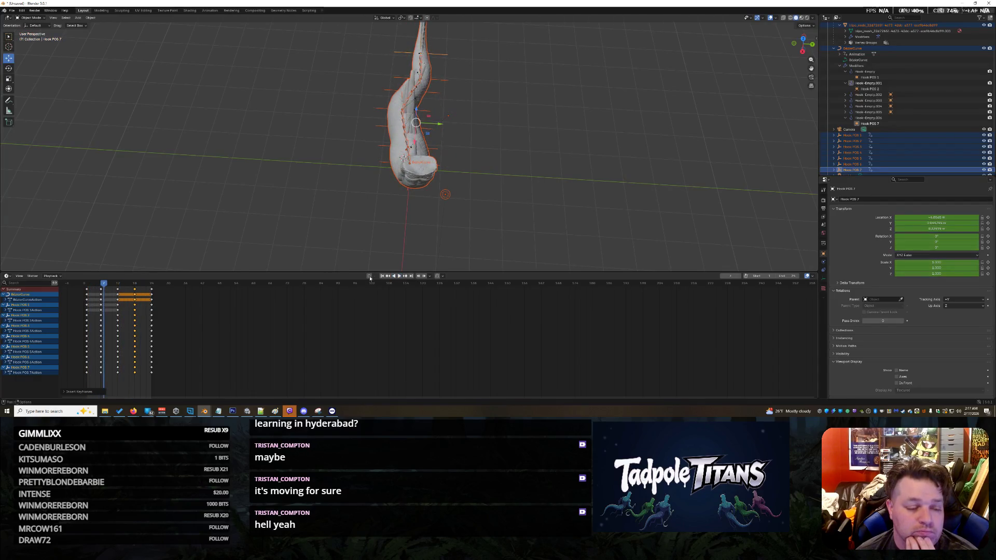
# - At frame 6, move Hook POS 1 and Hook POS 2 along Y to bend the neck
pyautogui.moveTo(107, 287); pyautogui.dragTo(102, 286)
pyautogui.moveTo(273, 255); pyautogui.dragTo(593, 217, button='middle')
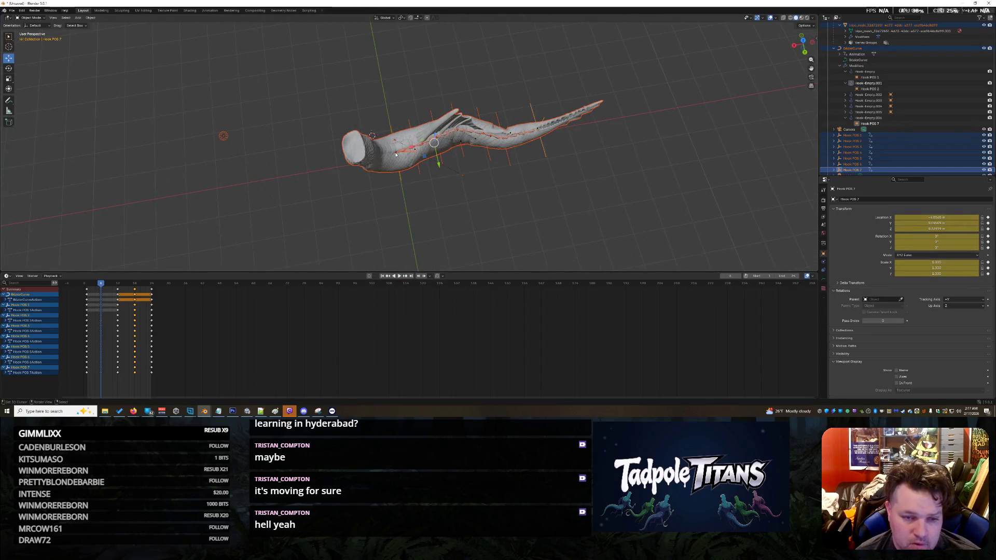
pyautogui.scroll(3, 396, 154)
pyautogui.click(873, 135)
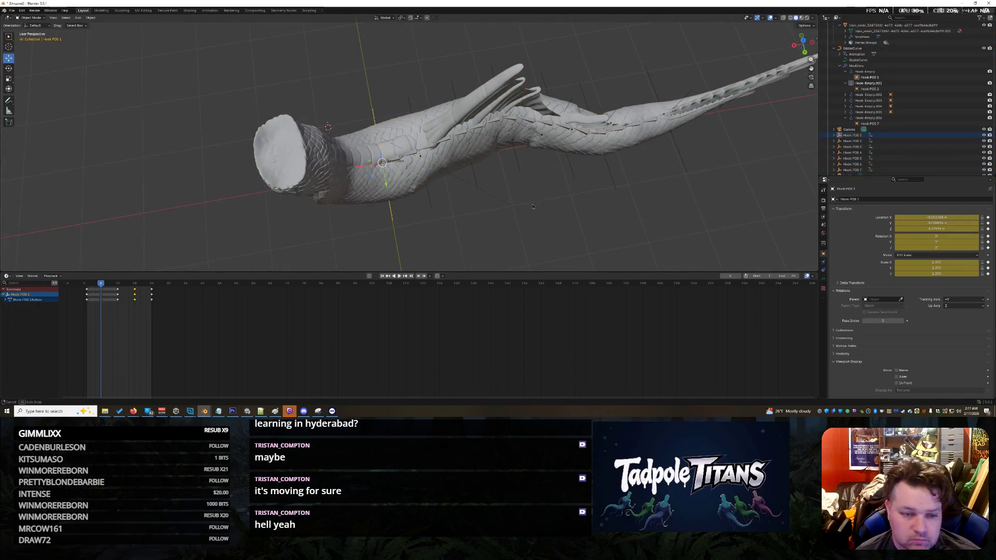
pyautogui.moveTo(533, 207); pyautogui.dragTo(484, 213, button='middle')
pyautogui.press('g')
pyautogui.press('y')
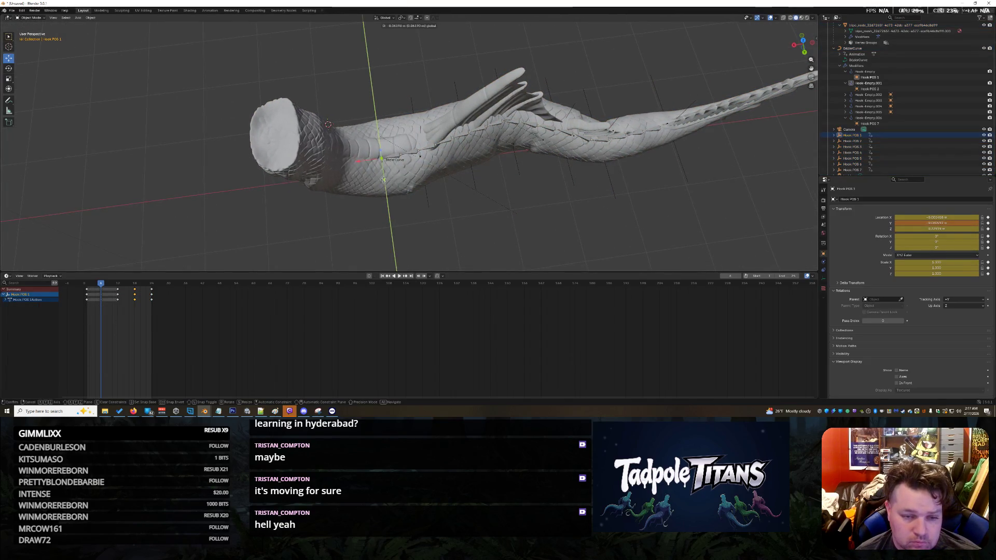
pyautogui.click(386, 183)
pyautogui.click(429, 203)
pyautogui.moveTo(424, 174)
pyautogui.mouseDown()
pyautogui.moveTo(382, 165)
pyautogui.moveTo(387, 177)
pyautogui.mouseUp()
pyautogui.click(382, 160)
# - Shift Hook POS 3, 6 and 7 along Y to curve the body and tail
pyautogui.click(473, 185)
pyautogui.moveTo(474, 184); pyautogui.dragTo(497, 193, button='middle')
pyautogui.moveTo(465, 173); pyautogui.dragTo(466, 167)
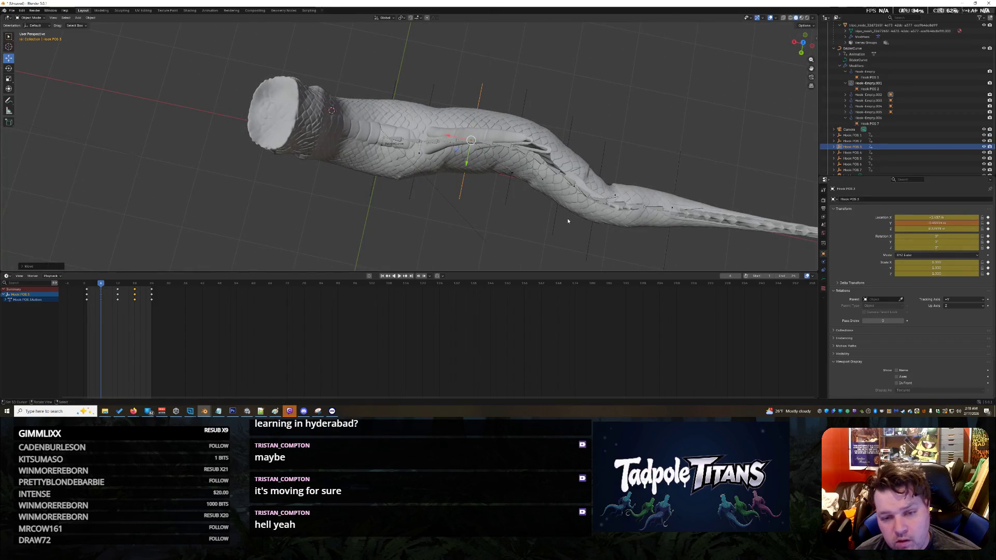
pyautogui.click(596, 201)
pyautogui.moveTo(597, 228); pyautogui.dragTo(596, 218)
pyautogui.scroll(-3, 616, 227)
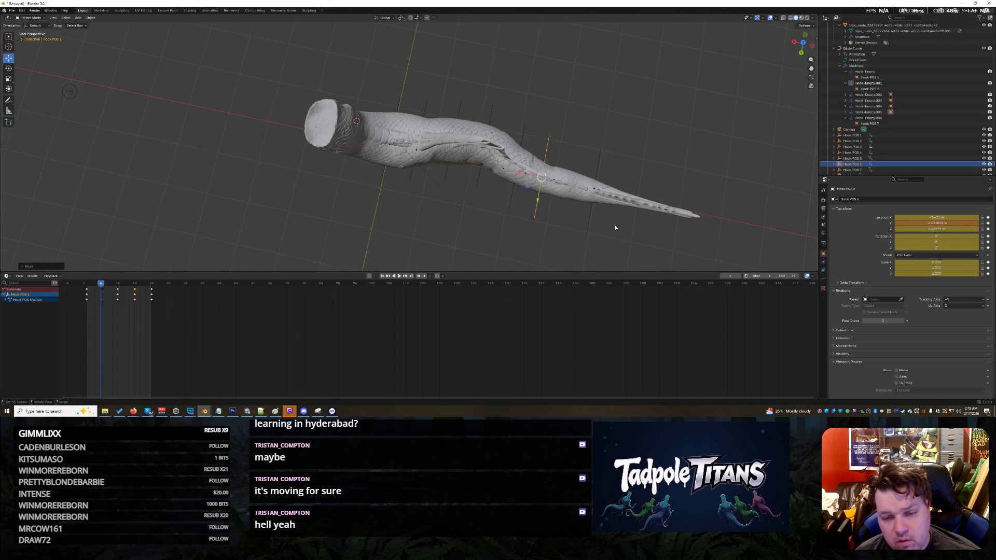
pyautogui.click(591, 217)
pyautogui.press('g')
pyautogui.press('y')
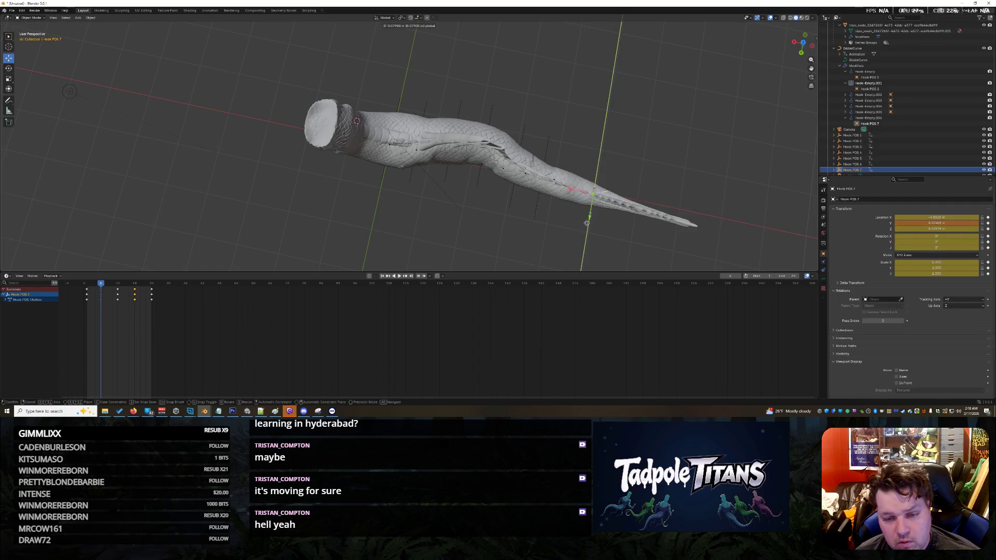
pyautogui.click(584, 227)
pyautogui.scroll(2, 439, 210)
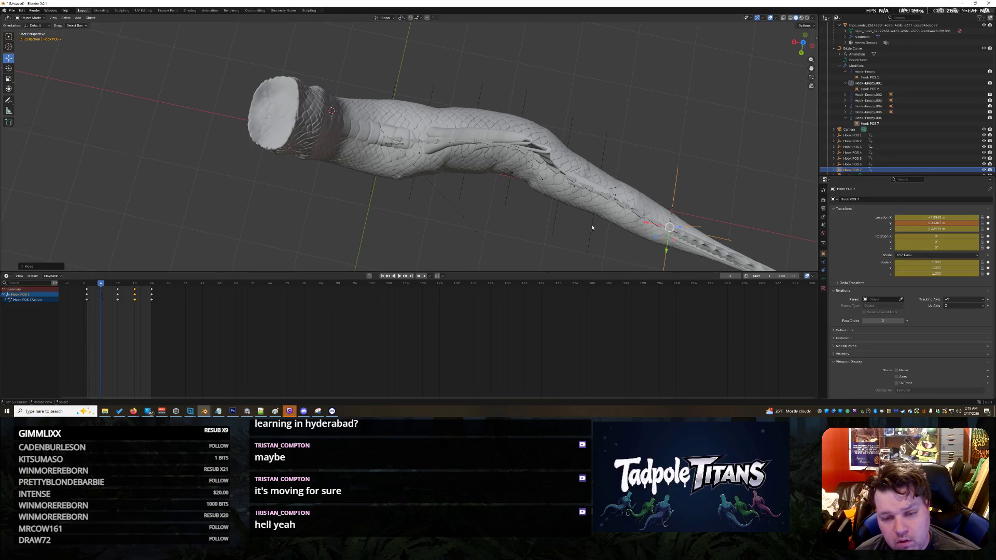
# - Readjust Hook POS 2, 1 and 3 along Y, then box-select the curve and all hooks
pyautogui.click(410, 184)
pyautogui.press('y')
pyautogui.click(417, 163)
pyautogui.click(372, 190)
pyautogui.press('y')
pyautogui.click(379, 156)
pyautogui.click(411, 189)
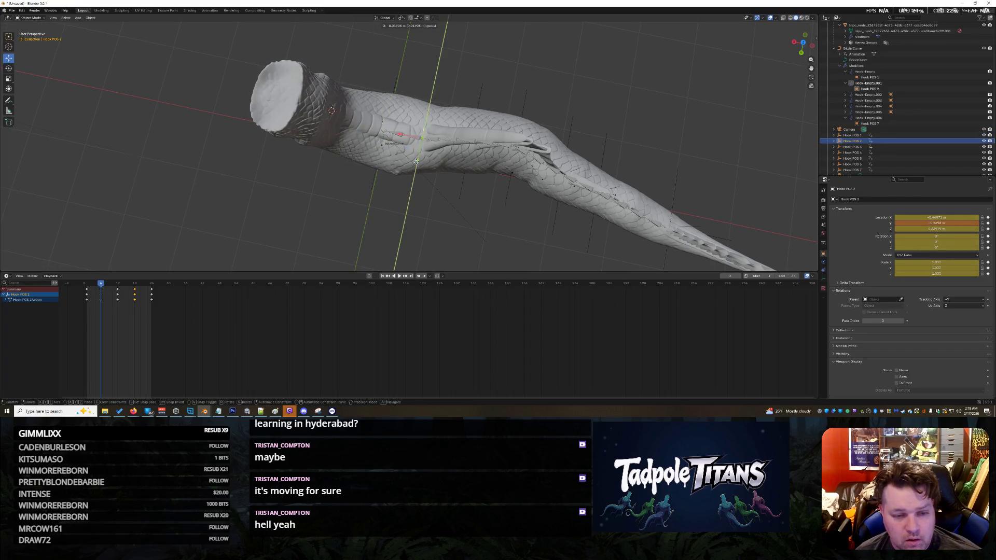
pyautogui.click(458, 208)
pyautogui.click(465, 189)
pyautogui.press('g')
pyautogui.press('y')
pyautogui.click(465, 162)
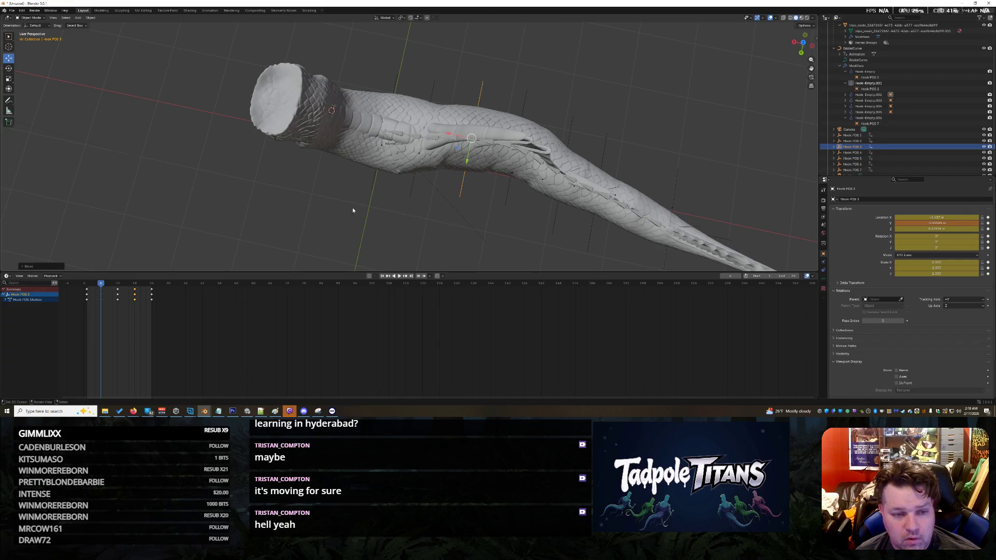
pyautogui.scroll(-2, 287, 151)
pyautogui.moveTo(261, 74)
pyautogui.mouseDown()
pyautogui.moveTo(527, 218)
pyautogui.moveTo(762, 271)
pyautogui.mouseUp()
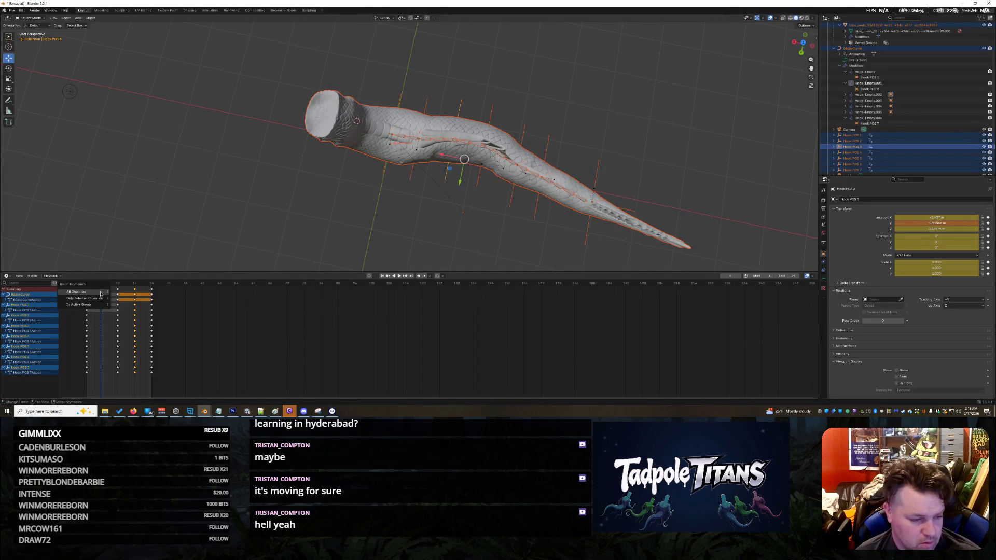
# - Keyframe all channels for the new S-curved pose and deselect everything
pyautogui.click(101, 295)
pyautogui.click(273, 205)
pyautogui.moveTo(273, 204)
pyautogui.mouseDown(button='middle')
pyautogui.moveTo(144, 205)
pyautogui.moveTo(521, 232)
pyautogui.moveTo(544, 225)
pyautogui.mouseUp(button='middle')
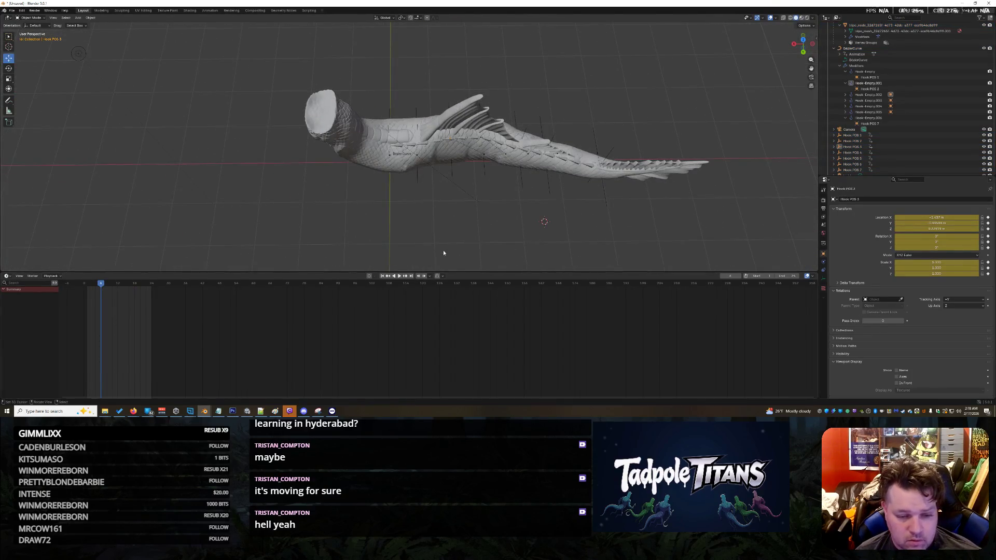
# - Play the swim animation and watch it from front and side views
pyautogui.click(400, 278)
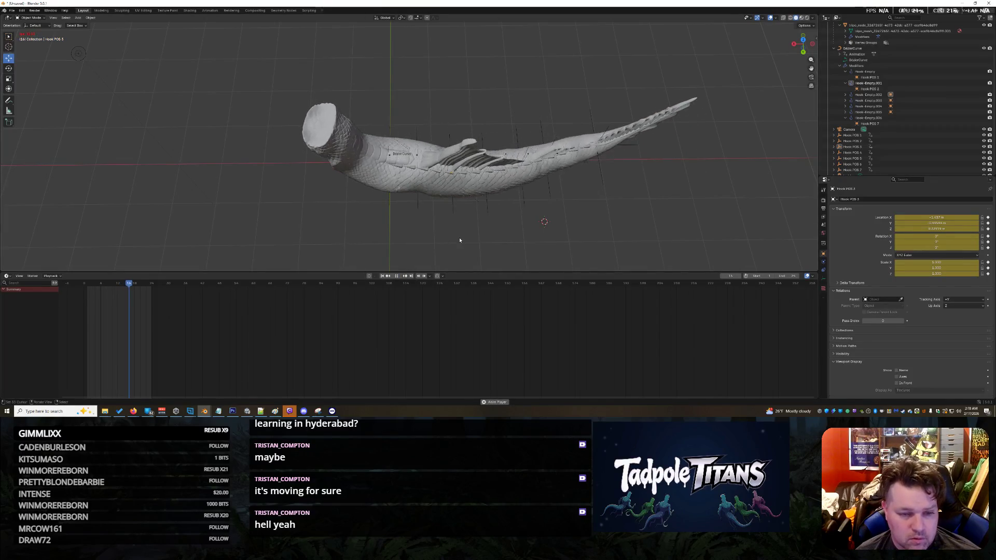
pyautogui.moveTo(460, 240); pyautogui.dragTo(528, 214, button='middle')
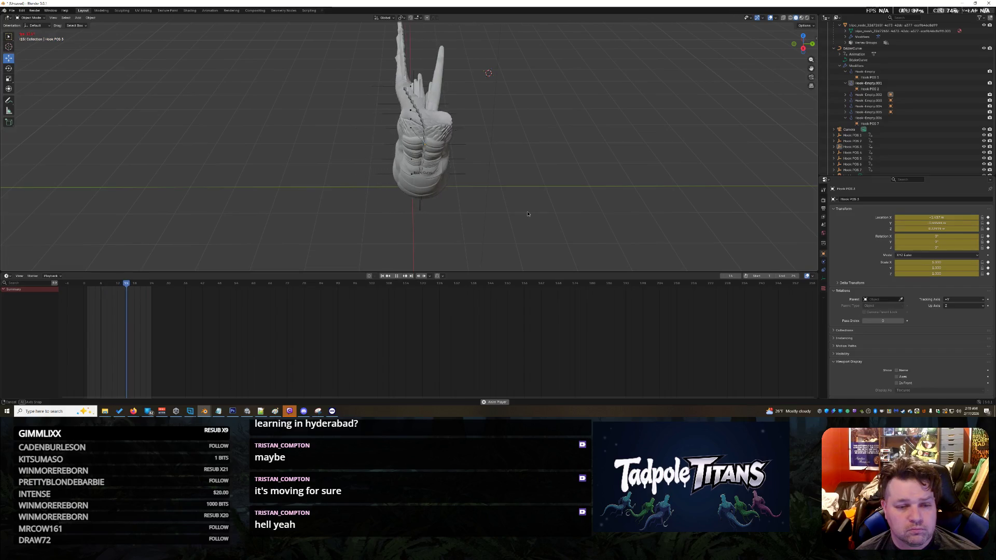
pyautogui.moveTo(528, 213); pyautogui.dragTo(380, 210, button='middle')
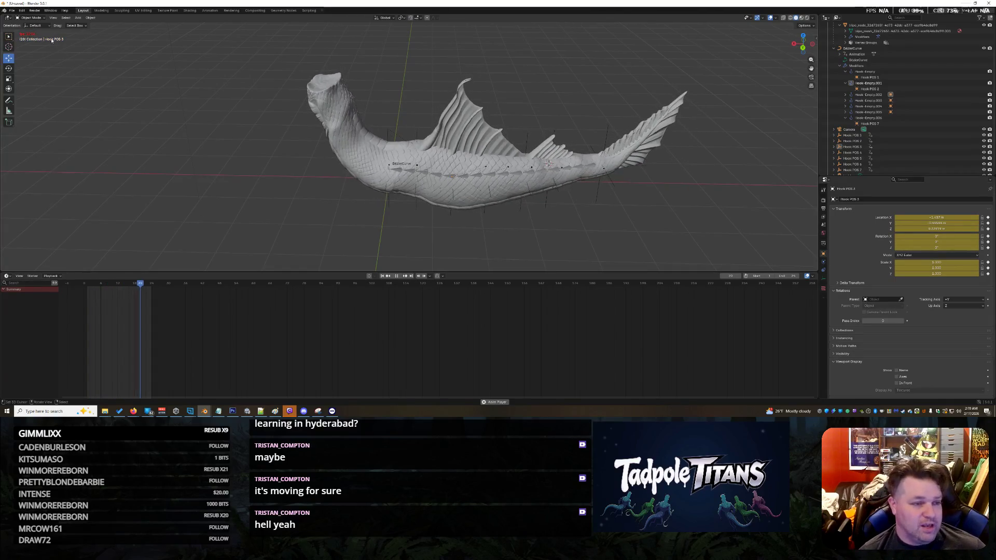
# - Save the scene over Kraytix Bones.blend
pyautogui.click(11, 11)
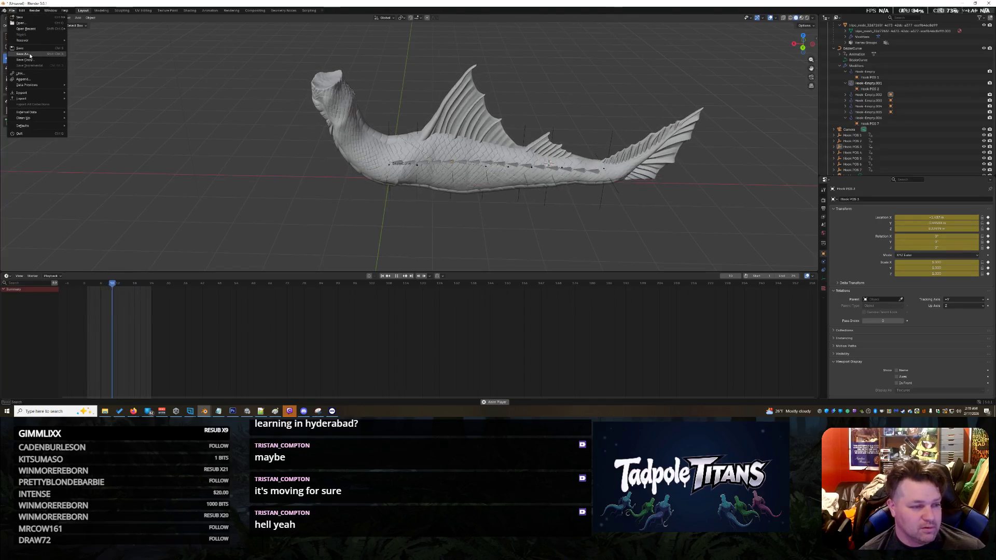
pyautogui.click(25, 54)
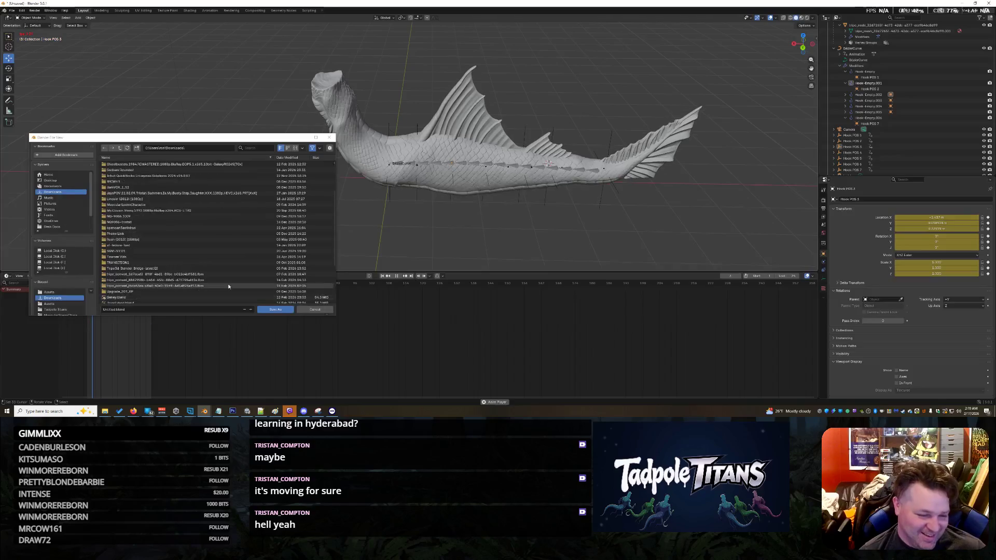
pyautogui.scroll(-8, 150, 291)
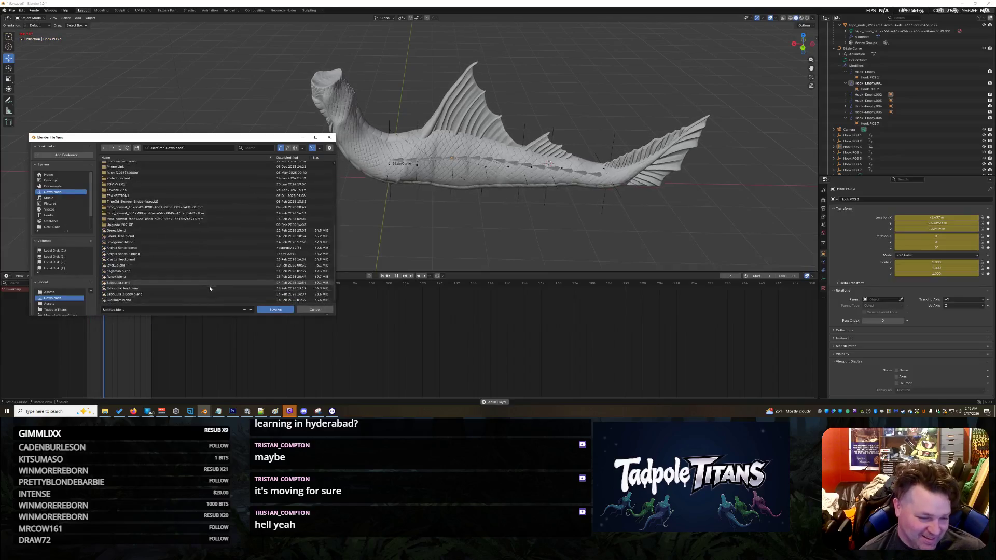
pyautogui.doubleClick(146, 248)
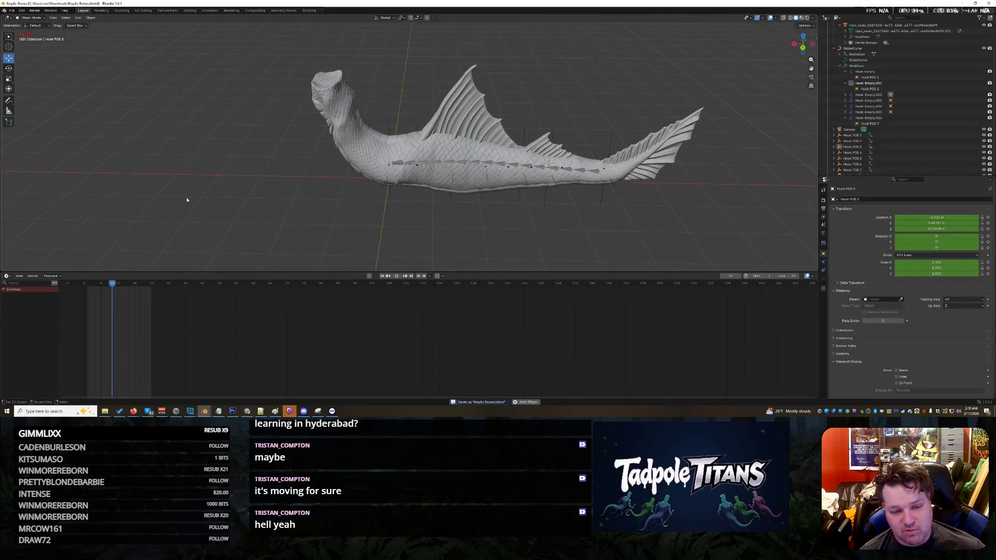
# - Export the scene as FBX into the Unity project's Assets folder and return to Unity
pyautogui.click(12, 10)
pyautogui.moveTo(23, 98)
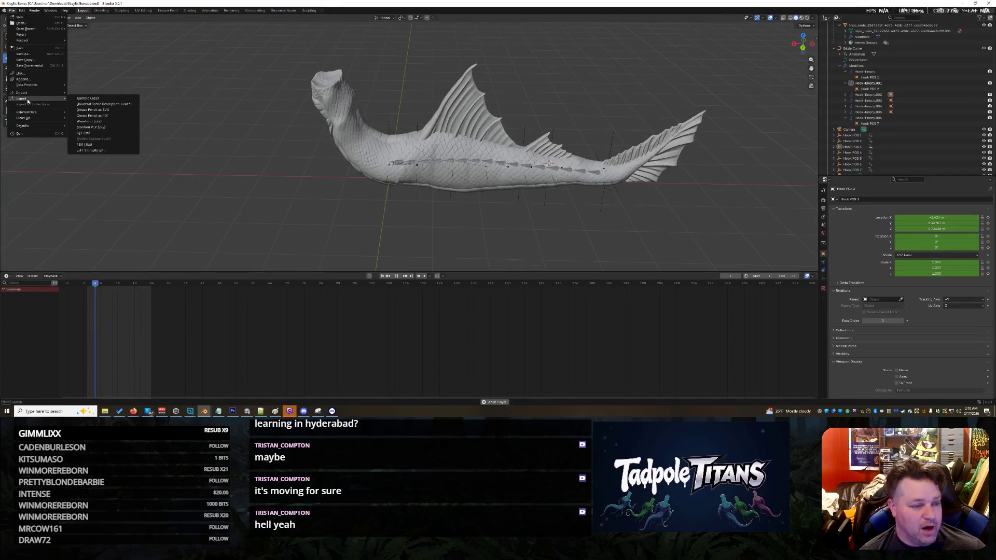
pyautogui.click(112, 146)
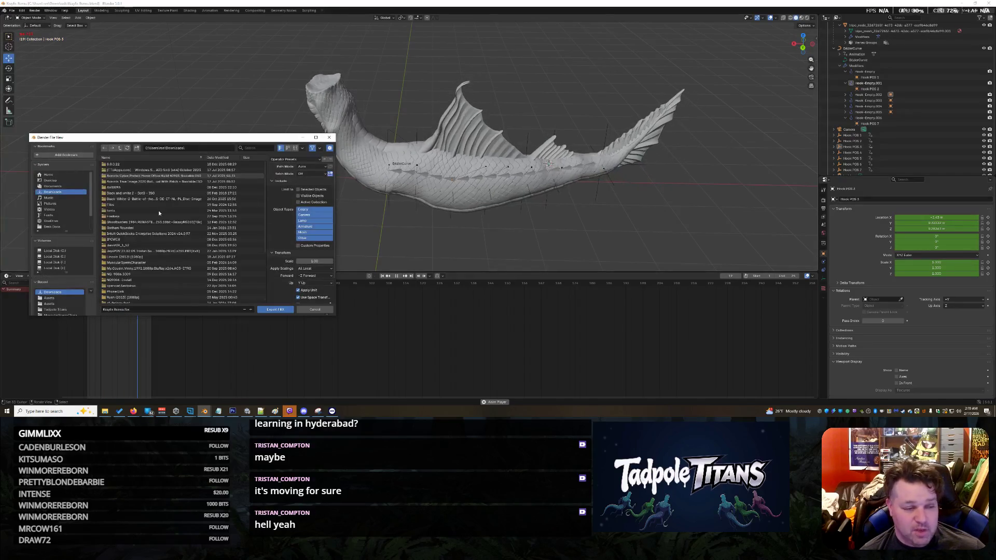
pyautogui.scroll(-2, 180, 243)
pyautogui.click(49, 298)
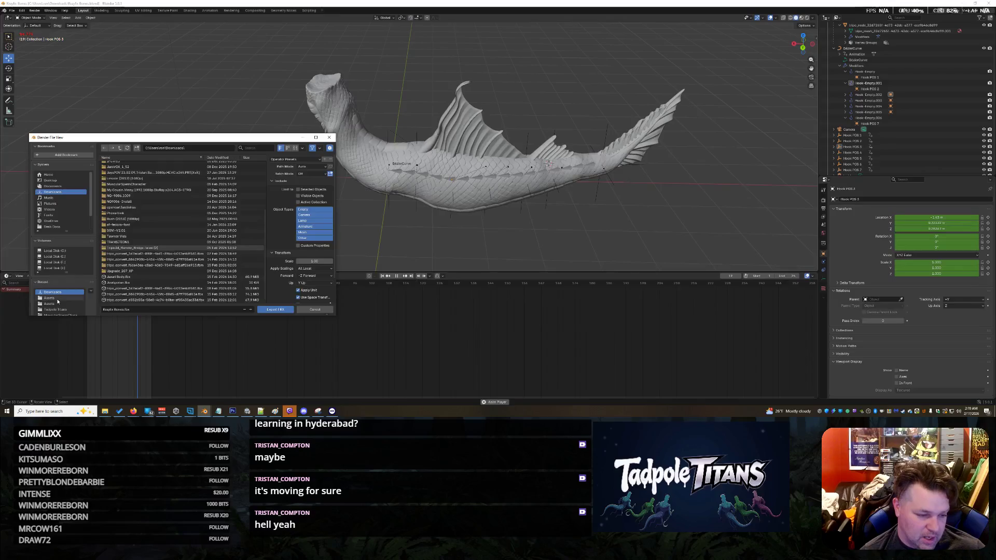
pyautogui.click(276, 309)
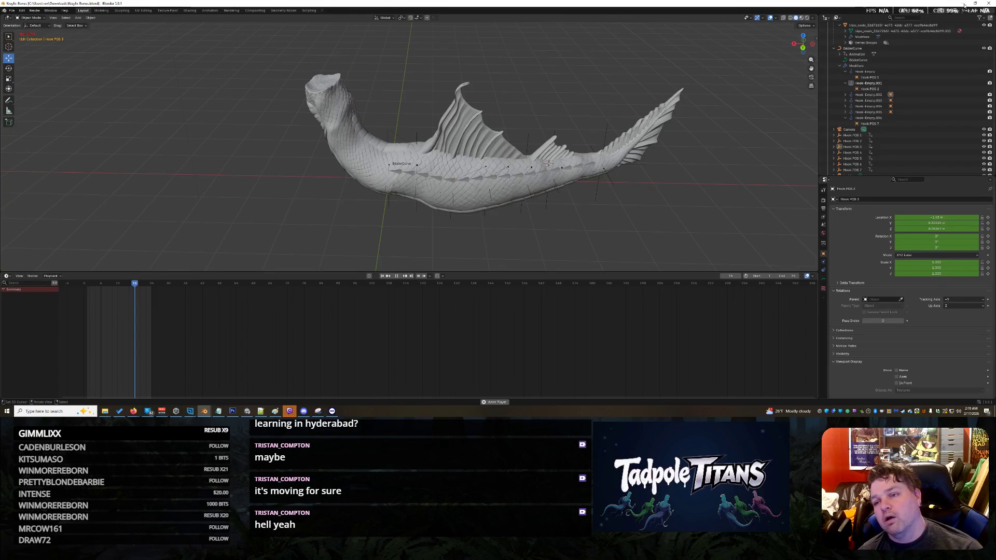
pyautogui.click(964, 5)
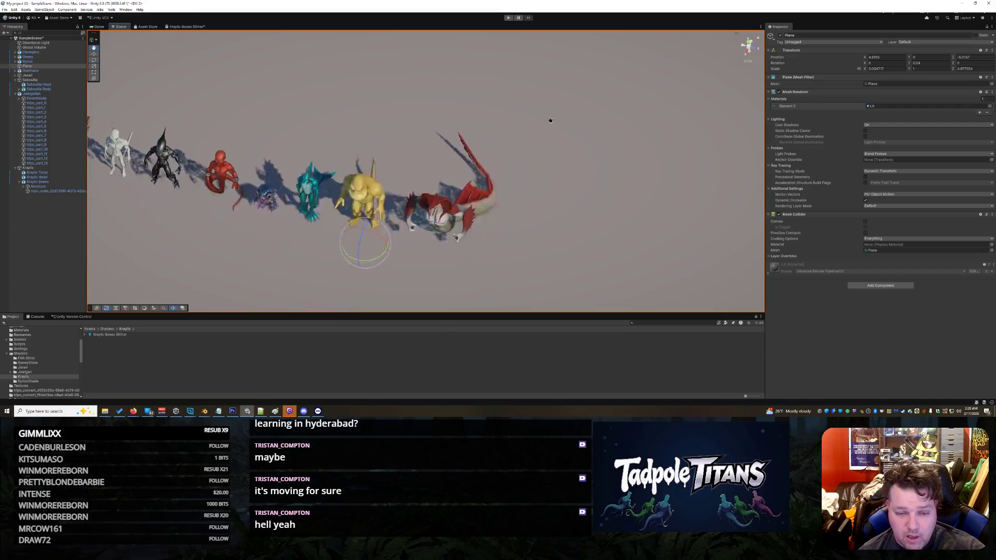
# - In the Assets folder, select the Kraylix Bones model and bring up its context menu
pyautogui.moveTo(506, 215)
pyautogui.mouseDown(button='right')
pyautogui.moveTo(542, 216)
pyautogui.moveTo(524, 174)
pyautogui.moveTo(534, 191)
pyautogui.moveTo(544, 186)
pyautogui.moveTo(547, 111)
pyautogui.moveTo(545, 182)
pyautogui.moveTo(510, 166)
pyautogui.moveTo(515, 252)
pyautogui.moveTo(410, 267)
pyautogui.mouseUp(button='right')
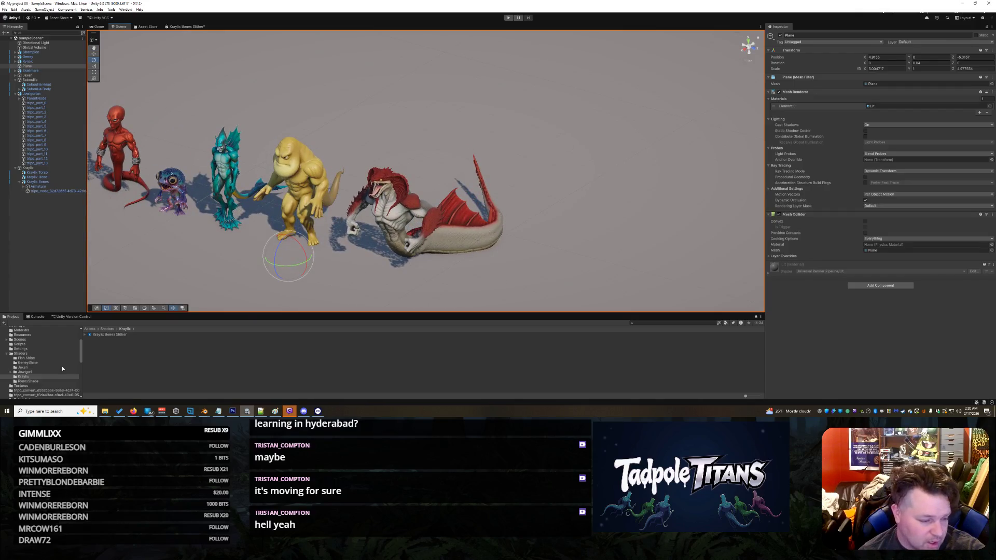
pyautogui.click(6, 355)
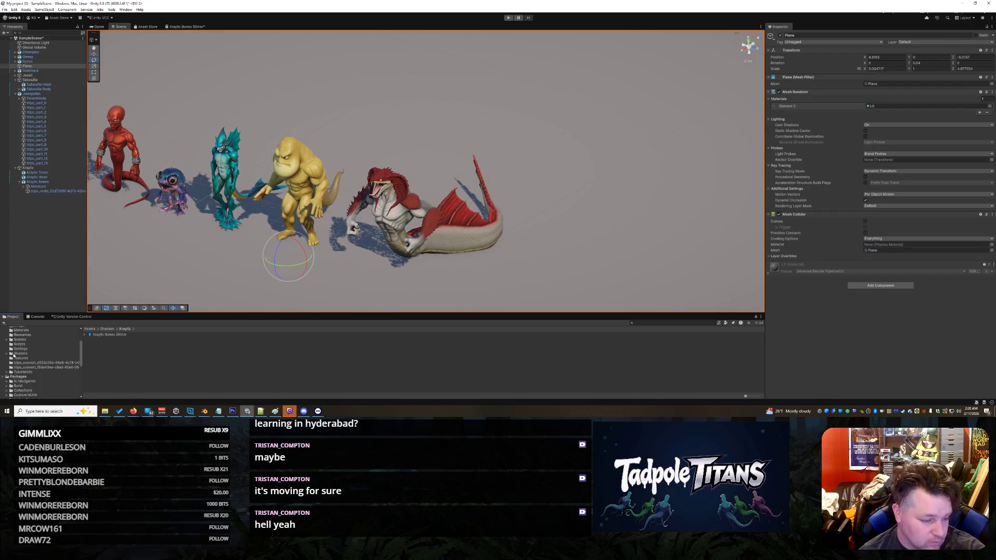
pyautogui.scroll(3, 32, 364)
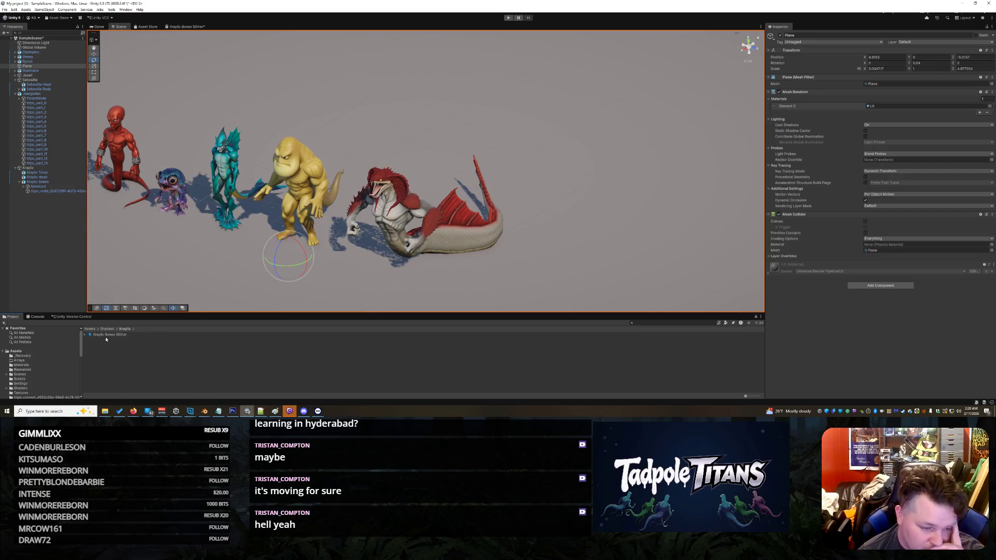
pyautogui.click(19, 351)
pyautogui.scroll(-10, 140, 358)
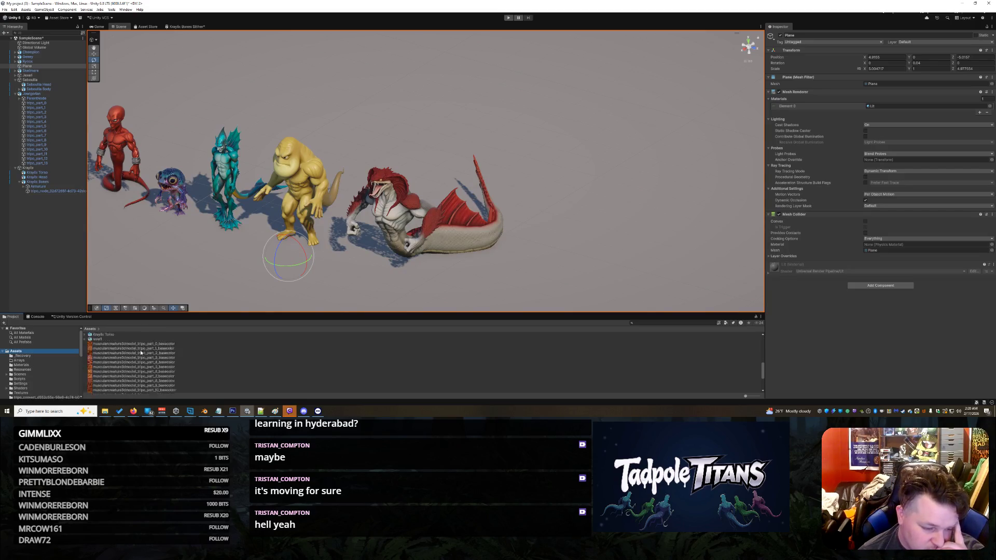
pyautogui.scroll(5, 114, 376)
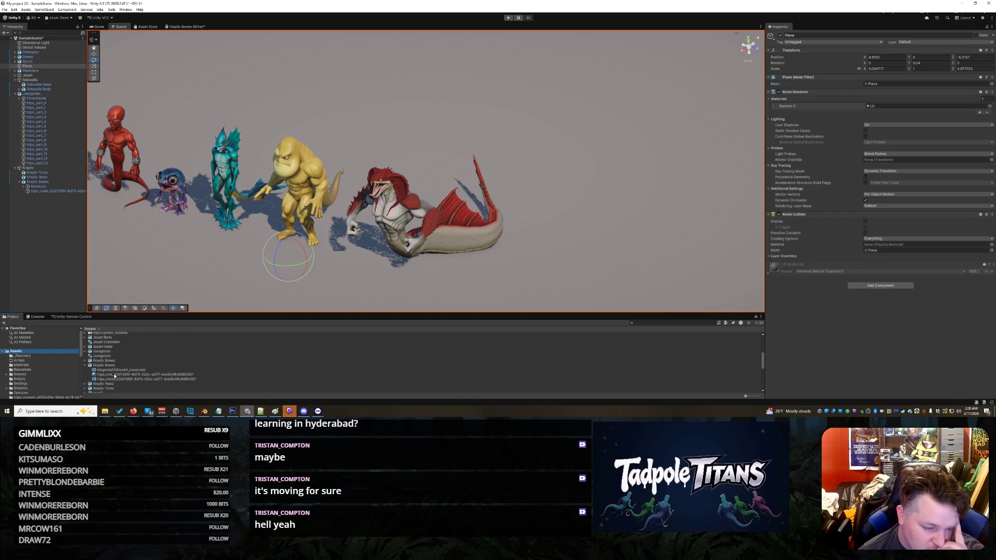
pyautogui.click(85, 366)
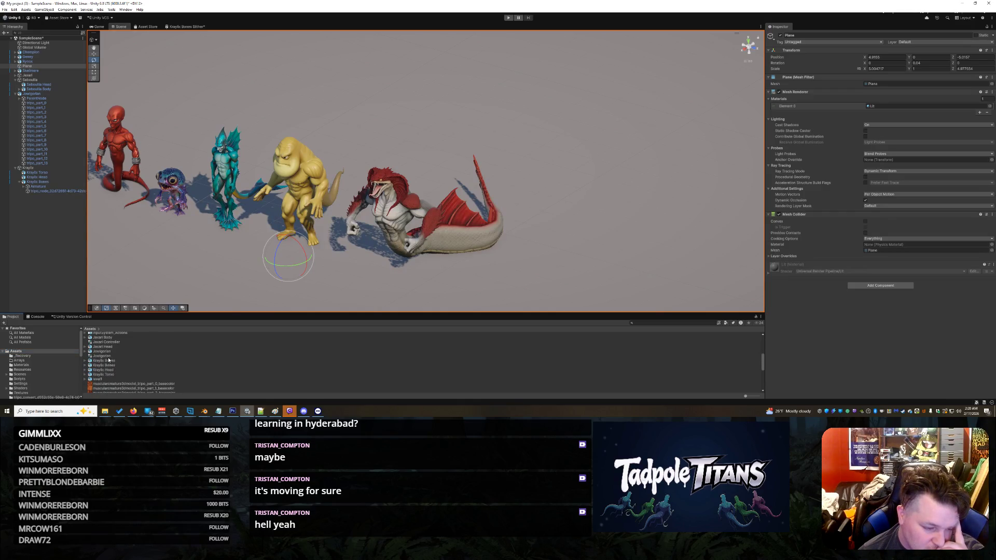
pyautogui.click(108, 360)
pyautogui.rightClick(108, 362)
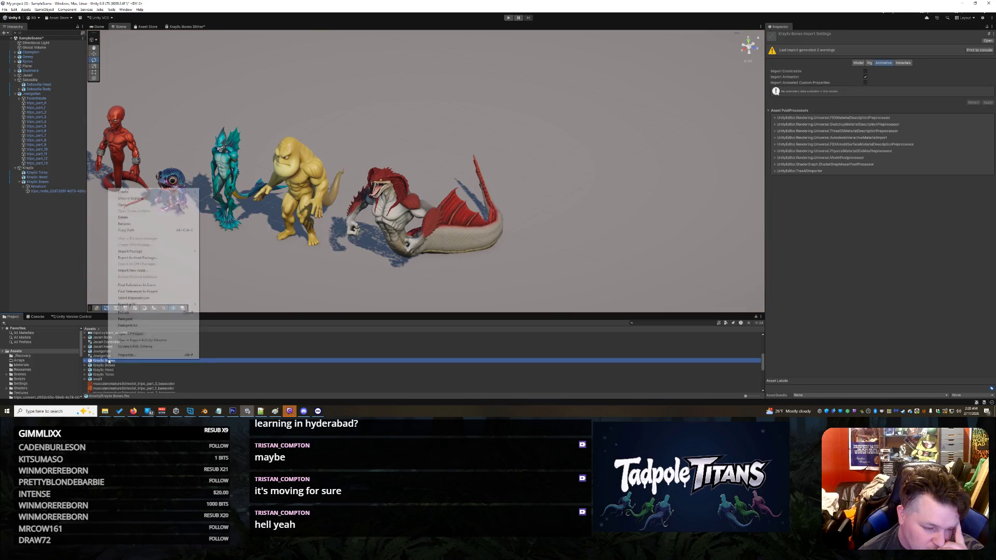
# - Reimport Kraylix Bones, then select its updated tail in the Scene view
pyautogui.click(137, 318)
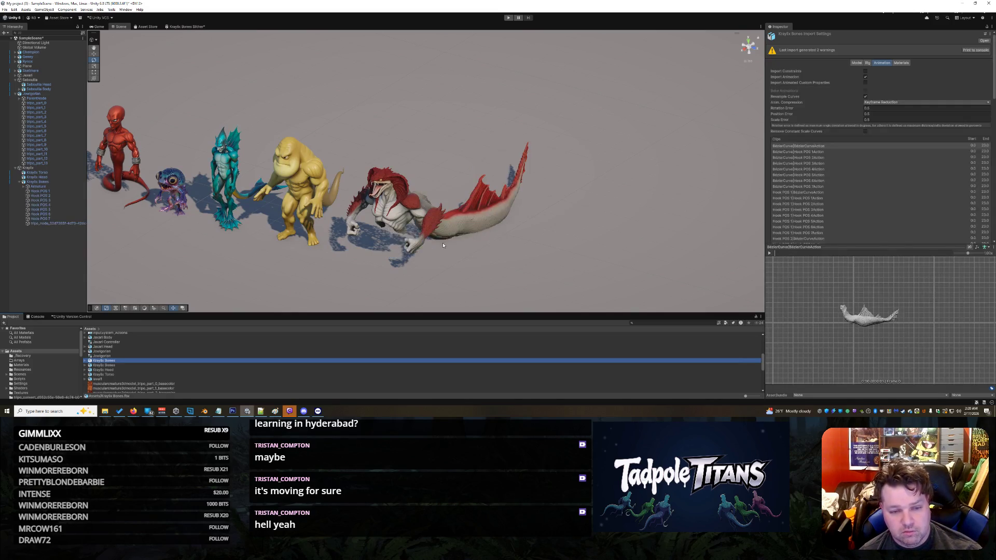
pyautogui.moveTo(610, 246)
pyautogui.keyDown('alt'); pyautogui.mouseDown()
pyautogui.moveTo(555, 178)
pyautogui.moveTo(417, 258)
pyautogui.moveTo(426, 249)
pyautogui.mouseUp(); pyautogui.keyUp('alt')
pyautogui.rightClick(616, 284)
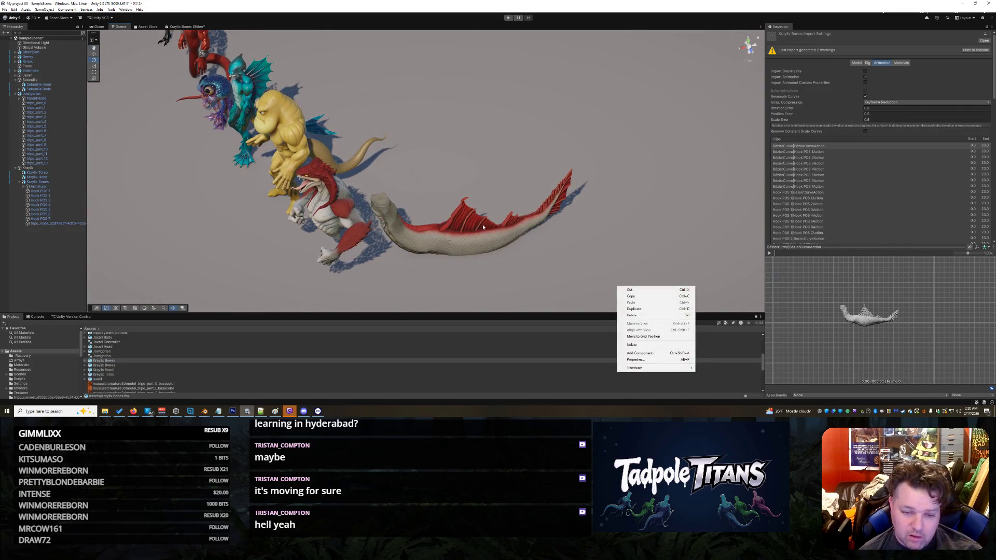
pyautogui.click(467, 223)
pyautogui.moveTo(483, 148); pyautogui.dragTo(459, 159, button='middle')
pyautogui.moveTo(458, 160)
pyautogui.keyDown('alt'); pyautogui.mouseDown()
pyautogui.moveTo(507, 138)
pyautogui.moveTo(491, 142)
pyautogui.moveTo(416, 248)
pyautogui.moveTo(395, 218)
pyautogui.moveTo(235, 285)
pyautogui.mouseUp(); pyautogui.keyUp('alt')
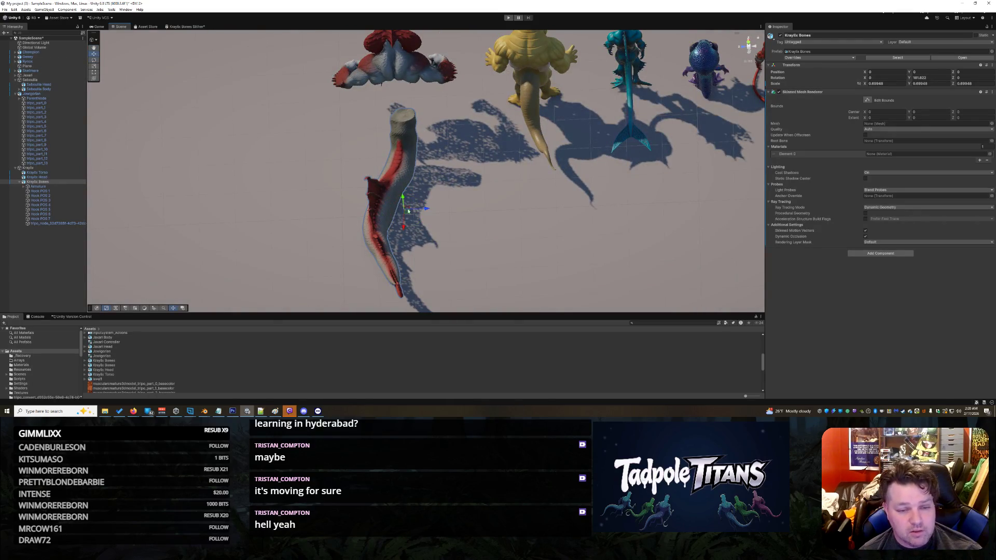
# - Slide the Kraylix Bones tail sideways to X 1.213 and raise it slightly
pyautogui.click(402, 213)
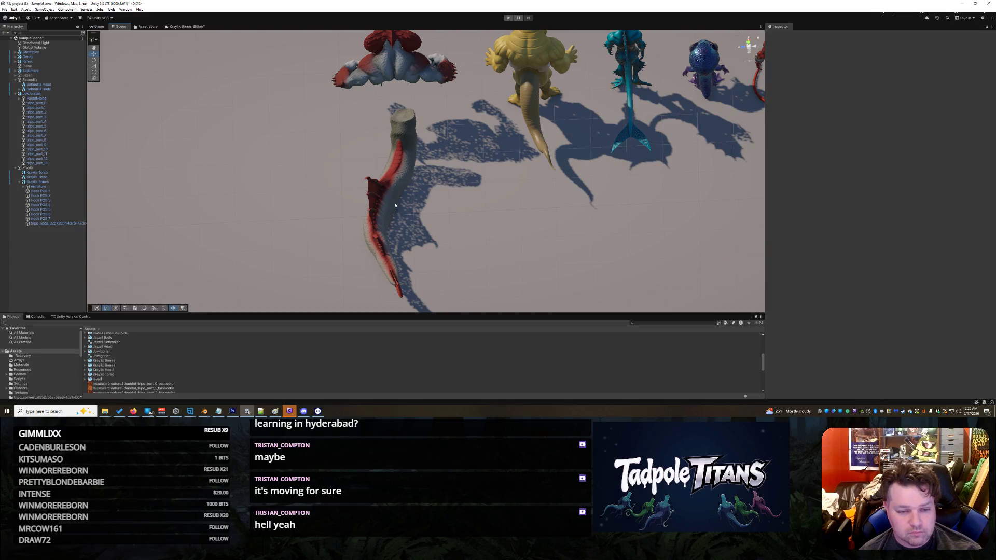
pyautogui.click(395, 205)
pyautogui.moveTo(404, 230)
pyautogui.mouseDown()
pyautogui.moveTo(403, 192)
pyautogui.moveTo(605, 146)
pyautogui.moveTo(657, 110)
pyautogui.moveTo(593, 171)
pyautogui.moveTo(439, 161)
pyautogui.mouseUp()
pyautogui.press('f')
pyautogui.moveTo(435, 201)
pyautogui.keyDown('alt'); pyautogui.mouseDown()
pyautogui.moveTo(612, 134)
pyautogui.moveTo(465, 198)
pyautogui.mouseUp(); pyautogui.keyUp('alt')
pyautogui.click(403, 155)
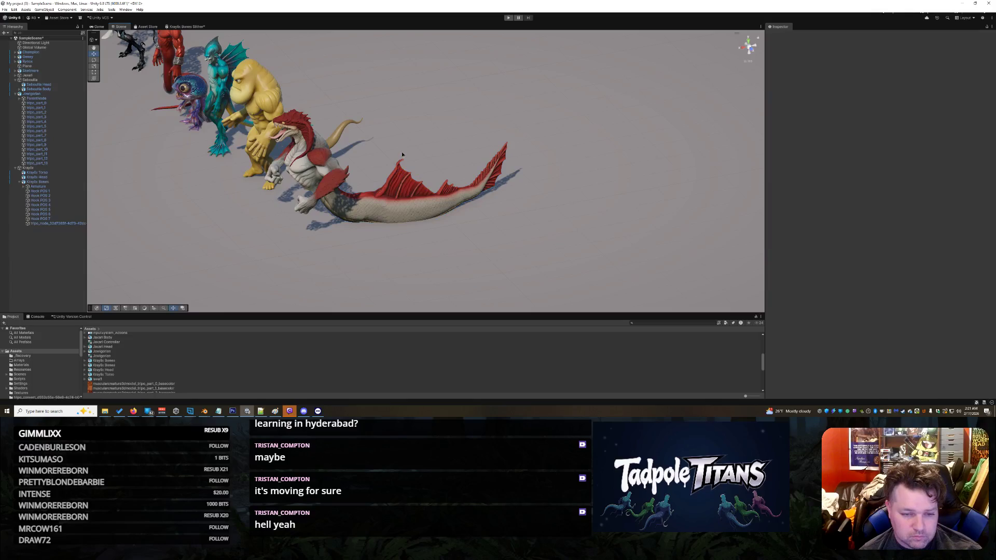
pyautogui.click(417, 216)
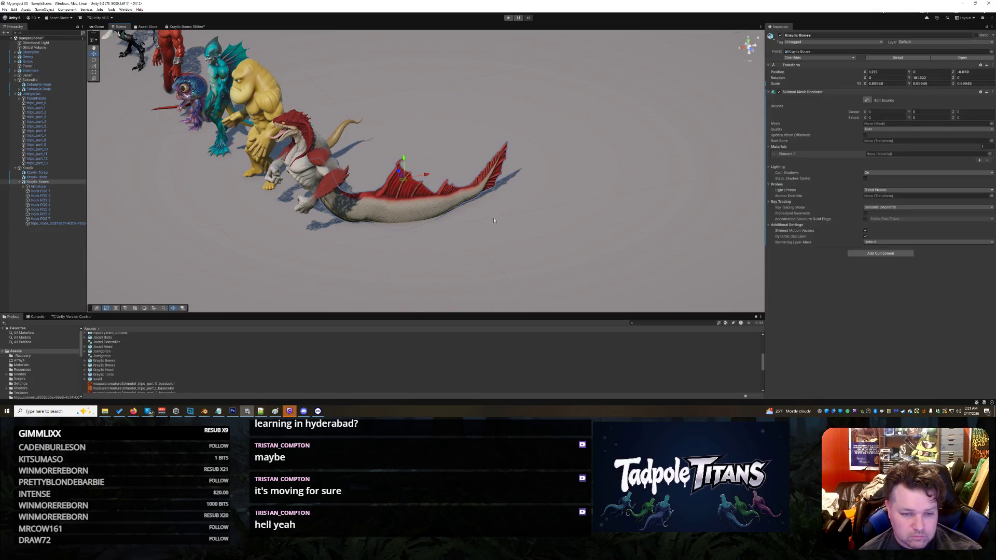
pyautogui.moveTo(406, 161); pyautogui.dragTo(408, 157)
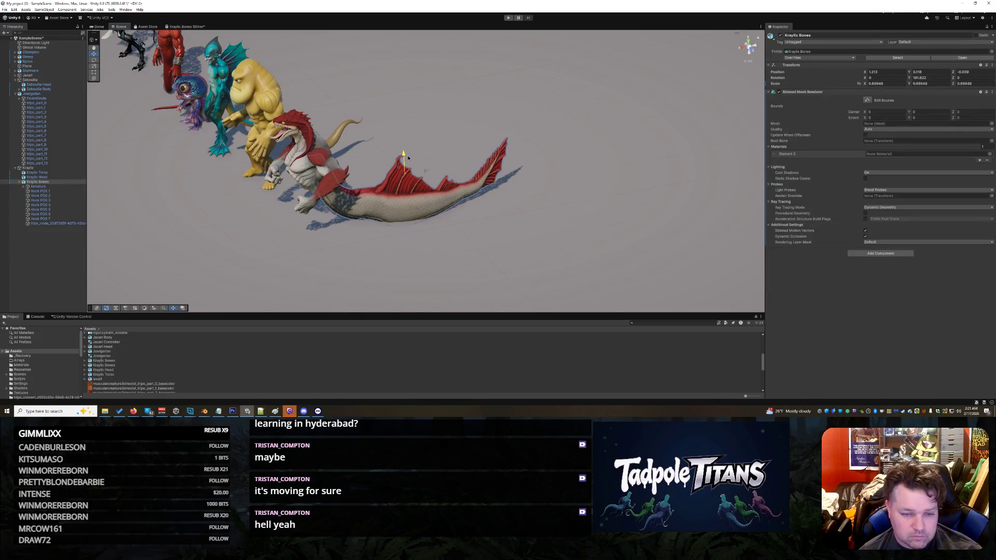
# - Scale the tail uniformly to about 0.788 so it fits under the red torso
pyautogui.click(434, 253)
pyautogui.keyDown('alt'); pyautogui.moveTo(407, 244); pyautogui.dragTo(501, 222); pyautogui.keyUp('alt')
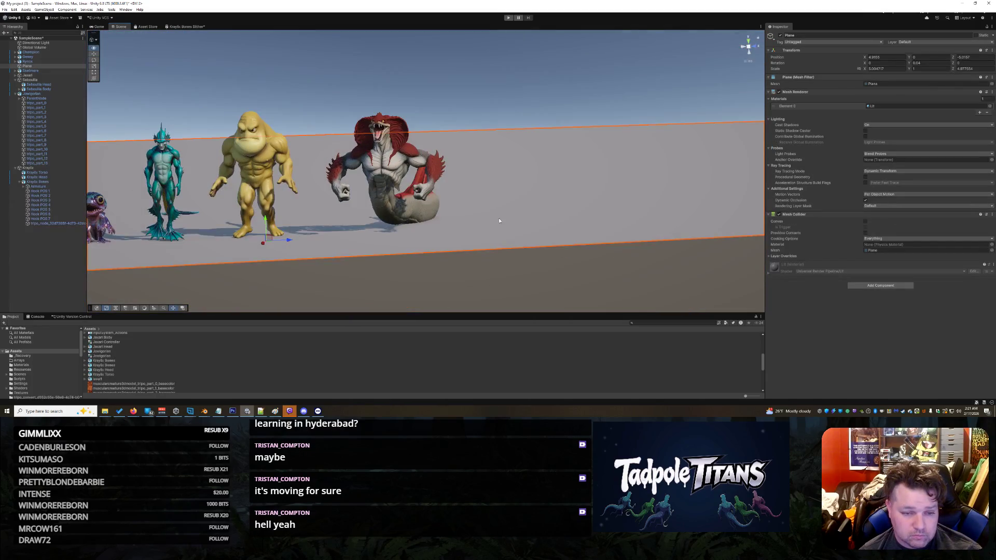
pyautogui.click(415, 218)
pyautogui.moveTo(563, 210)
pyautogui.keyDown('alt'); pyautogui.mouseDown()
pyautogui.moveTo(432, 251)
pyautogui.moveTo(286, 274)
pyautogui.mouseUp(); pyautogui.keyUp('alt')
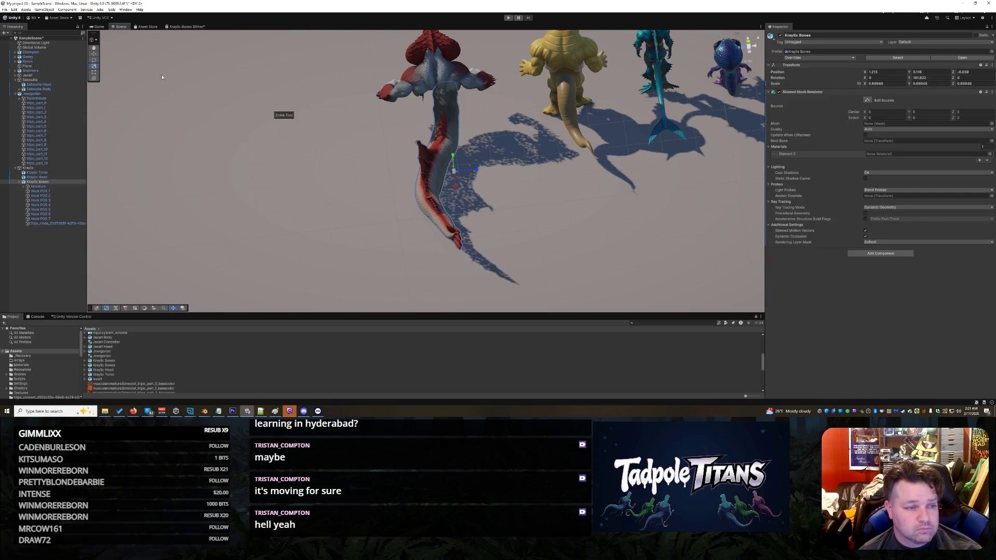
pyautogui.moveTo(454, 171); pyautogui.dragTo(458, 174)
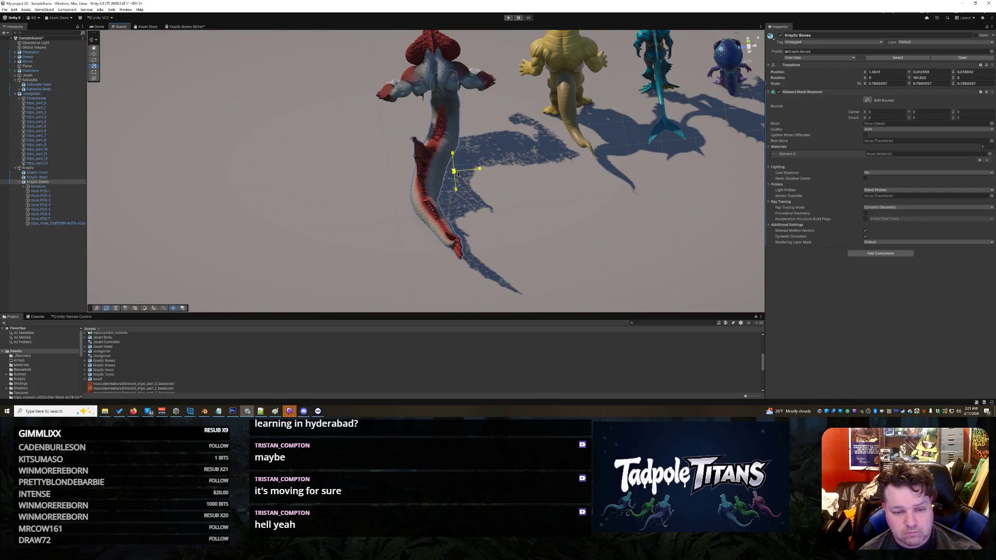
pyautogui.keyDown('alt'); pyautogui.moveTo(521, 207); pyautogui.dragTo(540, 216); pyautogui.keyUp('alt')
pyautogui.keyDown('alt'); pyautogui.moveTo(329, 161); pyautogui.dragTo(572, 130); pyautogui.keyUp('alt')
pyautogui.scroll(5, 370, 127)
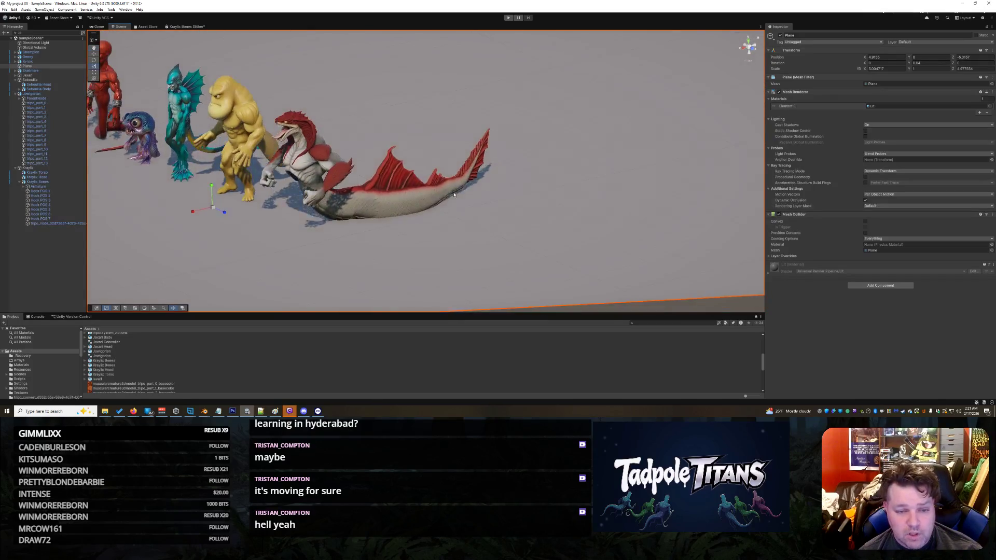
pyautogui.keyDown('alt'); pyautogui.moveTo(378, 193); pyautogui.dragTo(358, 204); pyautogui.keyUp('alt')
# - In Unity's scene, select the Kraylix Bones tail, its mesh part and the ground plane
pyautogui.rightClick(478, 268)
pyautogui.click(300, 236)
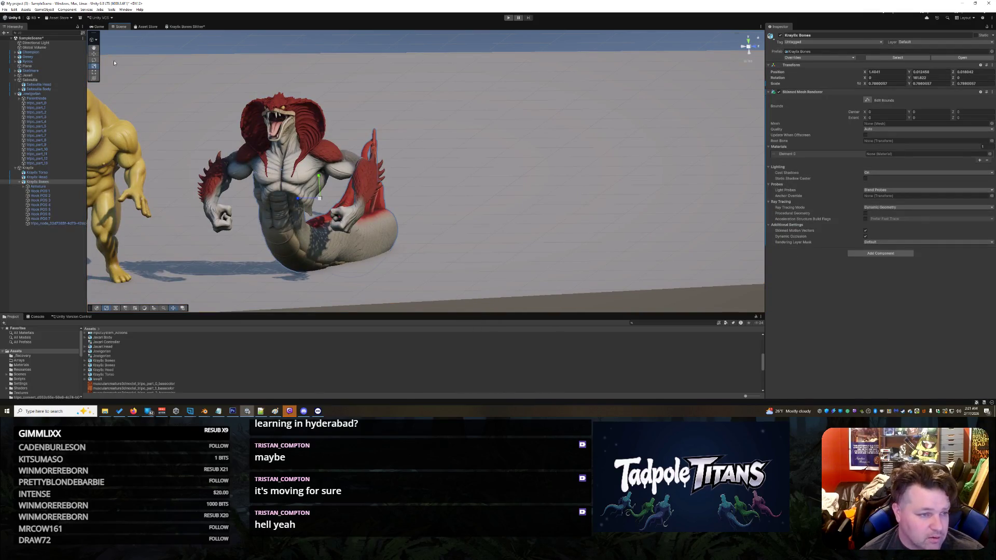
pyautogui.click(302, 198)
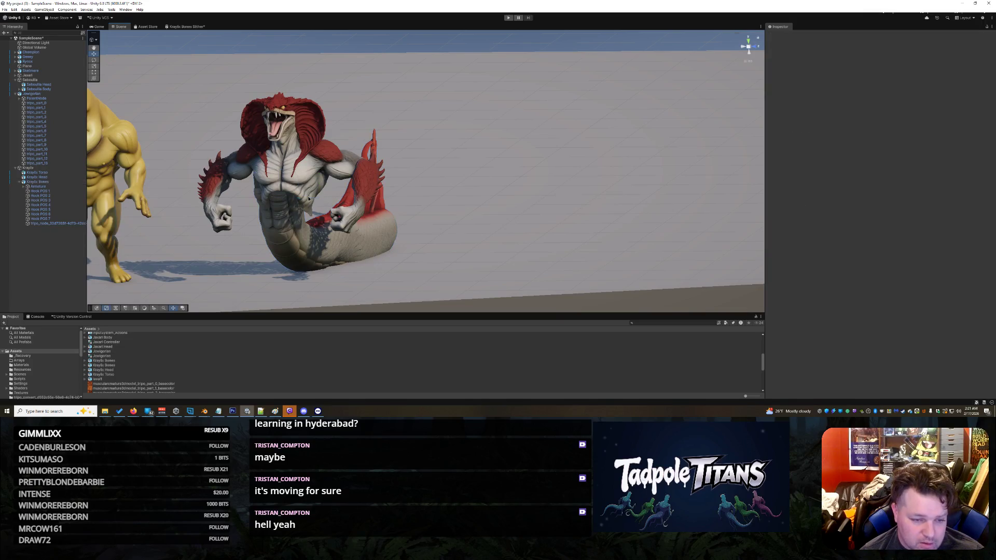
pyautogui.click(292, 240)
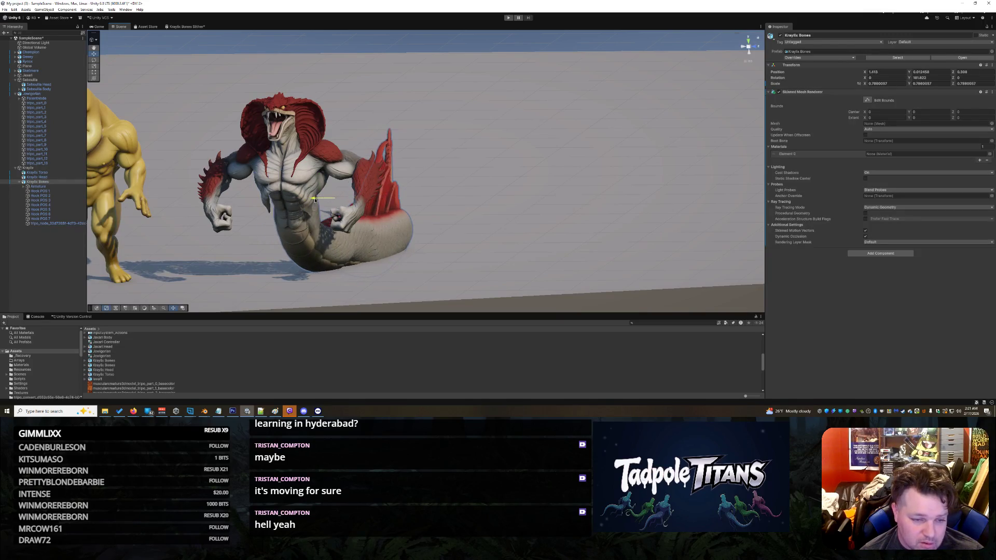
pyautogui.rightClick(401, 250)
pyautogui.click(401, 249)
pyautogui.moveTo(401, 250); pyautogui.dragTo(422, 253, button='middle')
pyautogui.rightClick(422, 270)
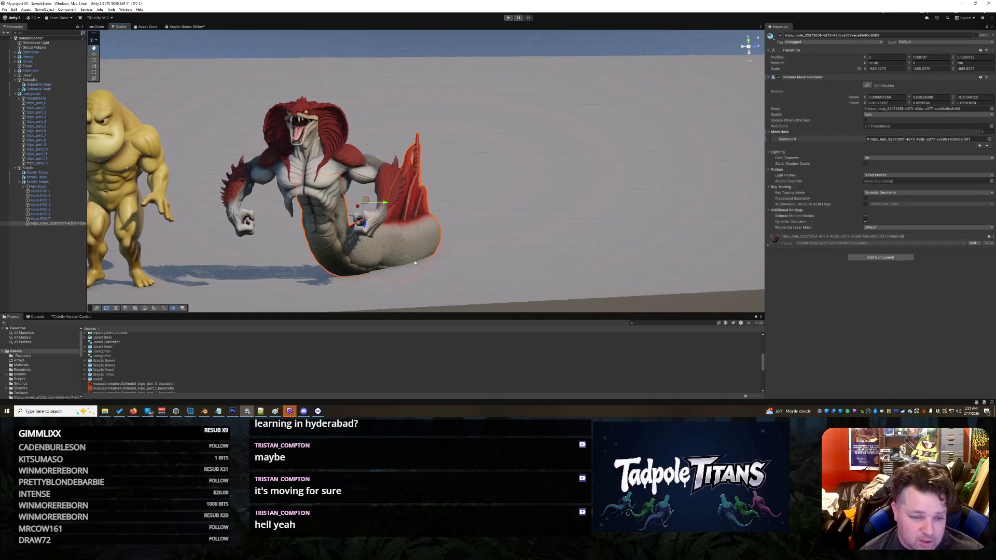
pyautogui.click(487, 298)
# - Zoom toward the creatures and select the serpent's torso and head
pyautogui.moveTo(481, 279); pyautogui.dragTo(556, 224, button='right')
pyautogui.rightClick(555, 225)
pyautogui.click(363, 157)
pyautogui.click(363, 157)
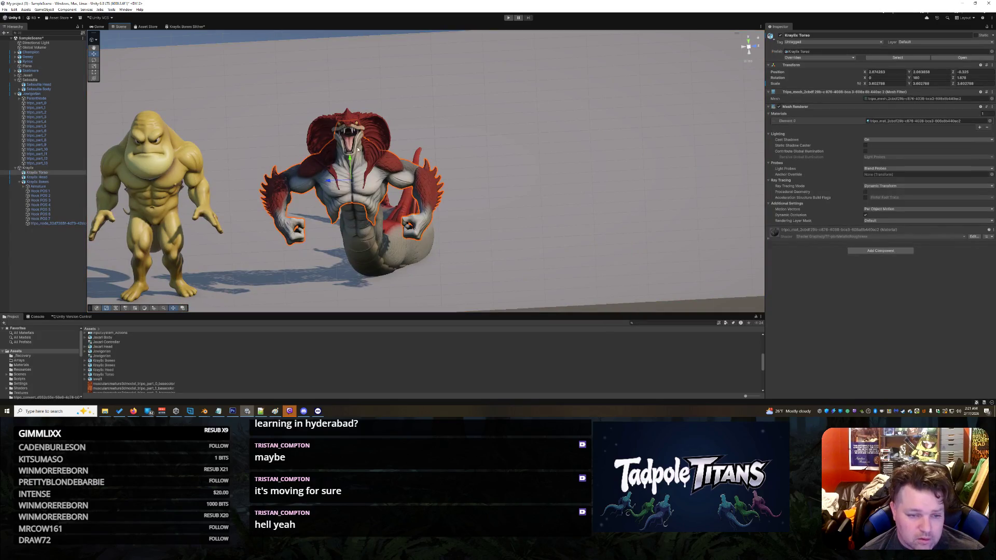
# - Expand the Armature in the Hierarchy to bone 2, then return to Blender
pyautogui.click(61, 183)
pyautogui.click(46, 186)
pyautogui.click(24, 186)
pyautogui.click(27, 191)
pyautogui.click(37, 197)
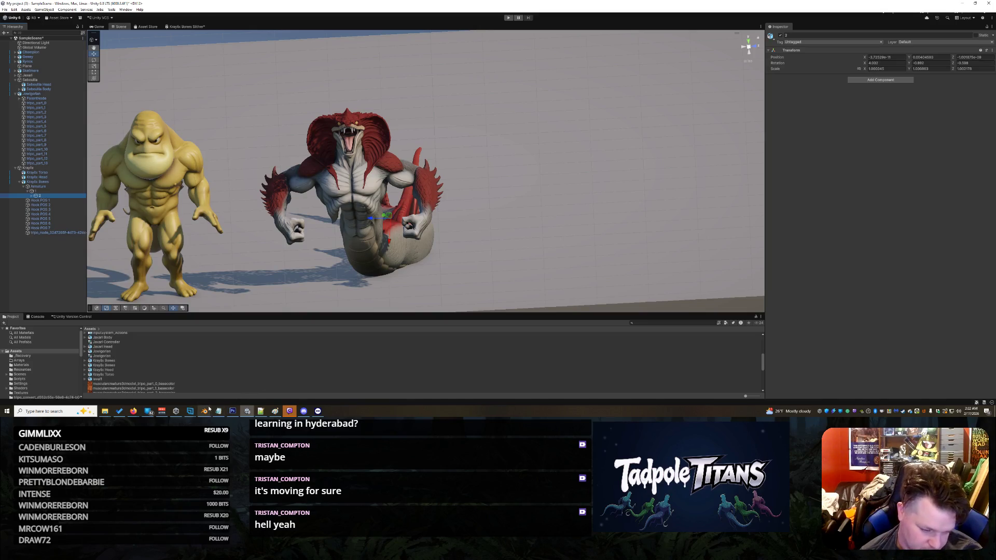
pyautogui.moveTo(205, 410)
pyautogui.click(238, 386)
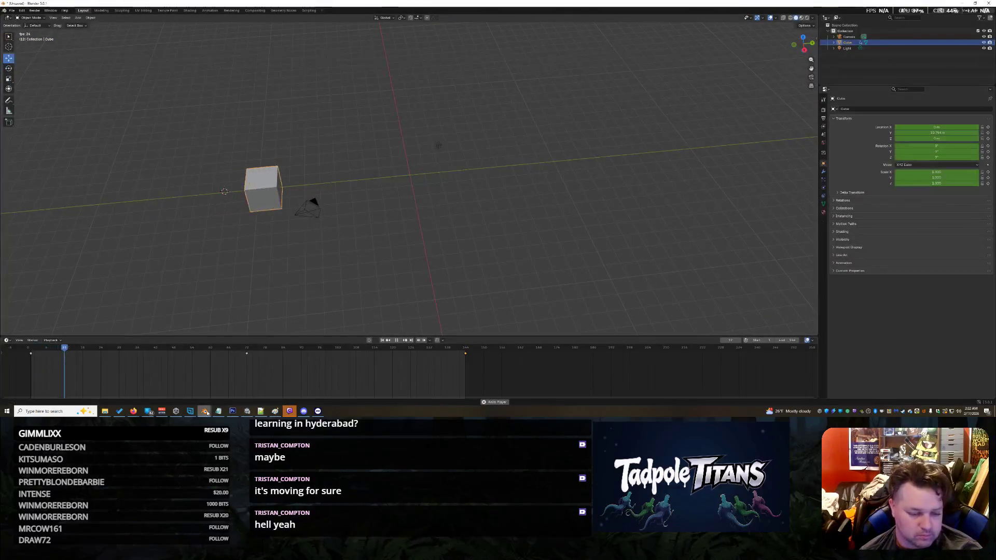
# - Bring up the fish tail Blender window, stop its animation and select the armature
pyautogui.click(175, 390)
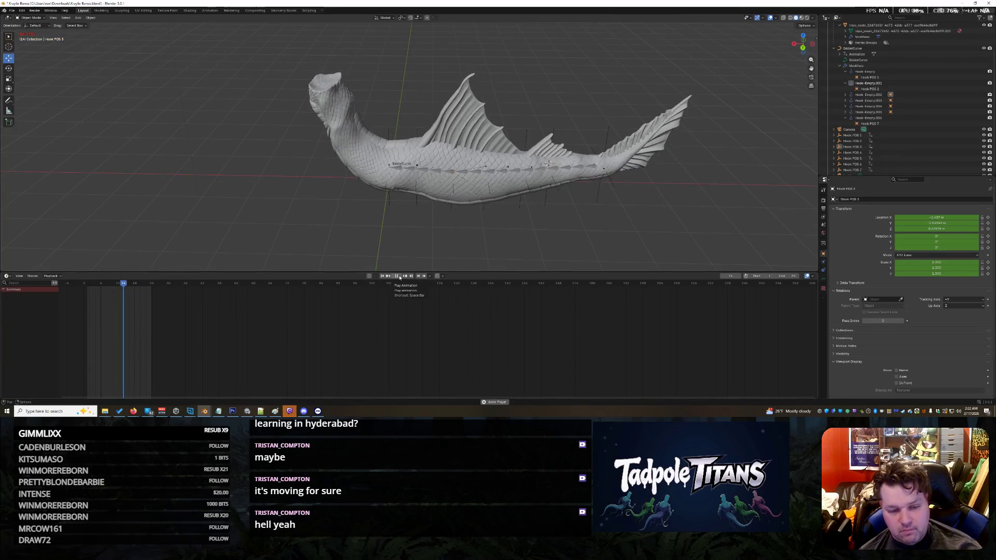
pyautogui.click(397, 276)
pyautogui.scroll(3, 363, 235)
pyautogui.click(377, 198)
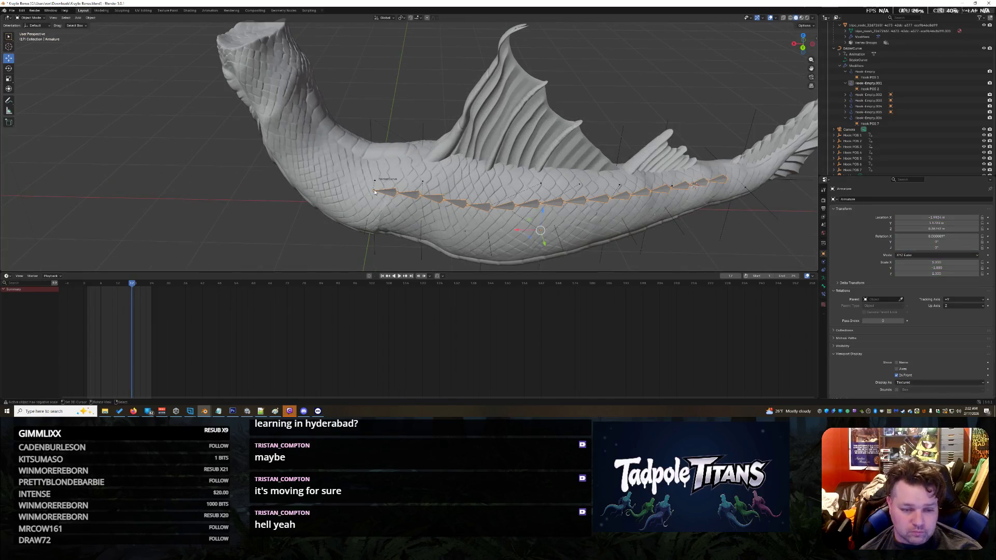
# - Orbit and zoom to inspect the tail fins, then enter the Texture Paint workspace
pyautogui.moveTo(304, 218)
pyautogui.mouseDown(button='middle')
pyautogui.moveTo(337, 221)
pyautogui.moveTo(260, 237)
pyautogui.mouseUp(button='middle')
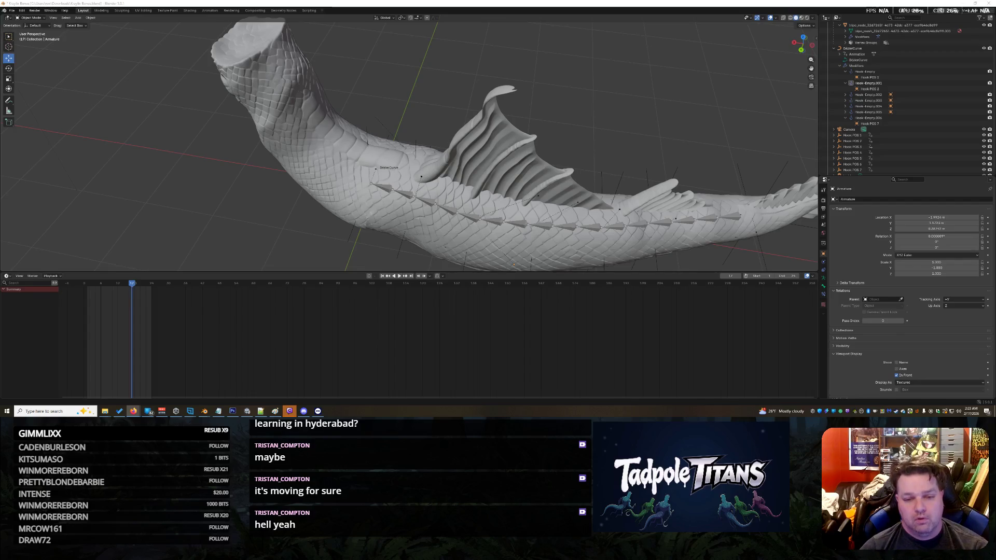
pyautogui.moveTo(597, 218)
pyautogui.mouseDown(button='middle')
pyautogui.moveTo(611, 182)
pyautogui.moveTo(501, 96)
pyautogui.mouseUp(button='middle')
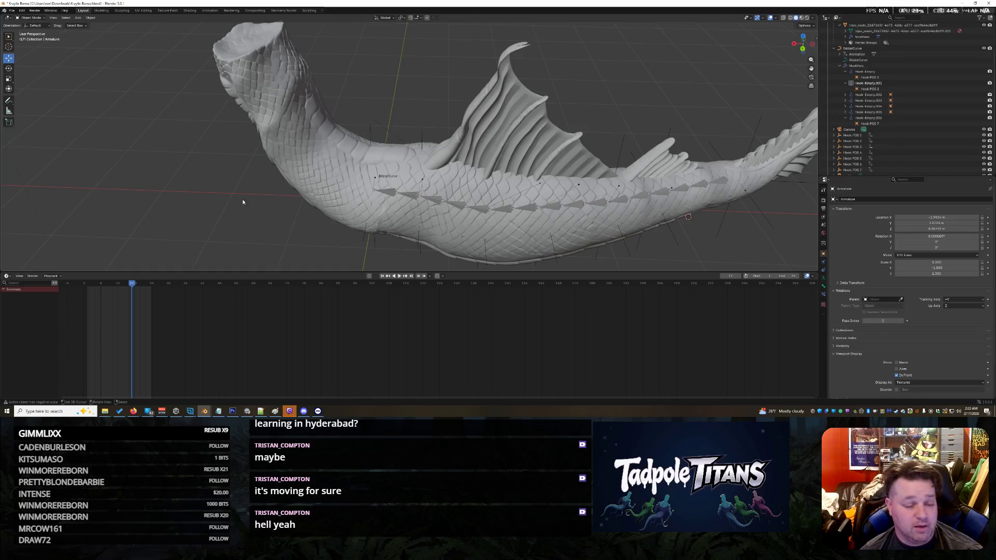
pyautogui.scroll(3, 915, 86)
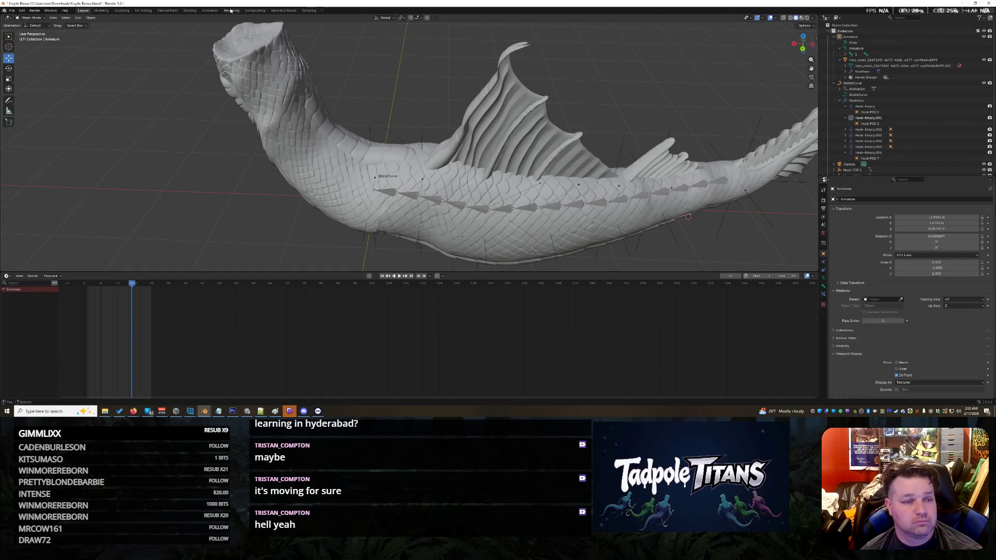
pyautogui.click(168, 11)
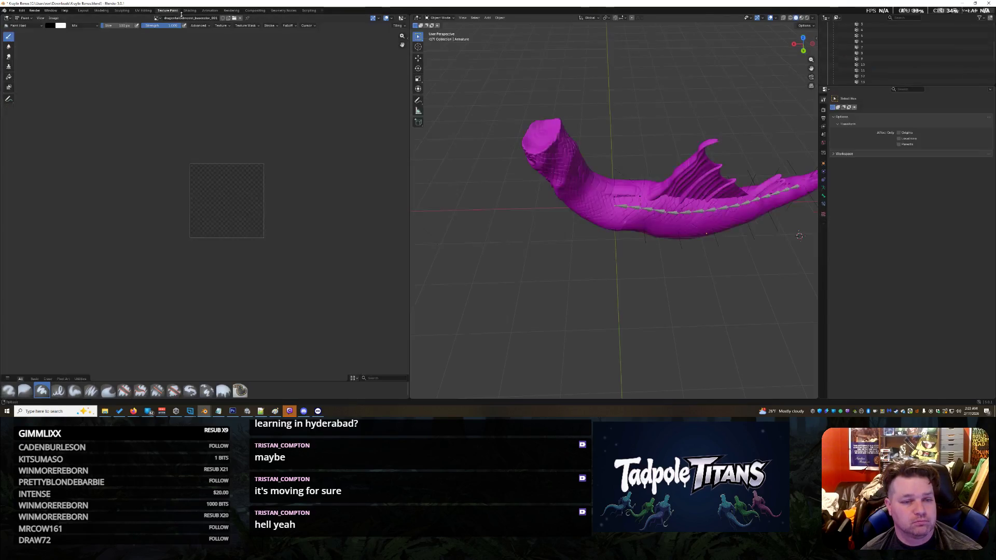
# - Orbit to a lower view of the fin and put the armature into Pose Mode
pyautogui.moveTo(754, 228)
pyautogui.mouseDown(button='middle')
pyautogui.moveTo(603, 285)
pyautogui.moveTo(576, 283)
pyautogui.moveTo(632, 288)
pyautogui.mouseUp(button='middle')
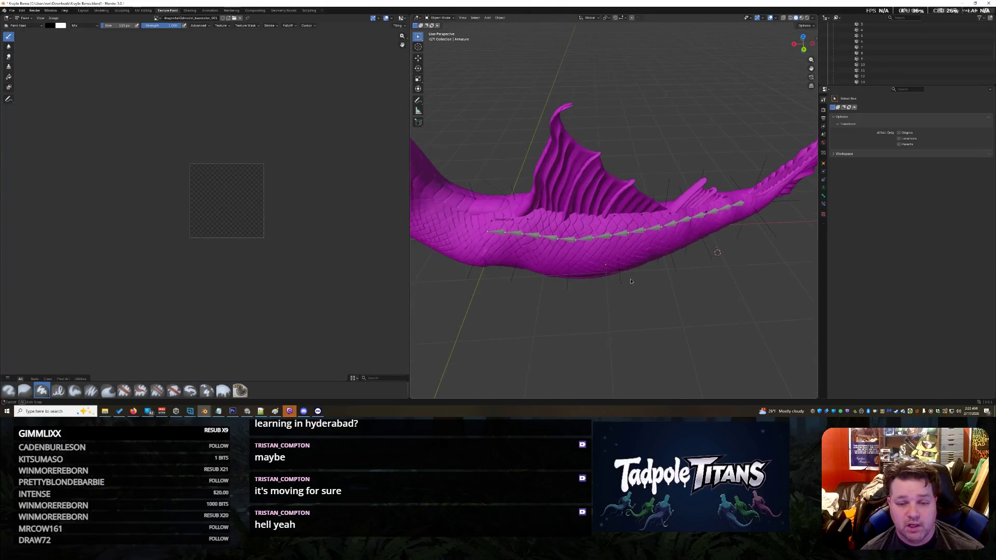
pyautogui.scroll(-2, 632, 273)
pyautogui.moveTo(632, 272); pyautogui.dragTo(458, 309, button='middle')
pyautogui.scroll(1, 480, 277)
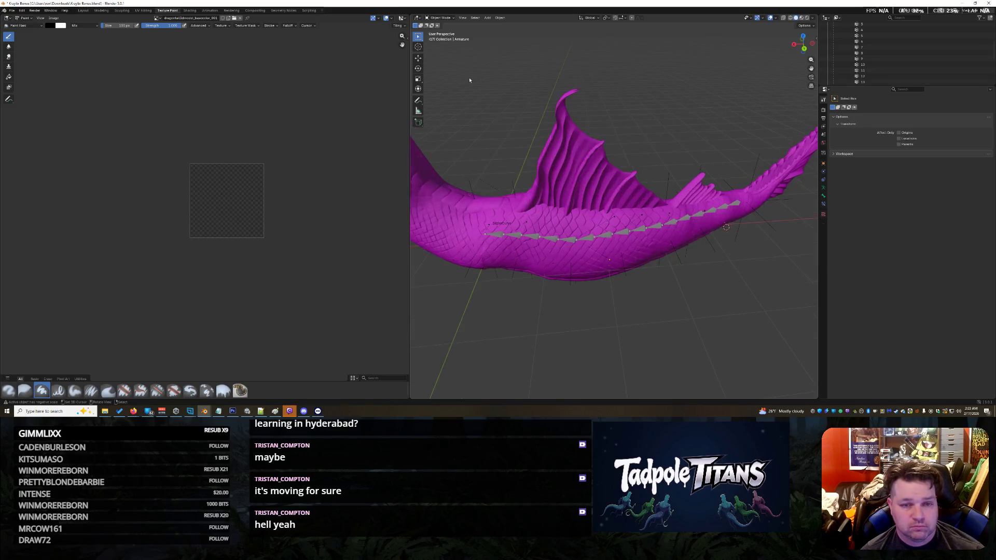
pyautogui.click(440, 18)
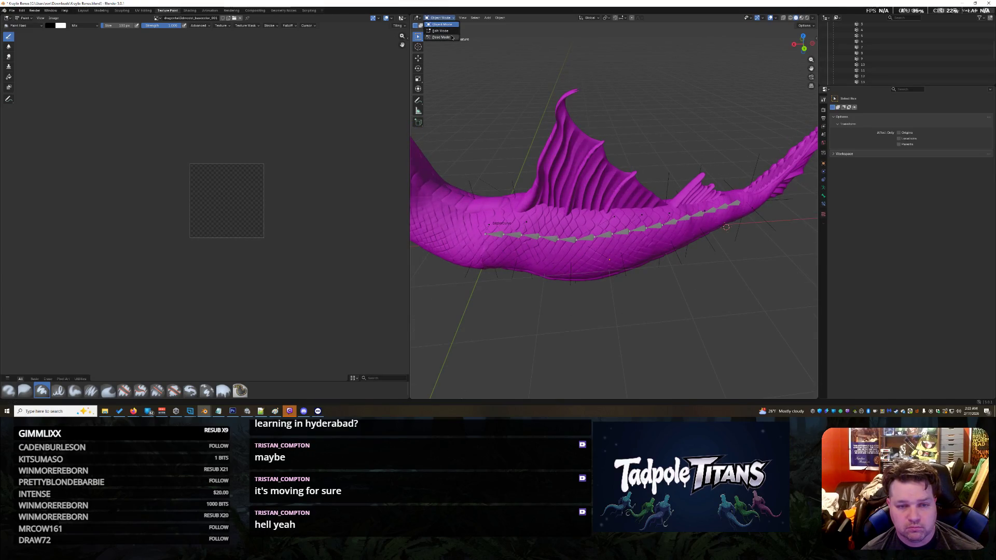
pyautogui.click(441, 37)
# - Return to Object Mode, select the tail mesh and switch it to Weight Paint
pyautogui.keyDown('shift'); pyautogui.rightClick(585, 256); pyautogui.keyUp('shift')
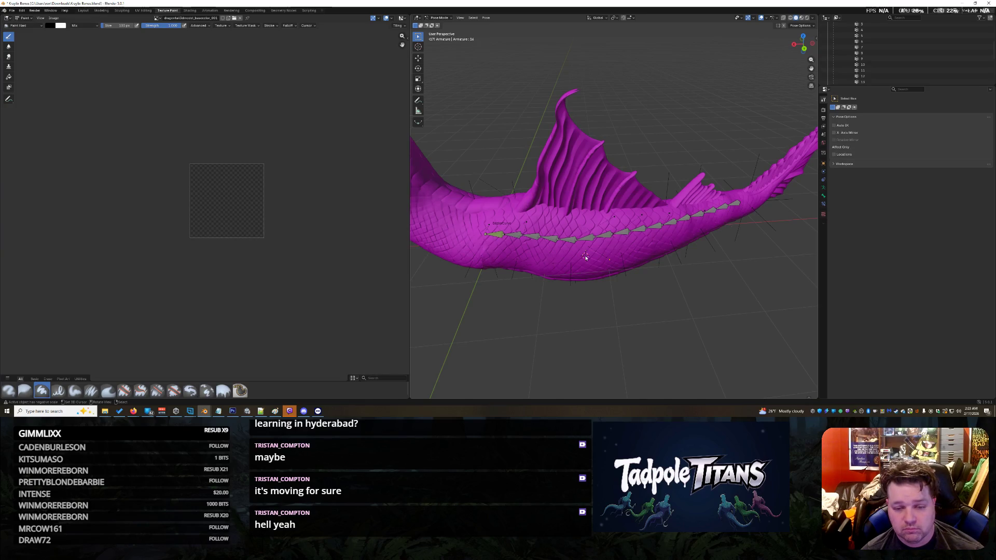
pyautogui.click(439, 18)
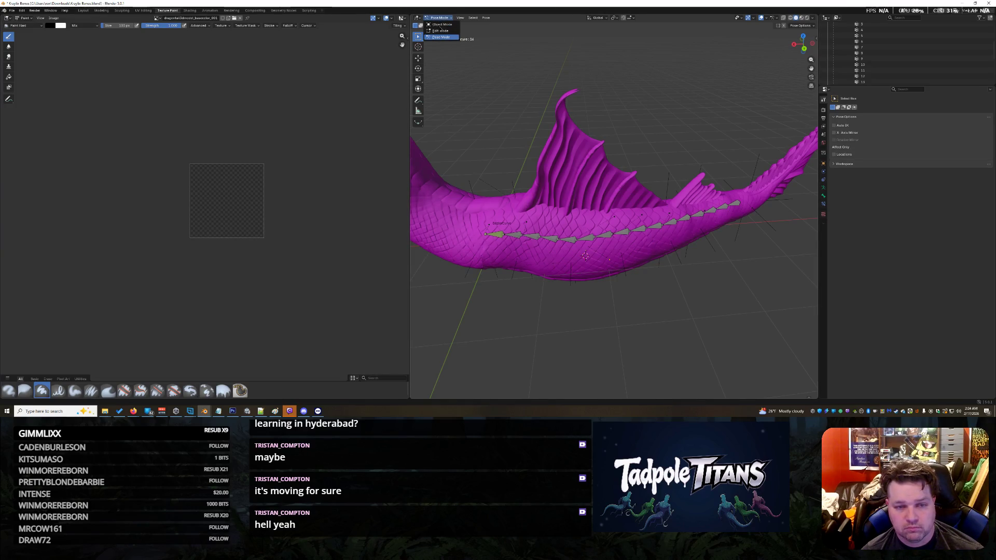
pyautogui.click(441, 25)
pyautogui.click(571, 263)
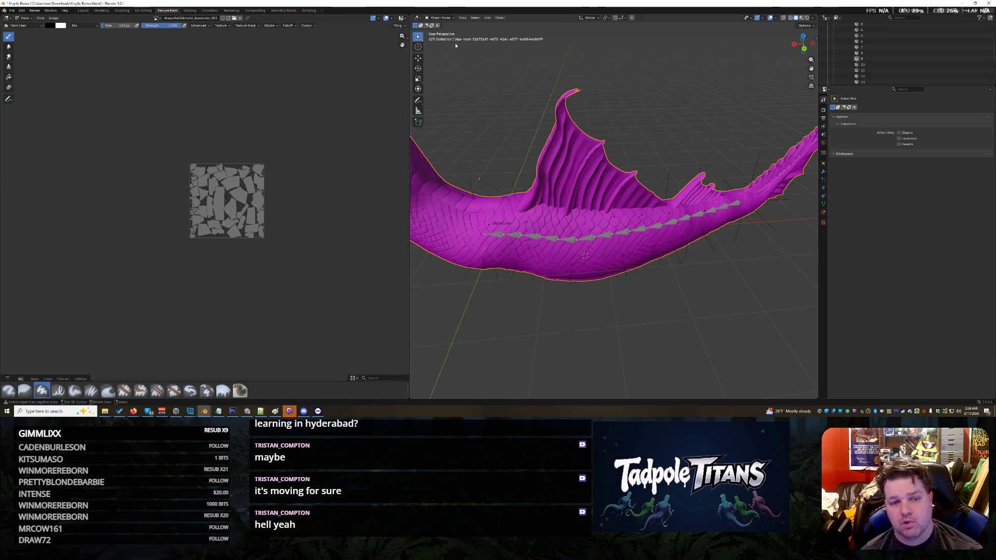
pyautogui.click(445, 18)
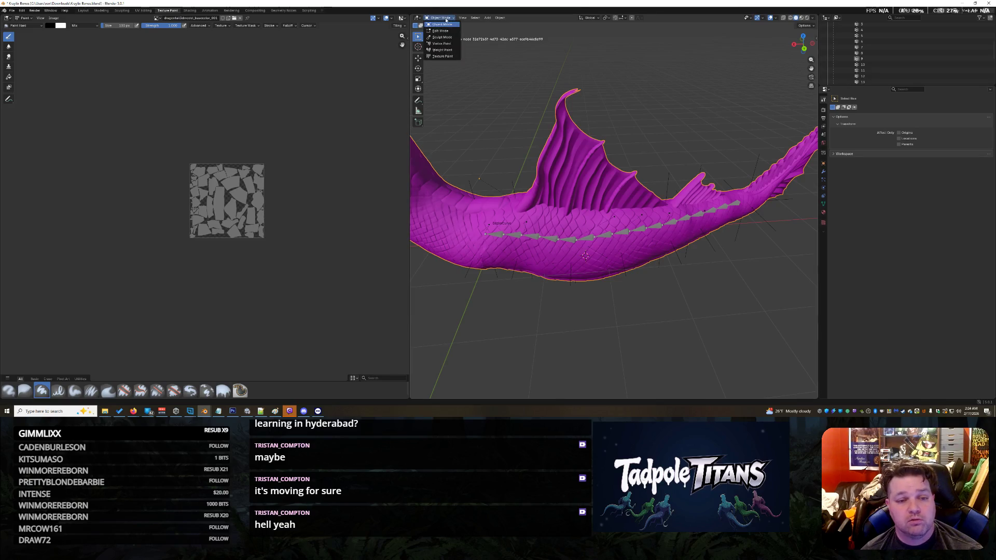
pyautogui.click(443, 50)
# - Inspect vertex groups 16, 15, 14 and 13 on the tail in turn
pyautogui.moveTo(609, 142); pyautogui.dragTo(607, 171, button='middle')
pyautogui.scroll(-2, 878, 60)
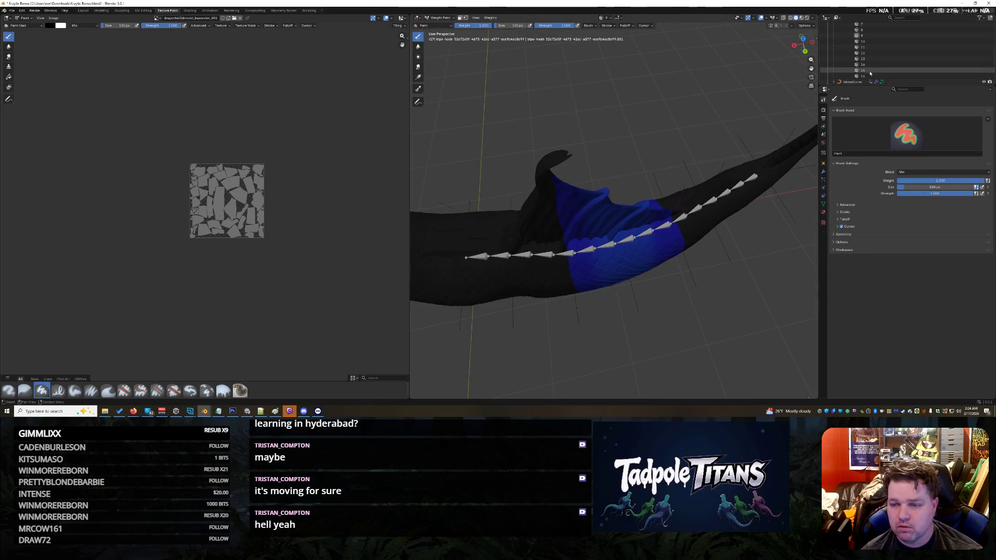
pyautogui.click(866, 77)
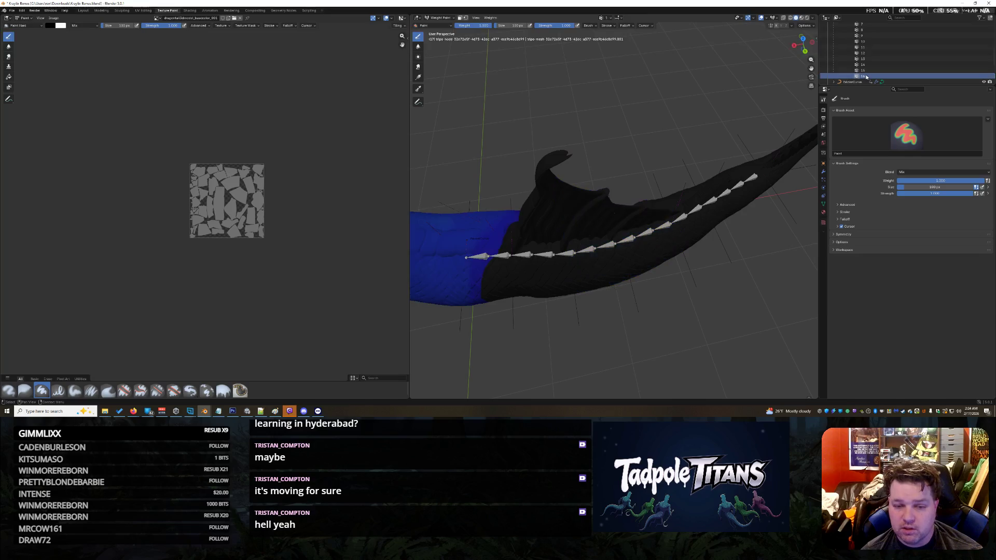
pyautogui.click(866, 70)
pyautogui.click(866, 64)
pyautogui.click(866, 59)
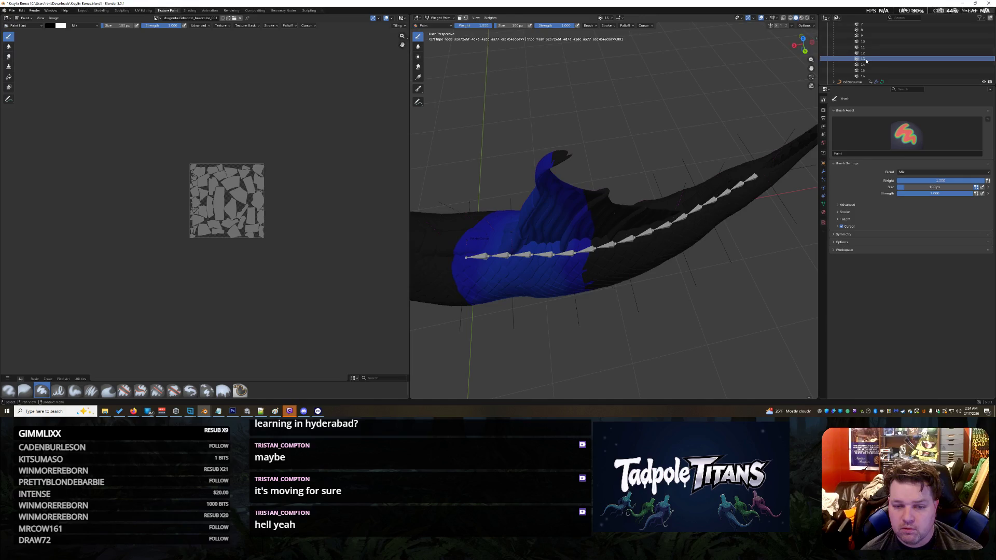
# - Select vertex group 12, paint the fin tip at weight 0, then undo the 0.092 strokes
pyautogui.moveTo(570, 197); pyautogui.dragTo(535, 158, button='middle')
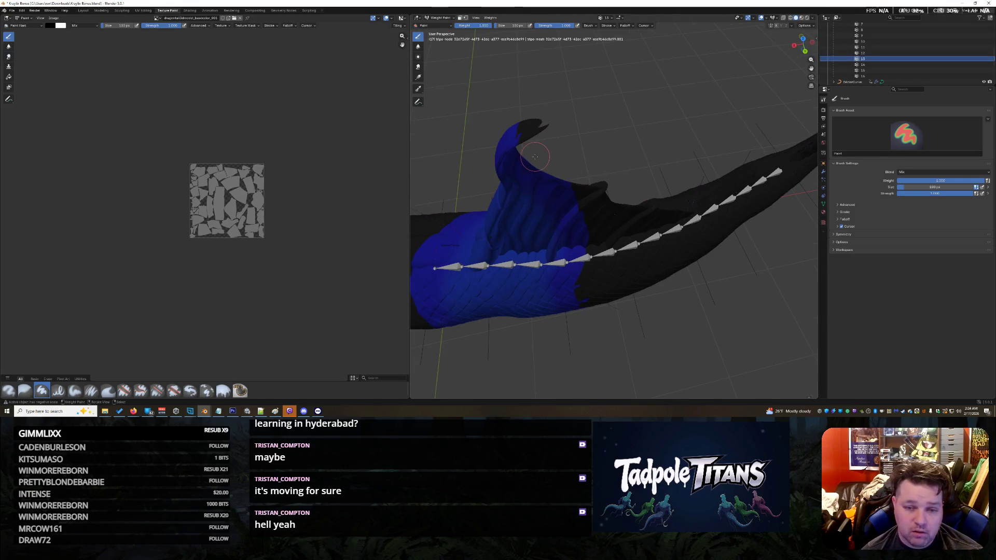
pyautogui.moveTo(472, 26); pyautogui.dragTo(447, 26)
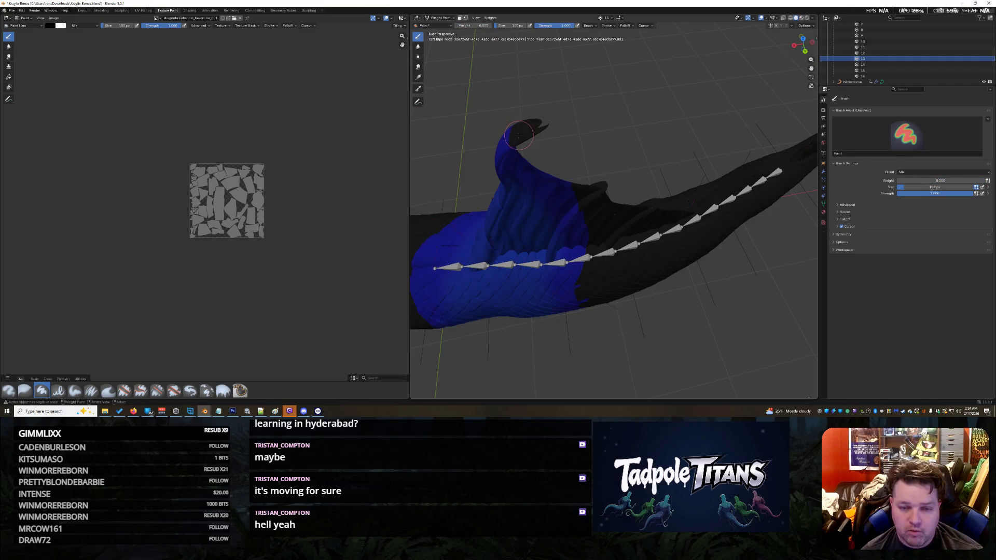
pyautogui.click(878, 53)
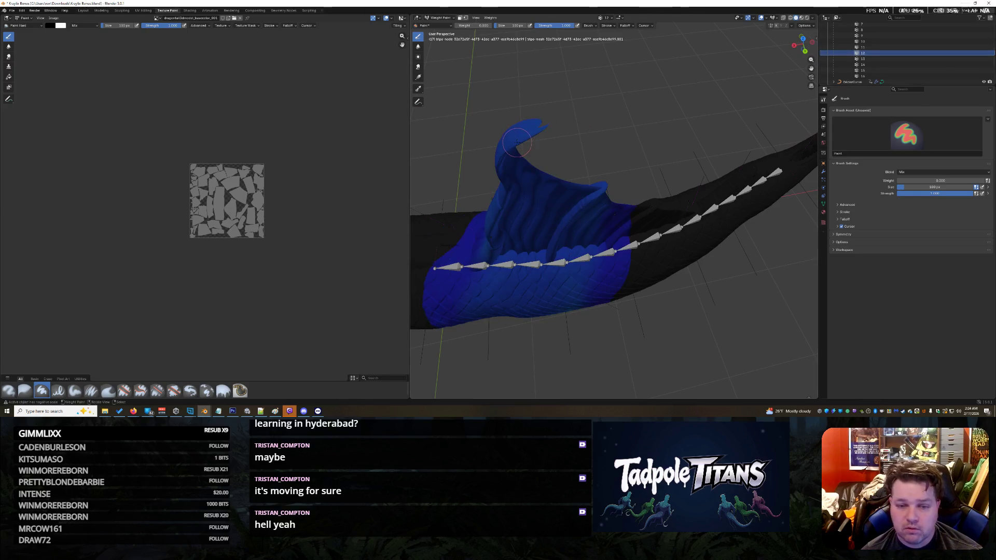
pyautogui.moveTo(530, 132)
pyautogui.mouseDown()
pyautogui.moveTo(490, 125)
pyautogui.moveTo(536, 130)
pyautogui.moveTo(513, 124)
pyautogui.mouseUp()
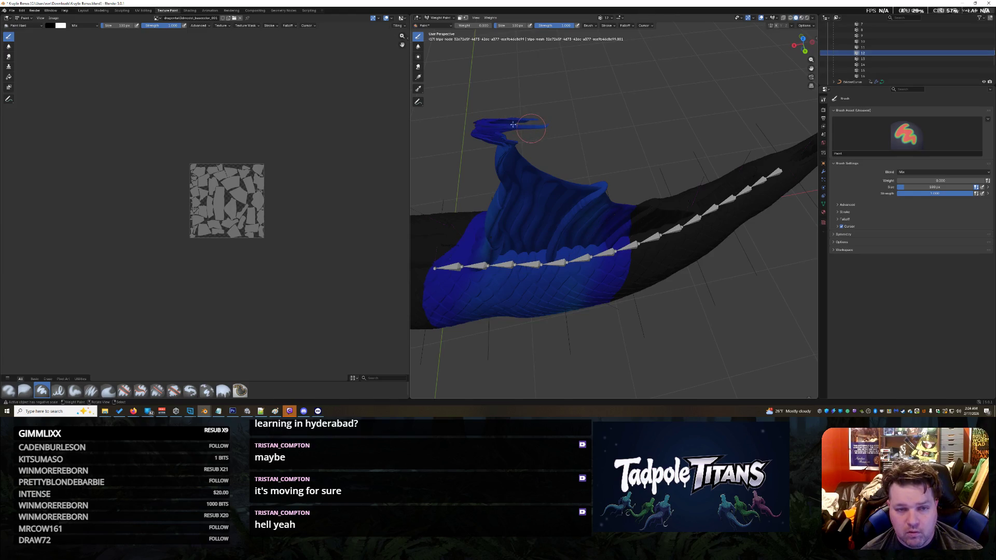
pyautogui.moveTo(456, 26); pyautogui.dragTo(458, 27)
pyautogui.moveTo(485, 124)
pyautogui.mouseDown()
pyautogui.moveTo(524, 122)
pyautogui.moveTo(490, 127)
pyautogui.moveTo(511, 148)
pyautogui.moveTo(630, 109)
pyautogui.mouseUp()
pyautogui.hotkey('ctrl', 'z')
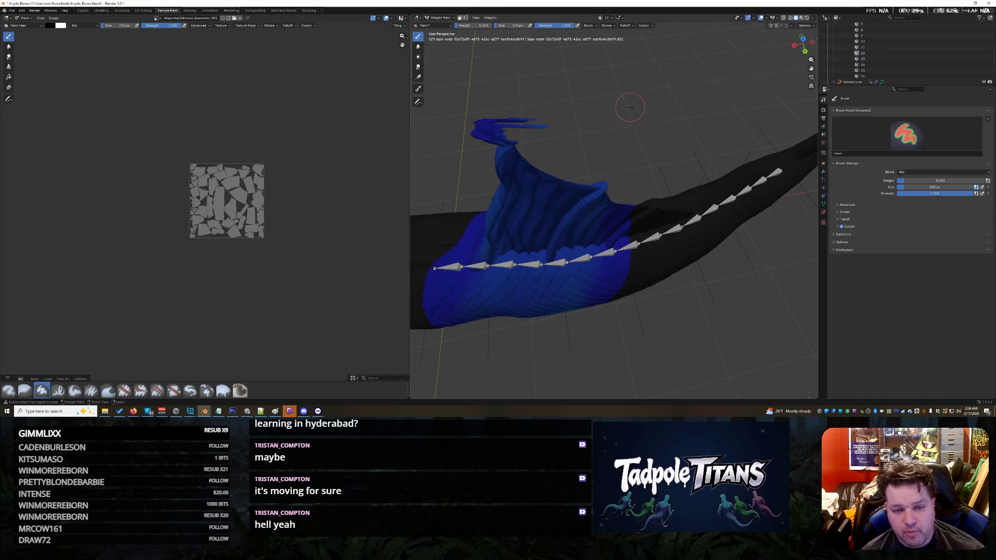
pyautogui.hotkey('ctrl', 'z')
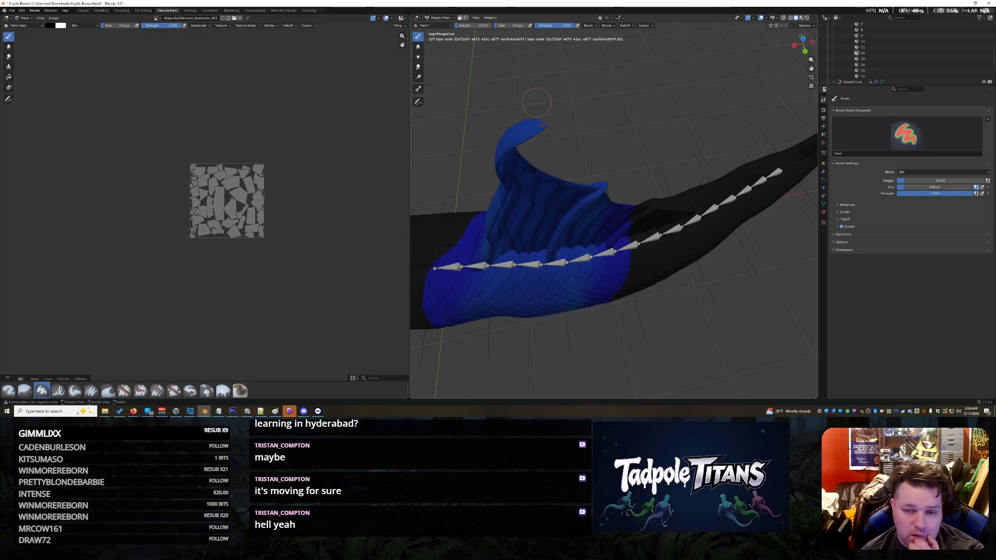
# - Repaint the fin top at weight 0.069, then up the fin tip at 0.015
pyautogui.moveTo(480, 25); pyautogui.dragTo(474, 25)
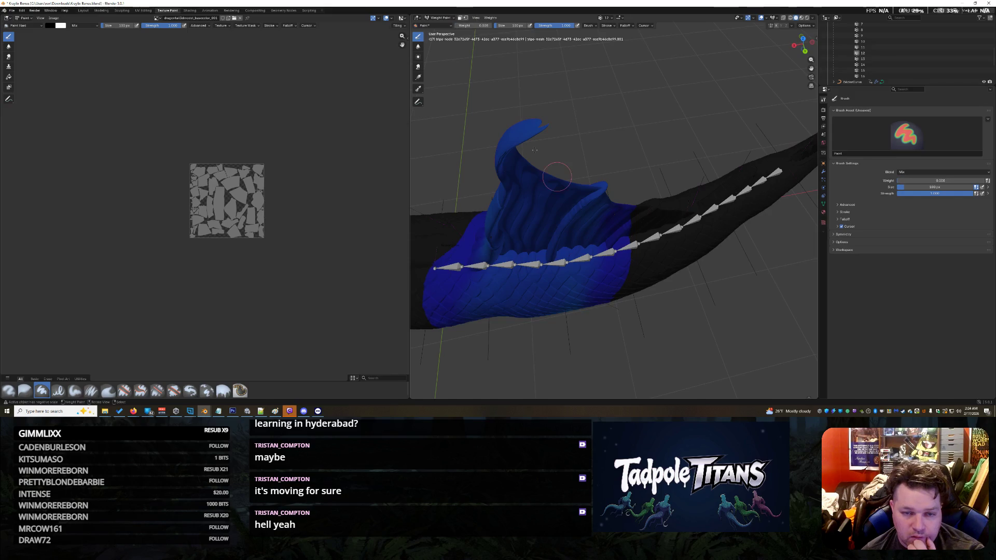
pyautogui.moveTo(520, 138)
pyautogui.mouseDown()
pyautogui.moveTo(524, 122)
pyautogui.moveTo(507, 133)
pyautogui.mouseUp()
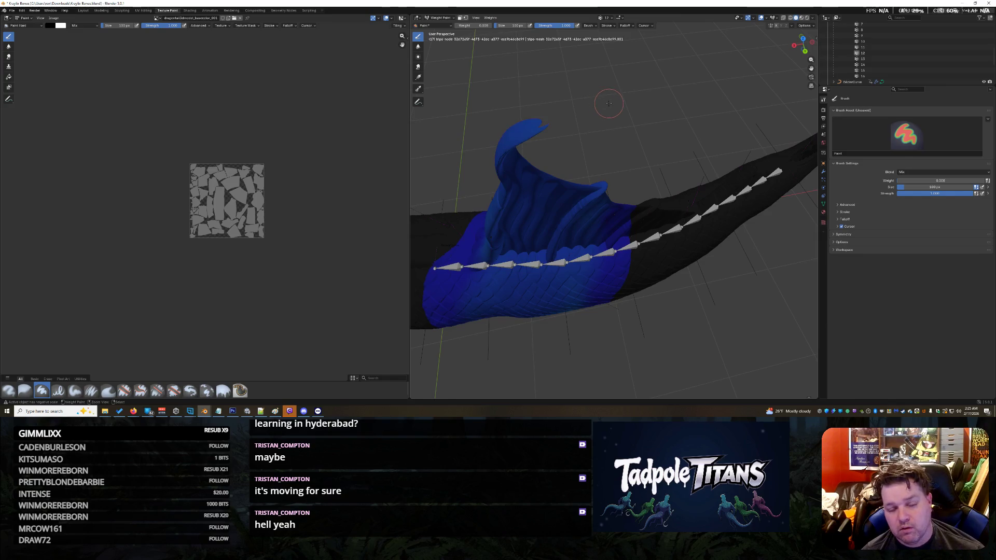
pyautogui.moveTo(566, 228)
pyautogui.mouseDown(button='middle')
pyautogui.moveTo(593, 206)
pyautogui.moveTo(534, 160)
pyautogui.mouseUp(button='middle')
pyautogui.scroll(3, 534, 160)
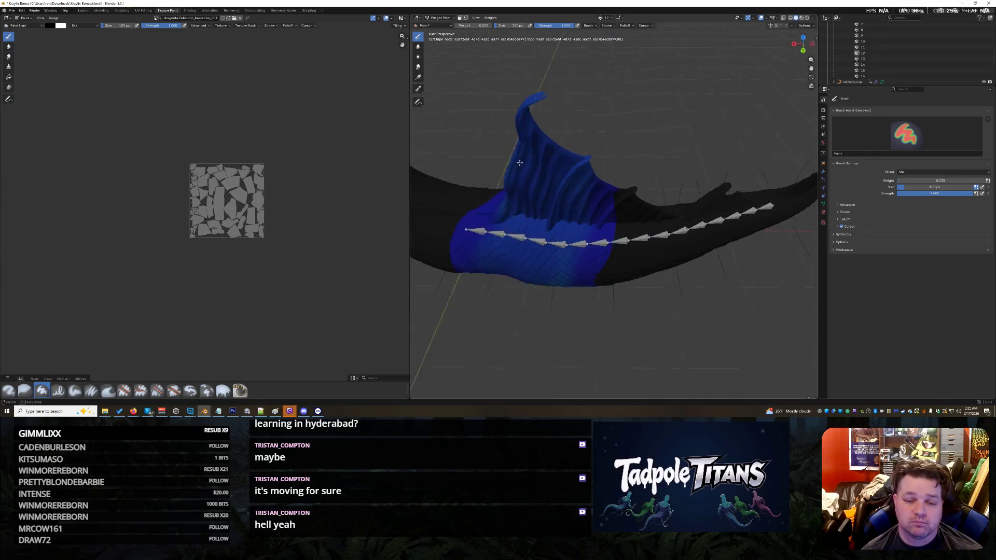
pyautogui.moveTo(466, 25); pyautogui.dragTo(472, 25)
pyautogui.scroll(-1, 544, 113)
pyautogui.moveTo(543, 113)
pyautogui.mouseDown()
pyautogui.moveTo(558, 69)
pyautogui.moveTo(547, 65)
pyautogui.moveTo(544, 76)
pyautogui.moveTo(550, 66)
pyautogui.mouseUp()
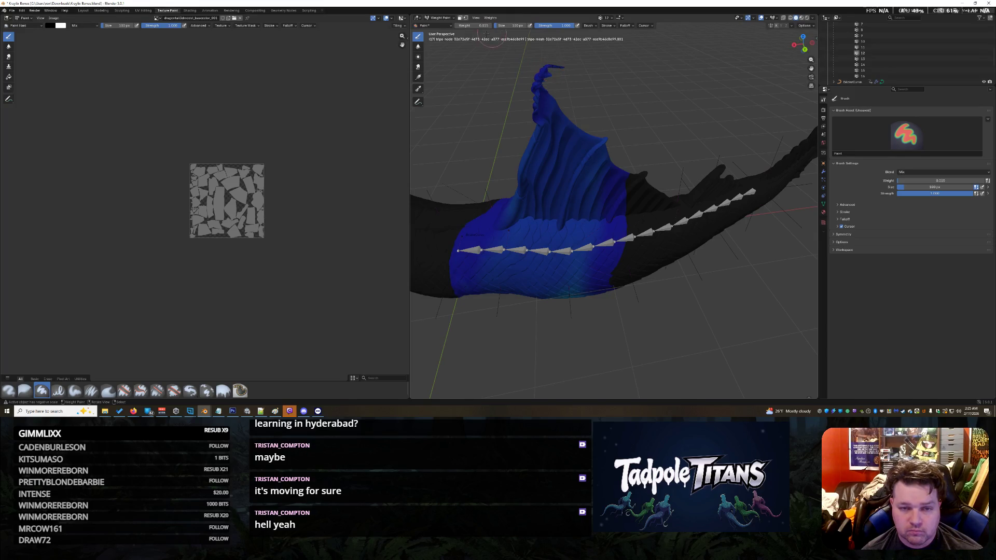
# - Enlarge the brush to 326 px and paint weight across the fin tip
pyautogui.press('f')
pyautogui.click(536, 83)
pyautogui.moveTo(536, 83)
pyautogui.mouseDown()
pyautogui.moveTo(555, 66)
pyautogui.moveTo(544, 173)
pyautogui.moveTo(524, 205)
pyautogui.moveTo(539, 182)
pyautogui.moveTo(539, 102)
pyautogui.moveTo(568, 164)
pyautogui.moveTo(592, 181)
pyautogui.moveTo(561, 208)
pyautogui.moveTo(518, 204)
pyautogui.moveTo(601, 204)
pyautogui.mouseUp()
pyautogui.moveTo(602, 204); pyautogui.dragTo(634, 156, button='middle')
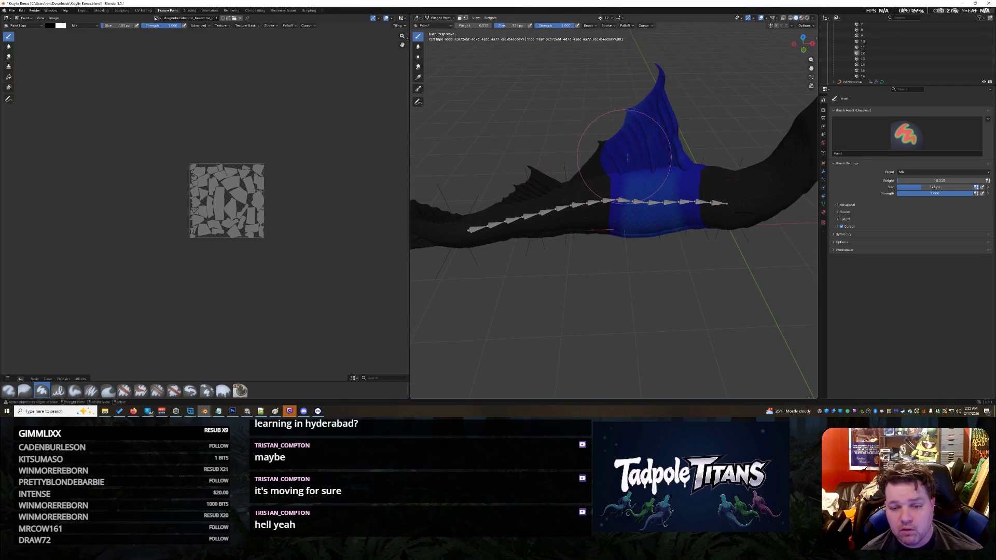
pyautogui.moveTo(639, 194)
pyautogui.mouseDown(button='middle')
pyautogui.moveTo(669, 102)
pyautogui.moveTo(601, 123)
pyautogui.mouseUp(button='middle')
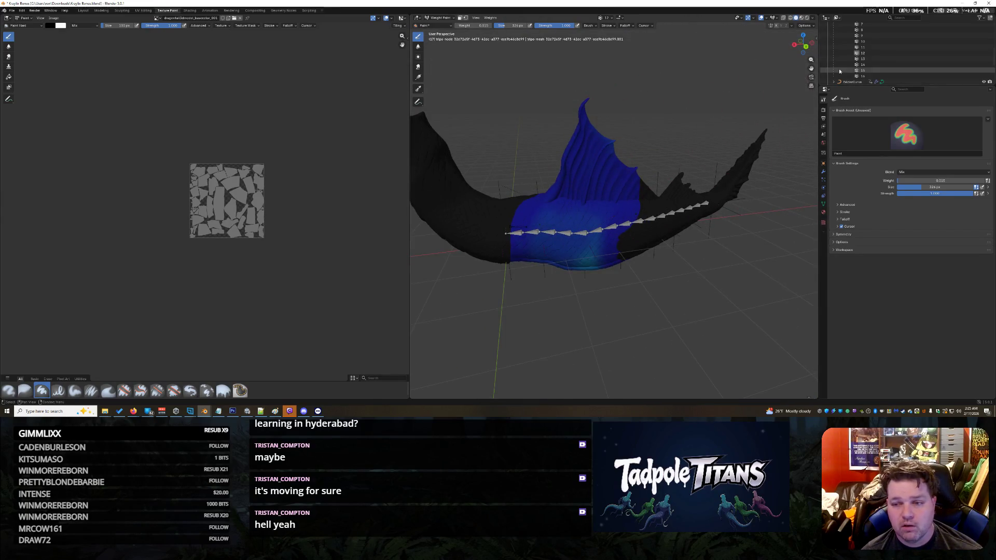
# - Select vertex group 13 and paint weight down the fin's upper-right area
pyautogui.click(874, 58)
pyautogui.moveTo(597, 155); pyautogui.dragTo(556, 84, button='middle')
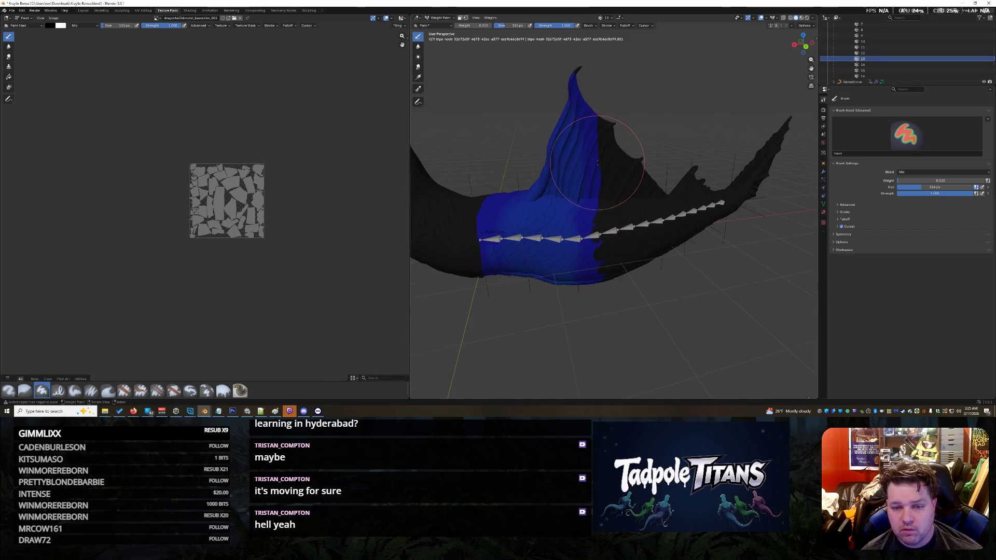
pyautogui.moveTo(579, 88); pyautogui.dragTo(558, 177)
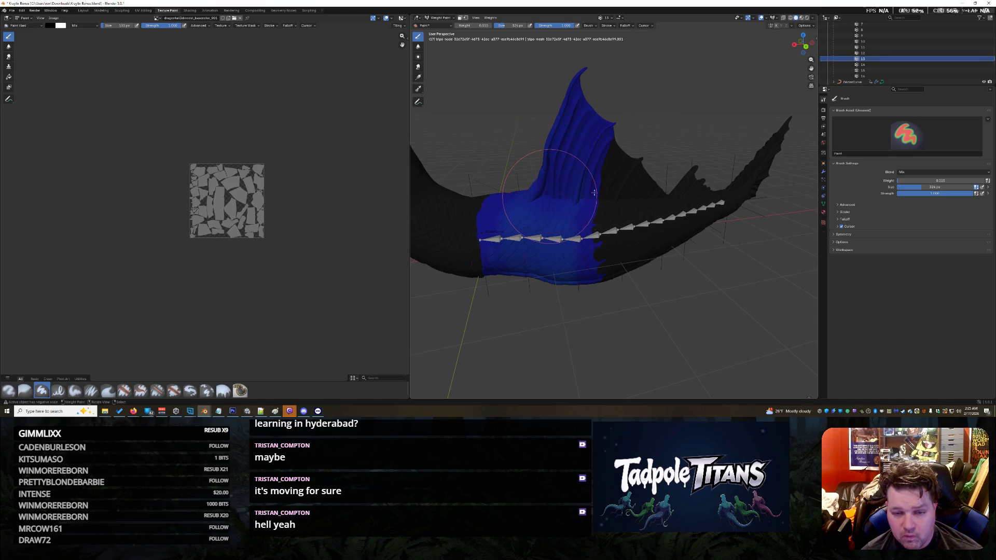
pyautogui.moveTo(537, 172); pyautogui.dragTo(674, 166, button='middle')
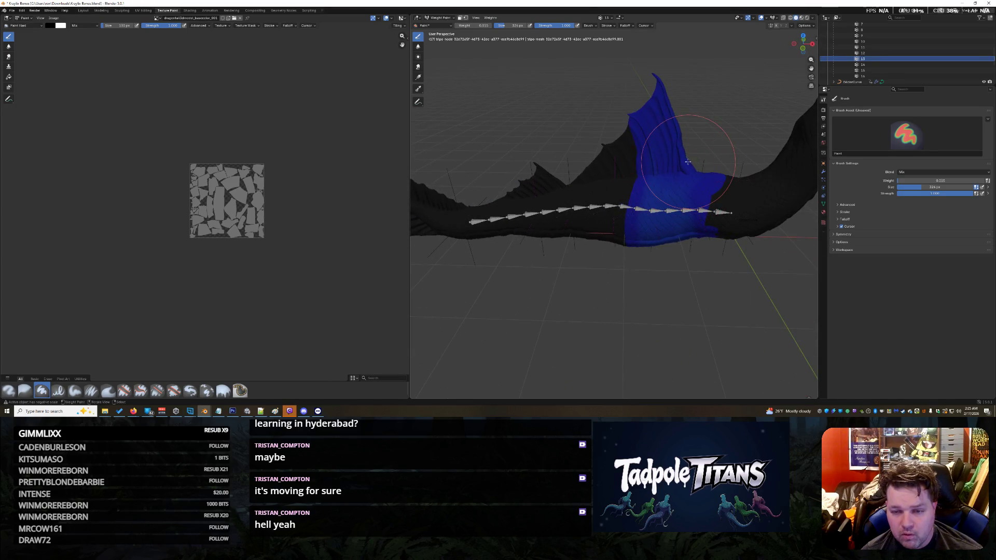
pyautogui.scroll(-3, 703, 166)
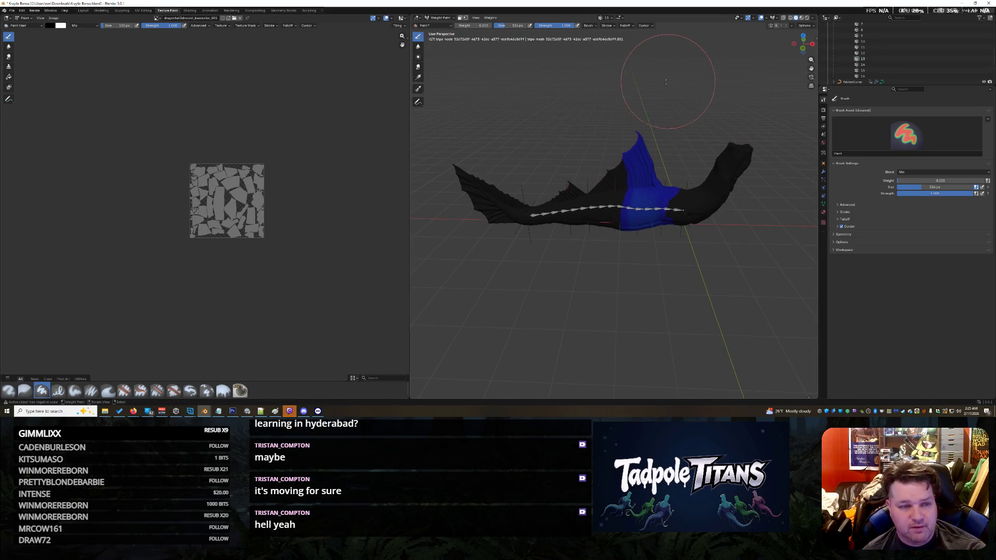
pyautogui.moveTo(451, 39)
pyautogui.mouseDown(button='middle')
pyautogui.moveTo(586, 240)
pyautogui.moveTo(483, 211)
pyautogui.mouseUp(button='middle')
pyautogui.scroll(3, 586, 241)
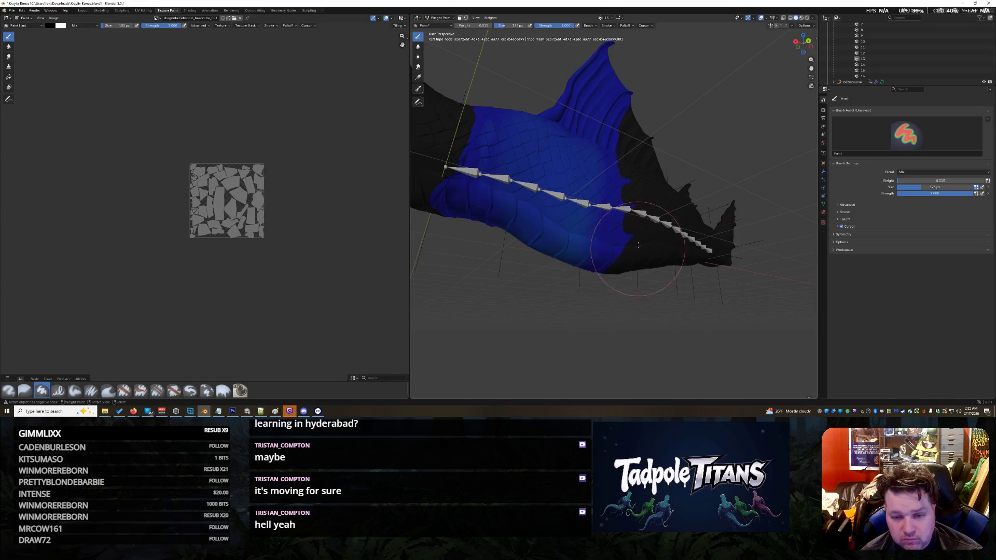
# - Erase weight at 0 near the tail front and on the fin, then return to Object Mode
pyautogui.moveTo(475, 25); pyautogui.dragTo(452, 25)
pyautogui.moveTo(633, 263)
pyautogui.mouseDown()
pyautogui.moveTo(630, 254)
pyautogui.moveTo(618, 265)
pyautogui.mouseUp()
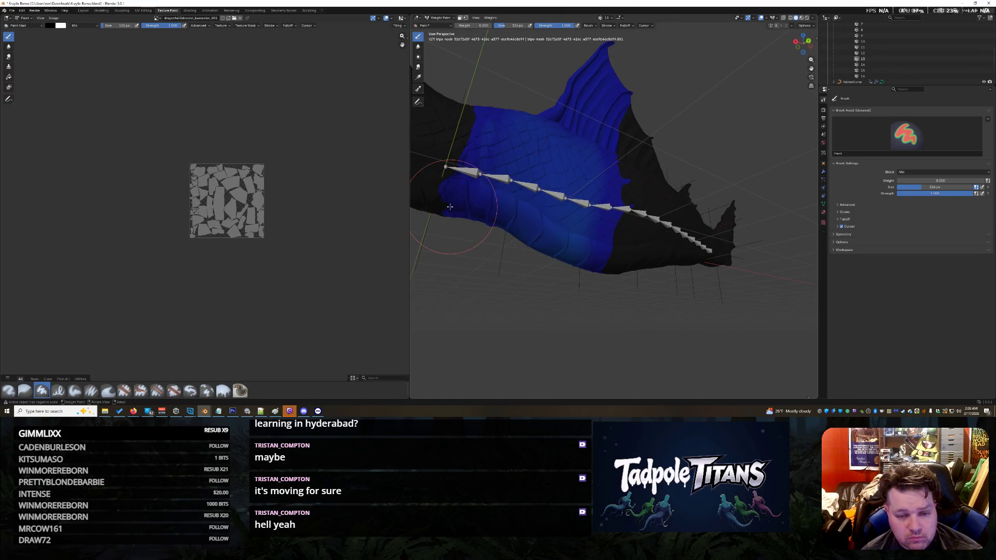
pyautogui.moveTo(449, 207); pyautogui.dragTo(451, 200)
pyautogui.scroll(-5, 451, 199)
pyautogui.click(450, 18)
pyautogui.click(442, 25)
pyautogui.moveTo(491, 92); pyautogui.dragTo(513, 189, button='middle')
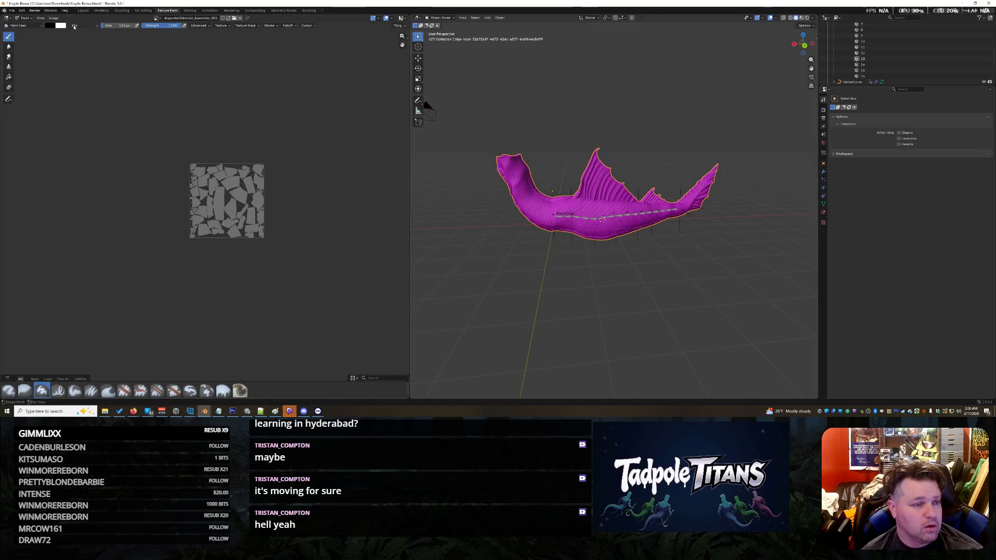
# - Show the fish in the Layout workspace, reframe the view, then switch to the web browser
pyautogui.click(34, 15)
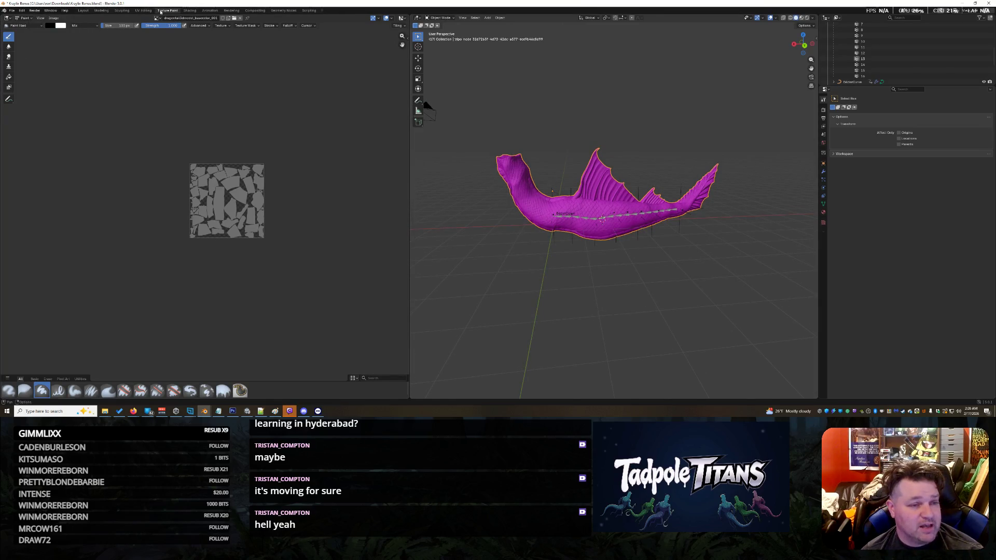
pyautogui.click(56, 18)
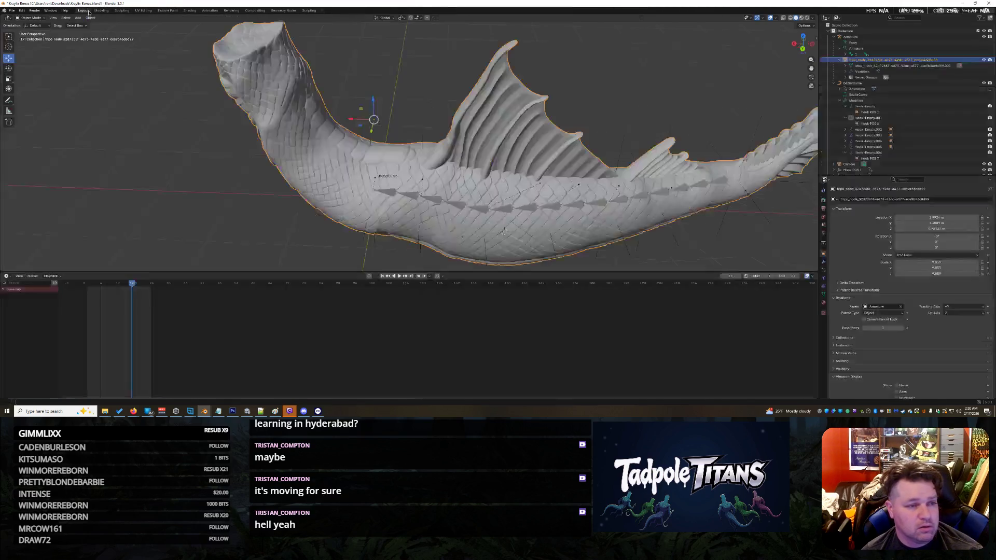
pyautogui.click(83, 11)
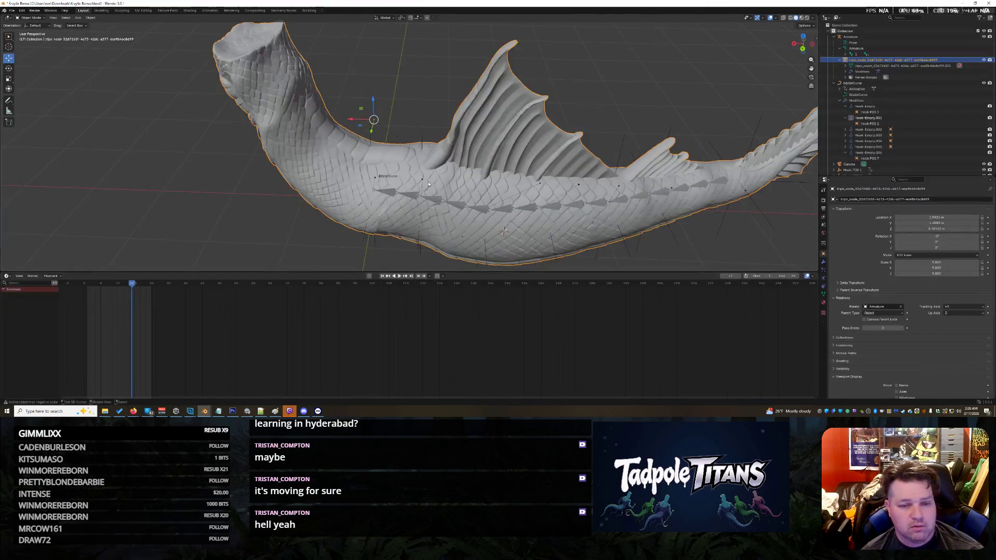
pyautogui.scroll(-5, 466, 186)
pyautogui.moveTo(466, 187)
pyautogui.mouseDown(button='middle')
pyautogui.moveTo(507, 183)
pyautogui.moveTo(613, 204)
pyautogui.moveTo(454, 198)
pyautogui.moveTo(598, 193)
pyautogui.mouseUp(button='middle')
pyautogui.scroll(3, 599, 193)
pyautogui.scroll(-3, 569, 201)
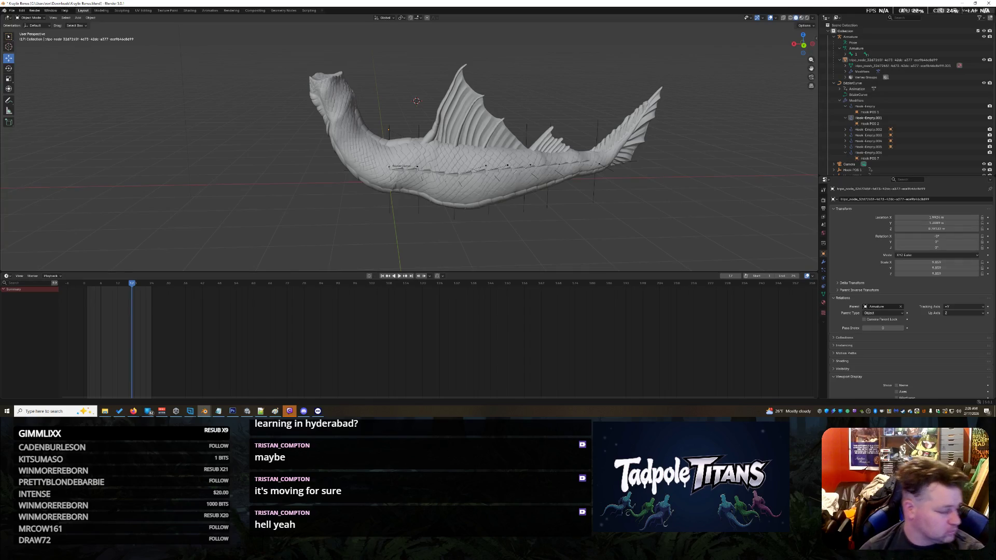
pyautogui.hotkey('alt', 'Tab')
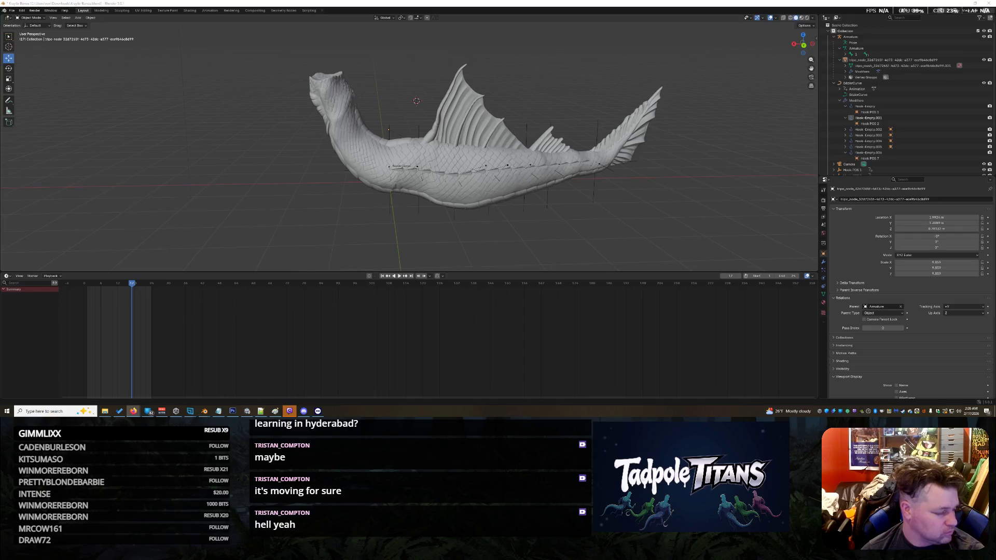
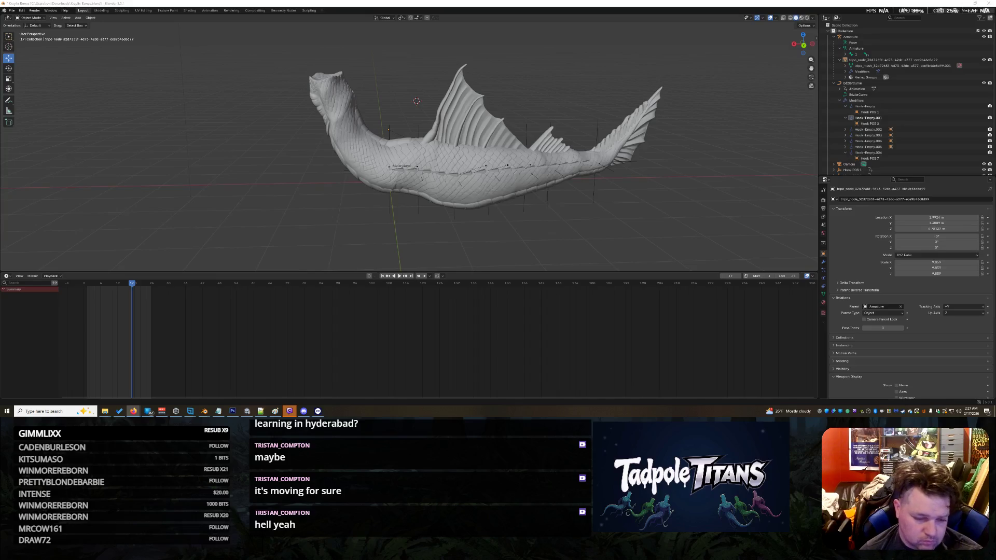
# - Switch from Blender to the Unity editor showing the yellow brute and the serpent creature
pyautogui.click(248, 411)
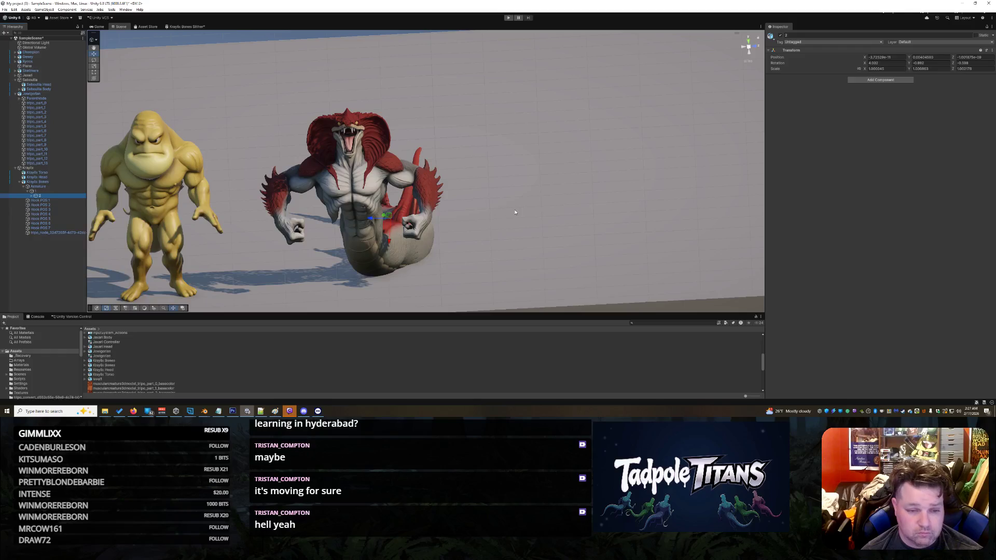
# - Parent Kraylix Head under Kraylix Torso, then nest Kraylix Torso under Kraylix Bones
pyautogui.moveTo(486, 217)
pyautogui.keyDown('alt'); pyautogui.mouseDown()
pyautogui.moveTo(372, 207)
pyautogui.moveTo(519, 223)
pyautogui.mouseUp(); pyautogui.keyUp('alt')
pyautogui.rightClick(571, 229)
pyautogui.click(373, 202)
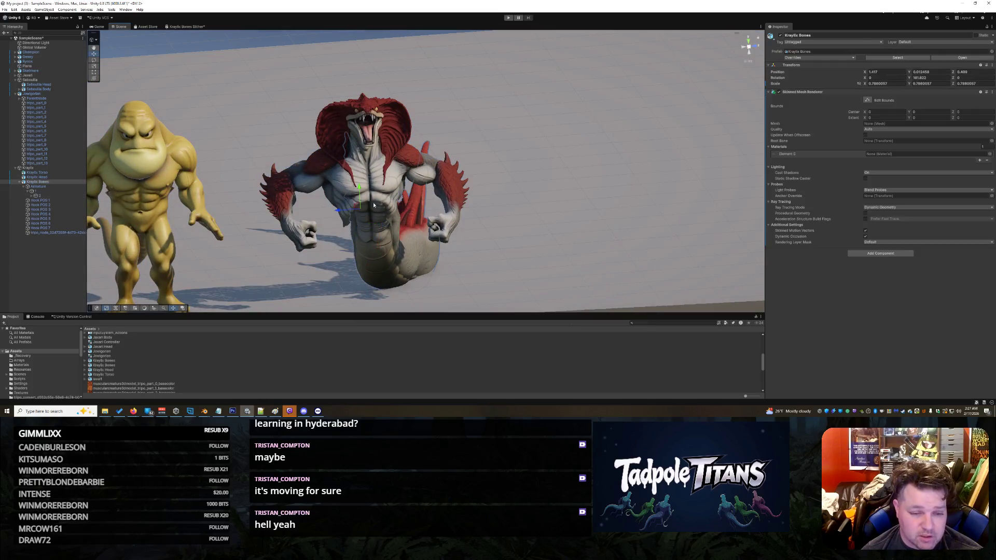
pyautogui.click(385, 186)
pyautogui.moveTo(385, 185)
pyautogui.keyDown('alt'); pyautogui.mouseDown()
pyautogui.moveTo(474, 214)
pyautogui.moveTo(489, 182)
pyautogui.moveTo(507, 182)
pyautogui.moveTo(499, 229)
pyautogui.mouseUp(); pyautogui.keyUp('alt')
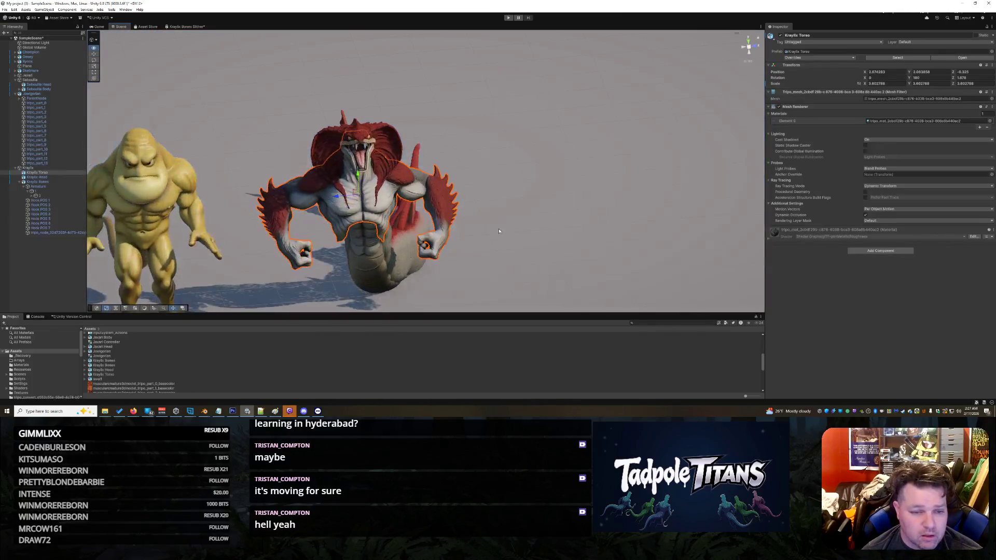
pyautogui.click(388, 143)
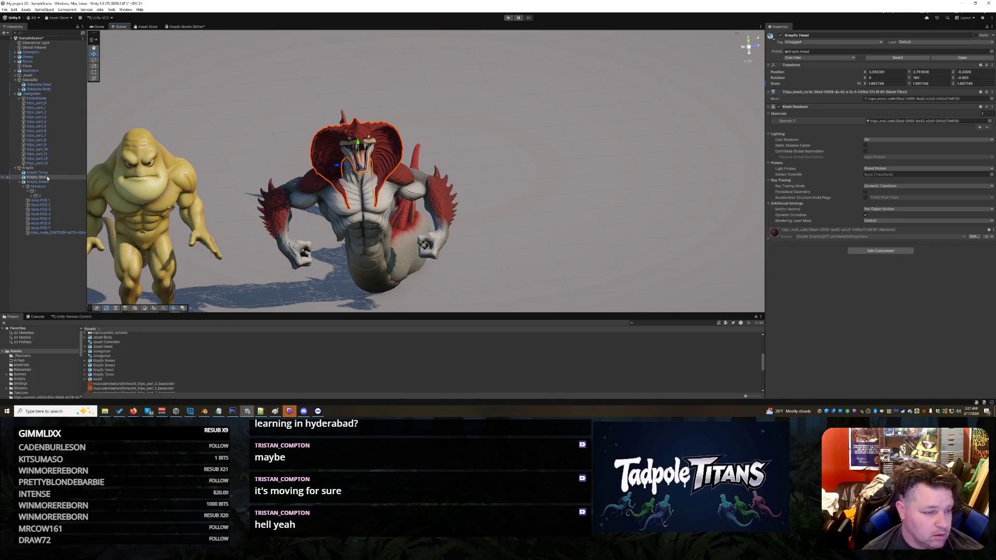
pyautogui.moveTo(47, 180); pyautogui.dragTo(29, 174)
pyautogui.click(27, 174)
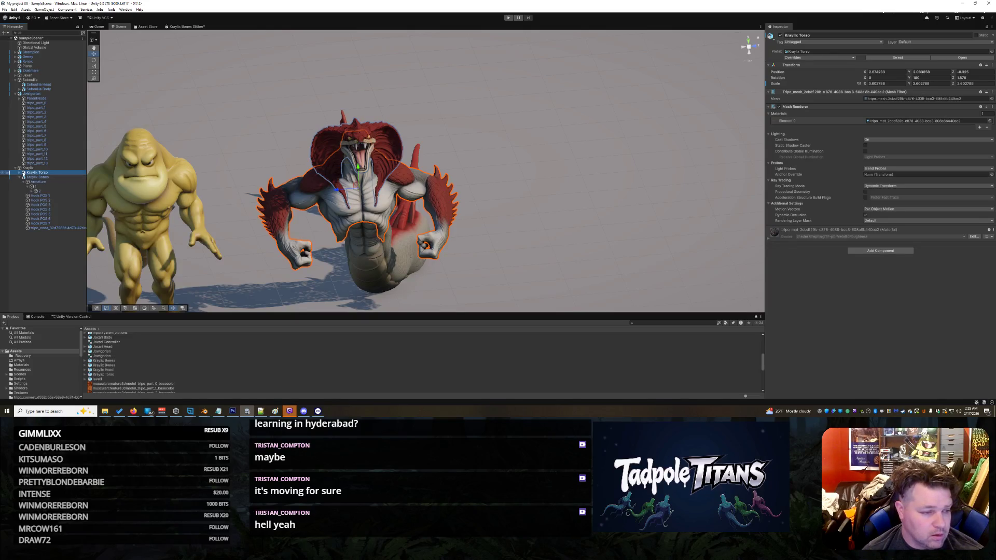
pyautogui.click(20, 173)
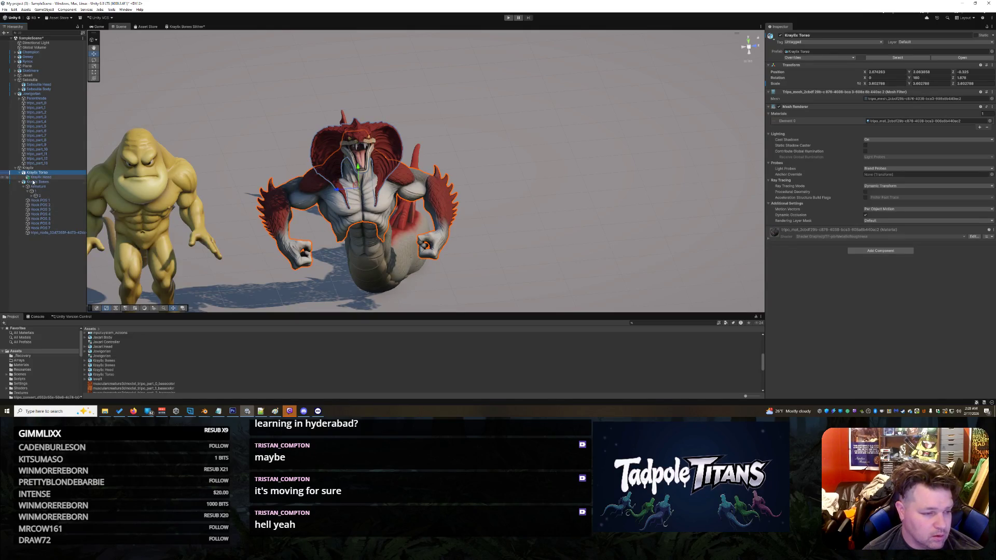
pyautogui.moveTo(42, 185); pyautogui.dragTo(41, 182)
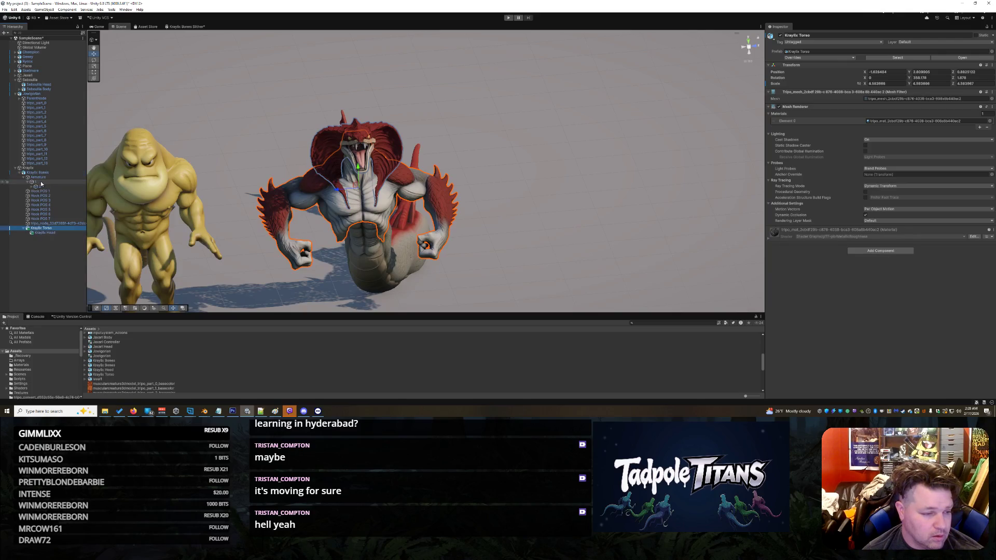
# - Move and rotate Kraylix Torso so it sits upright on the serpent's body
pyautogui.moveTo(341, 190); pyautogui.dragTo(345, 193)
pyautogui.moveTo(615, 226)
pyautogui.keyDown('alt'); pyautogui.mouseDown()
pyautogui.moveTo(507, 196)
pyautogui.moveTo(104, 213)
pyautogui.mouseUp(); pyautogui.keyUp('alt')
pyautogui.moveTo(571, 207)
pyautogui.keyDown('alt'); pyautogui.mouseDown()
pyautogui.moveTo(429, 210)
pyautogui.moveTo(322, 232)
pyautogui.moveTo(404, 194)
pyautogui.moveTo(381, 228)
pyautogui.mouseUp(); pyautogui.keyUp('alt')
pyautogui.click(94, 59)
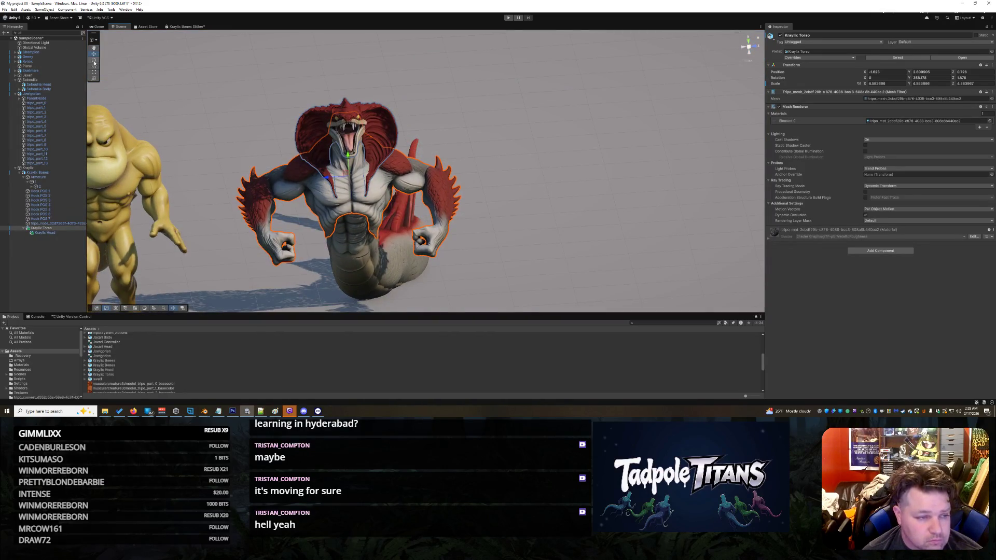
pyautogui.moveTo(345, 178); pyautogui.dragTo(359, 182)
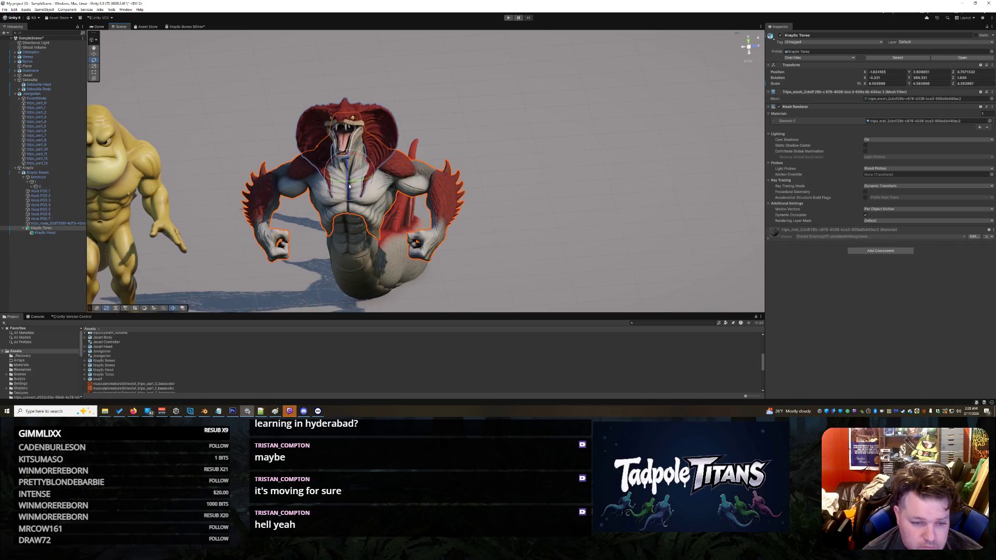
pyautogui.click(94, 54)
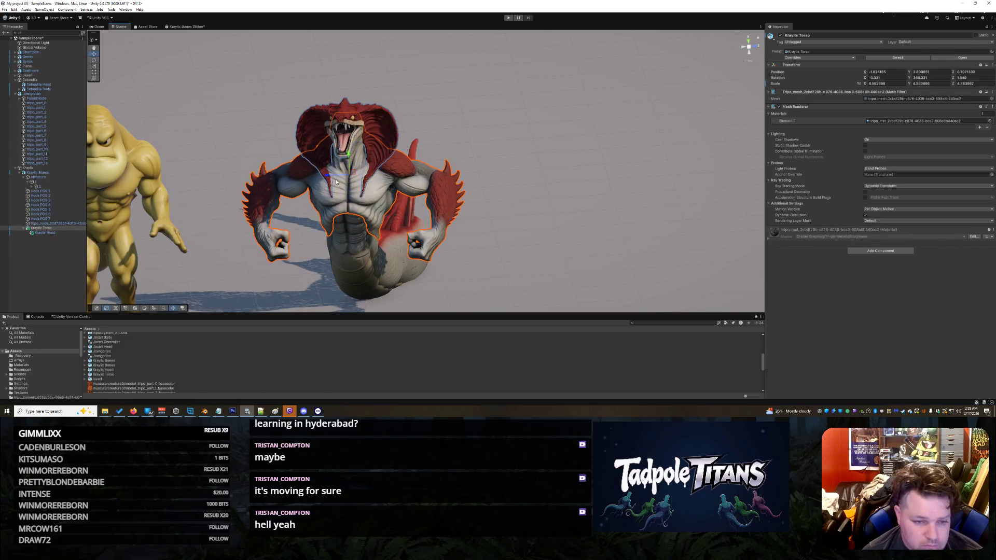
pyautogui.moveTo(347, 174)
pyautogui.mouseDown()
pyautogui.moveTo(295, 159)
pyautogui.moveTo(335, 141)
pyautogui.moveTo(415, 180)
pyautogui.moveTo(233, 103)
pyautogui.mouseUp()
pyautogui.click(95, 61)
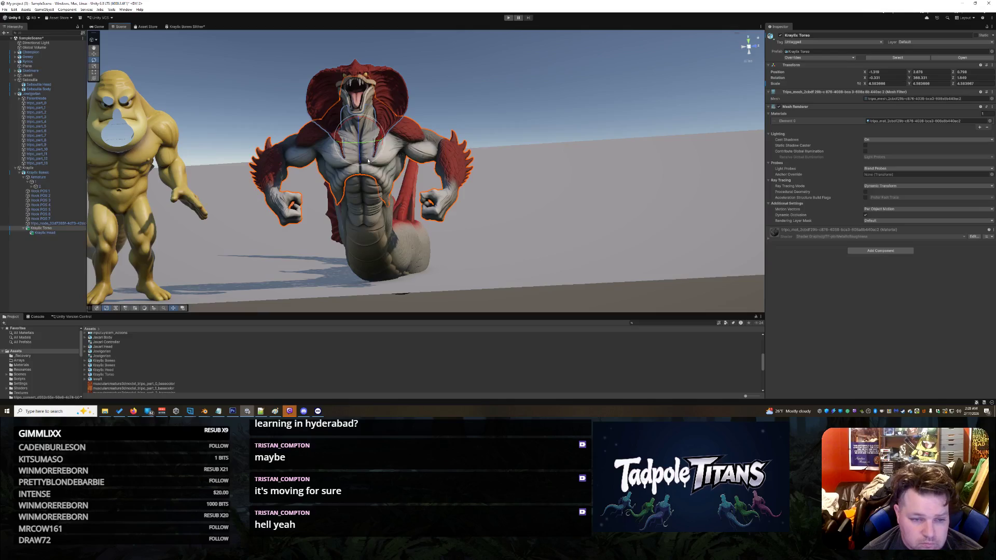
# - Turn Kraylix Torso a few more degrees with the Rotate tool
pyautogui.moveTo(370, 164); pyautogui.dragTo(381, 165)
pyautogui.click(511, 226)
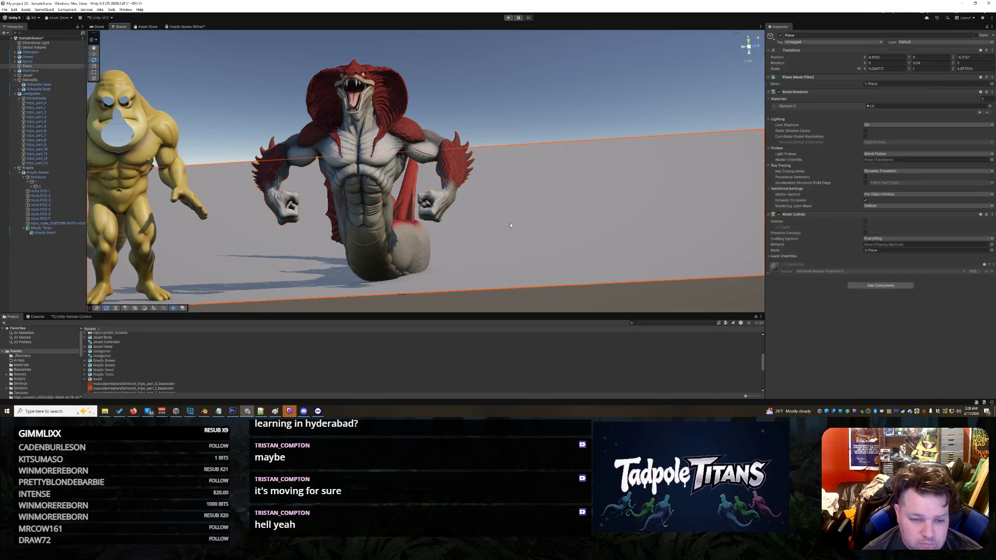
pyautogui.moveTo(509, 231); pyautogui.dragTo(514, 212, button='middle')
pyautogui.moveTo(513, 214)
pyautogui.mouseDown(button='right')
pyautogui.moveTo(521, 187)
pyautogui.moveTo(612, 142)
pyautogui.mouseUp(button='right')
# - Deselect the torso and run the scene in play mode to watch the creatures animate
pyautogui.click(418, 99)
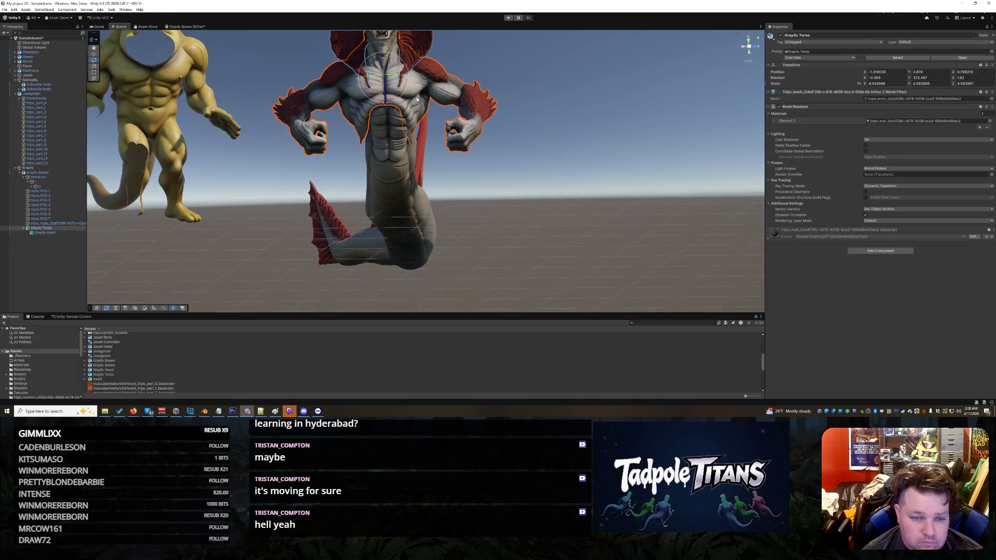
pyautogui.press('w')
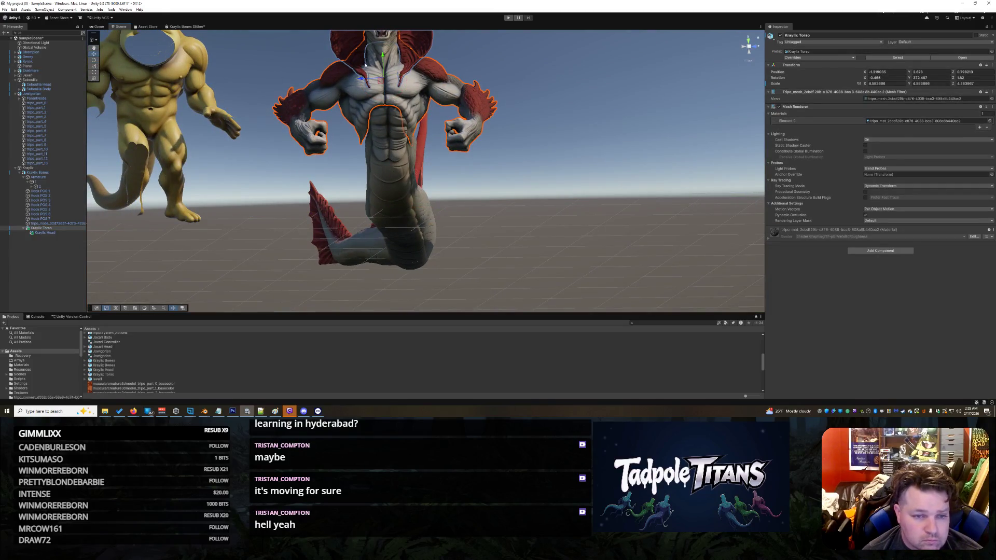
pyautogui.click(572, 208)
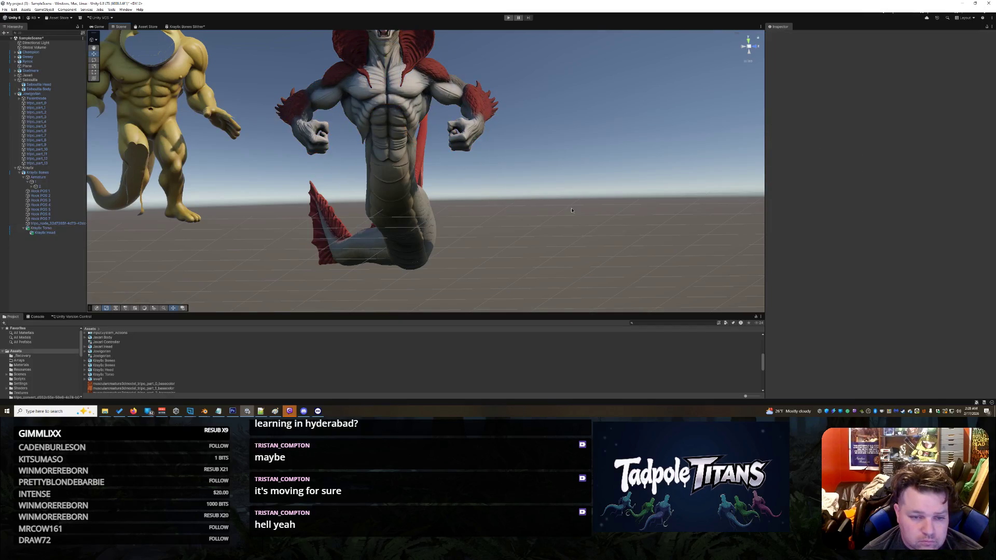
pyautogui.moveTo(568, 191)
pyautogui.keyDown('alt'); pyautogui.mouseDown()
pyautogui.moveTo(281, 235)
pyautogui.moveTo(463, 204)
pyautogui.mouseUp(); pyautogui.keyUp('alt')
pyautogui.click(508, 18)
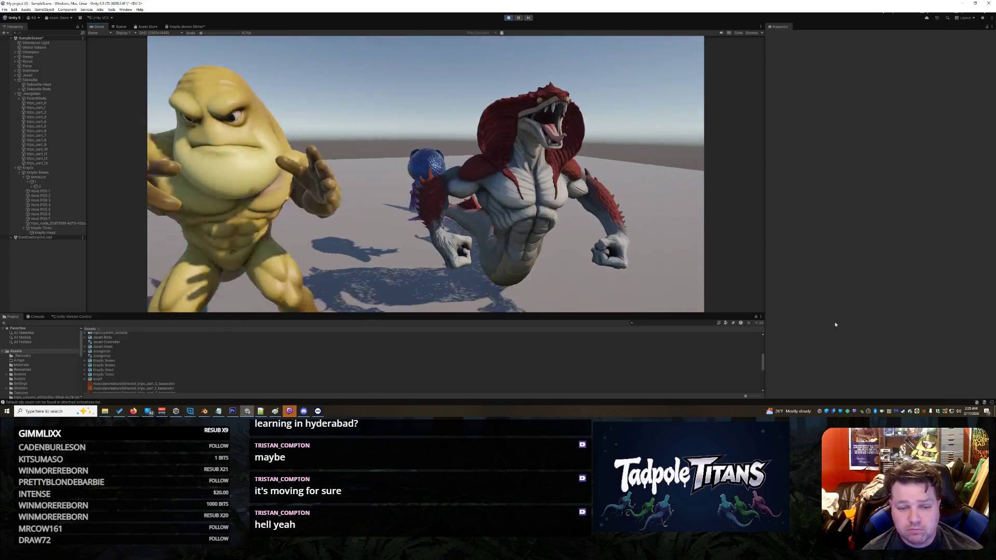
# - Exit play mode and collapse the Jowigorian, Sebouille and Kraylix groups in the Hierarchy
pyautogui.click(510, 17)
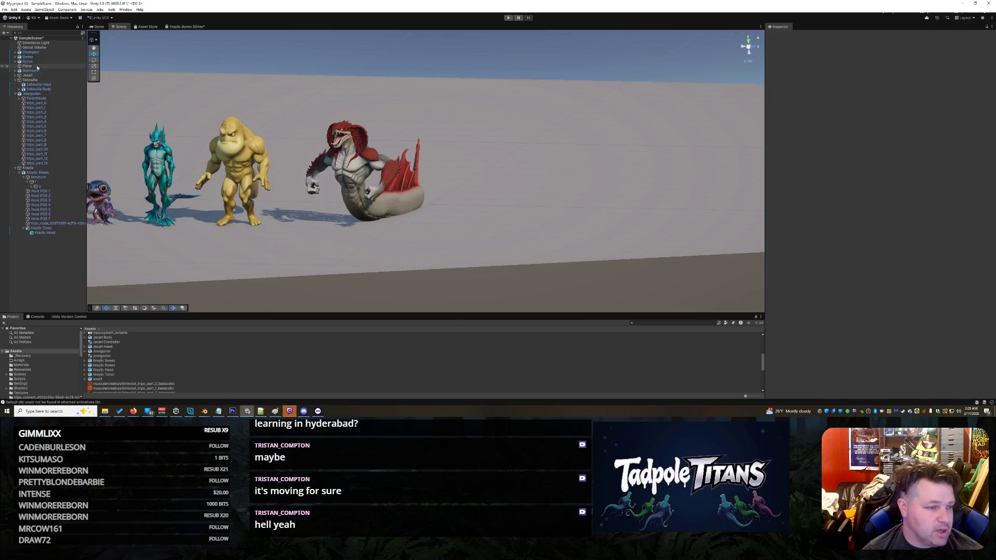
pyautogui.click(16, 93)
pyautogui.click(19, 98)
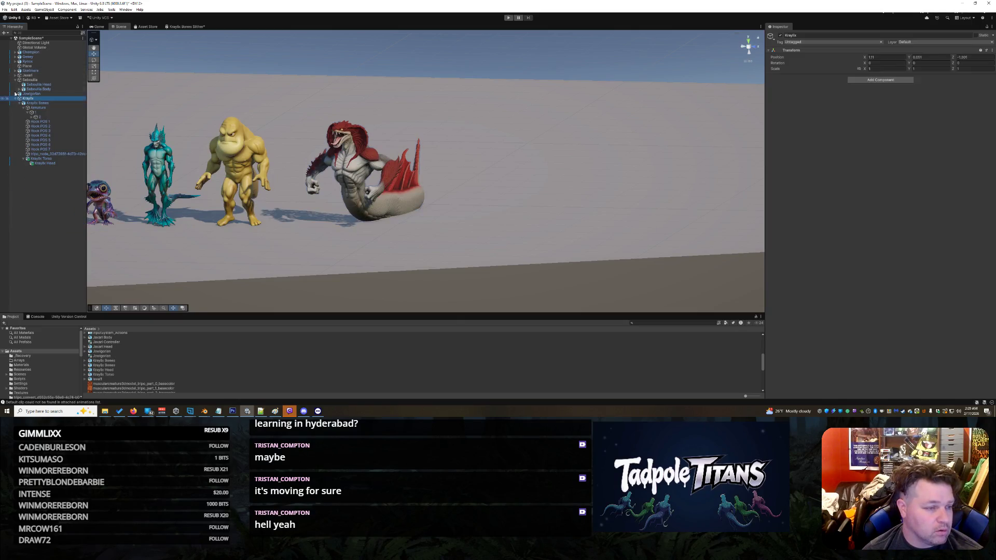
pyautogui.click(16, 80)
pyautogui.click(18, 94)
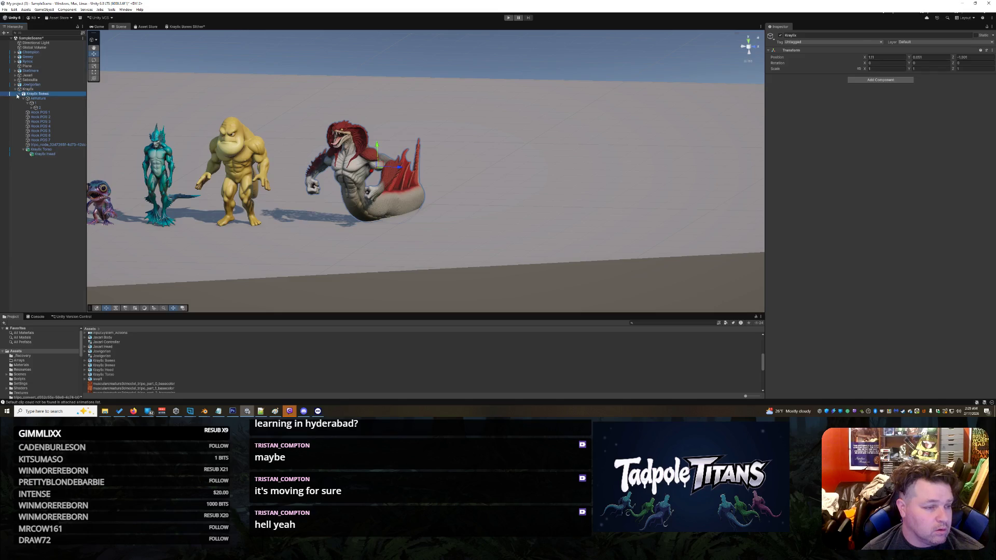
pyautogui.click(16, 89)
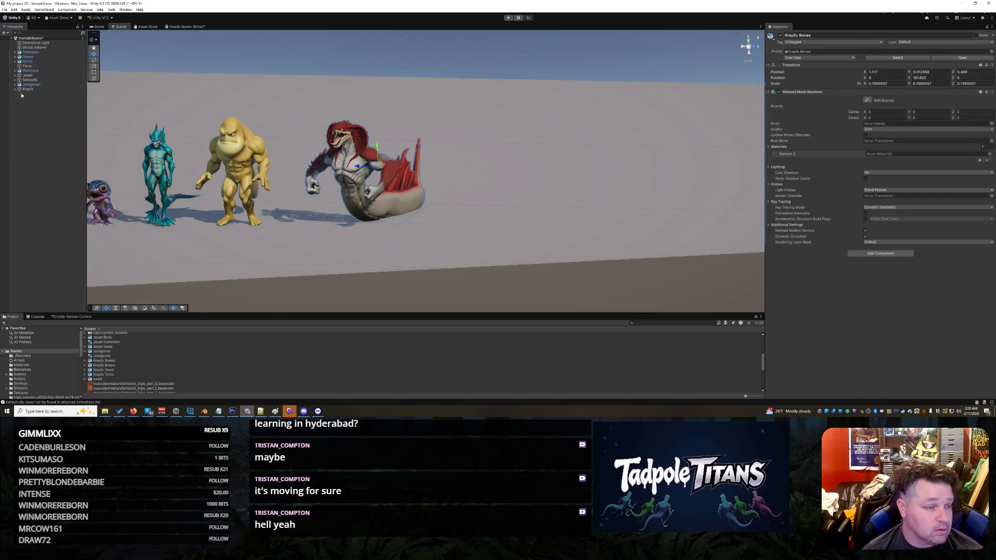
pyautogui.scroll(-5, 147, 363)
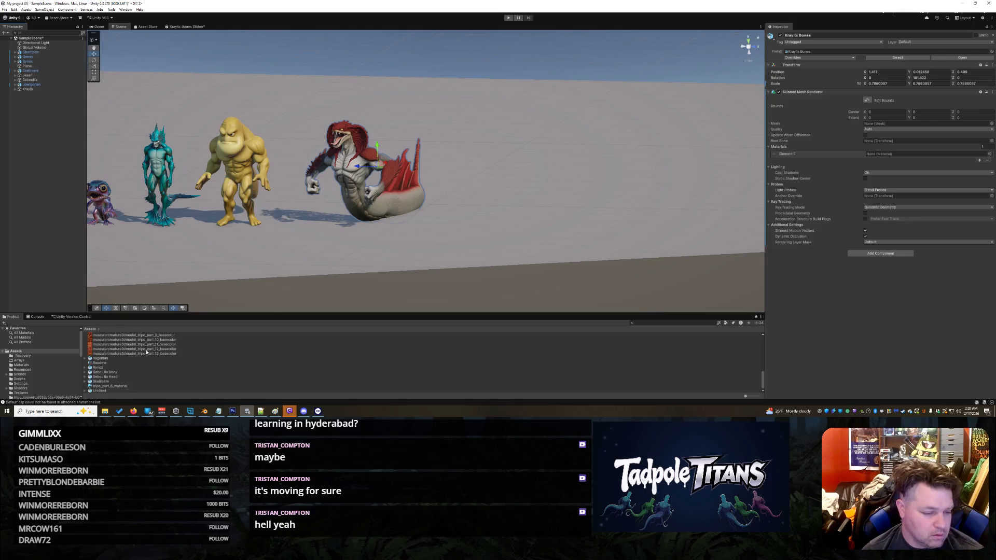
pyautogui.scroll(10, 130, 371)
pyautogui.scroll(-5, 177, 355)
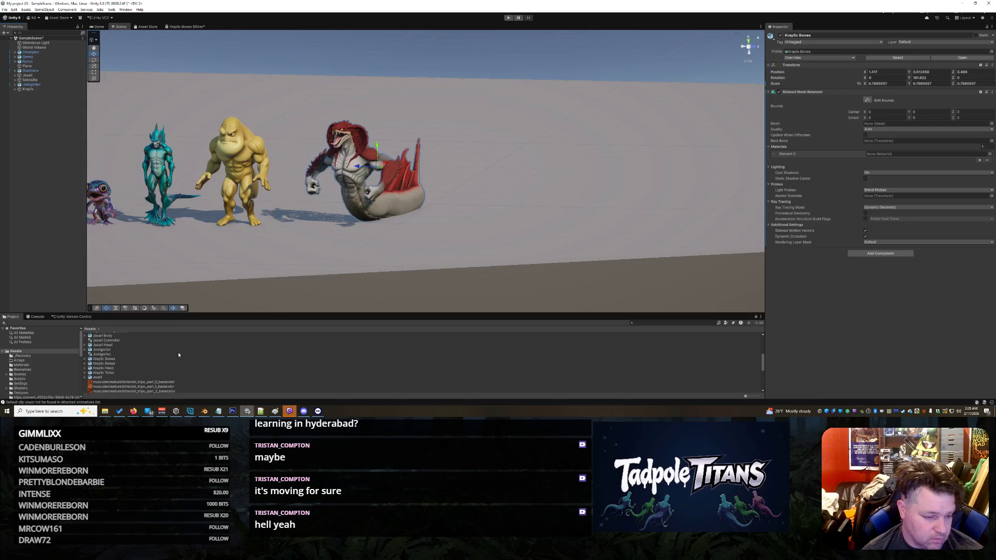
# - Add an Animator Controller from Create > Animation and name it Kraylix Animation Controller
pyautogui.rightClick(179, 355)
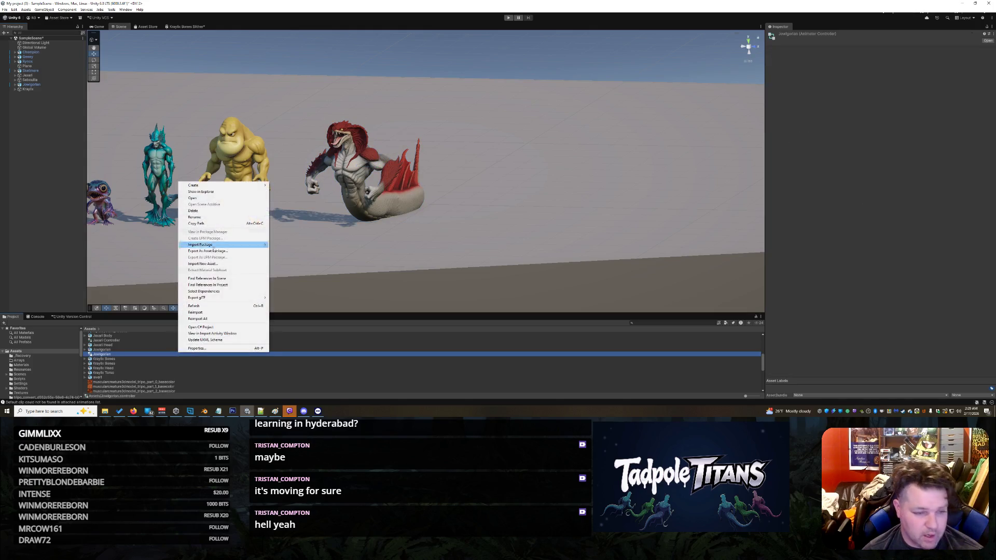
pyautogui.moveTo(221, 187)
pyautogui.moveTo(306, 219)
pyautogui.click(358, 219)
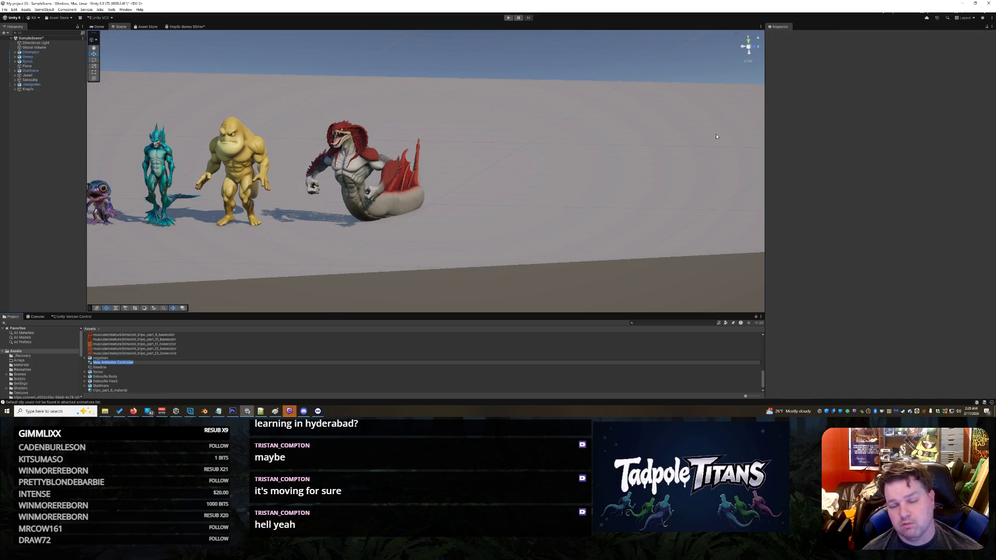
pyautogui.write('Kraylix')
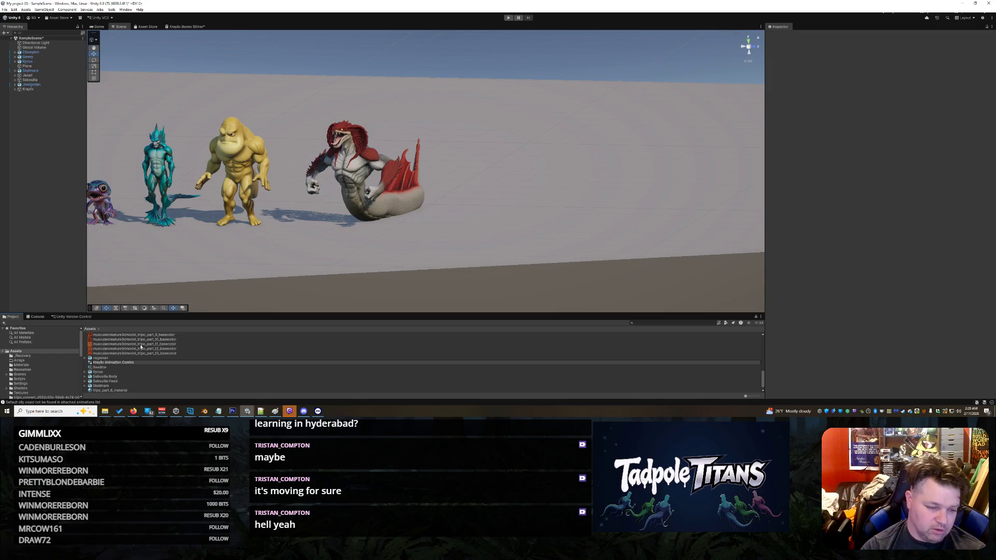
pyautogui.press('Return')
# - Select the Kraylix Bones object in the scene
pyautogui.click(478, 244)
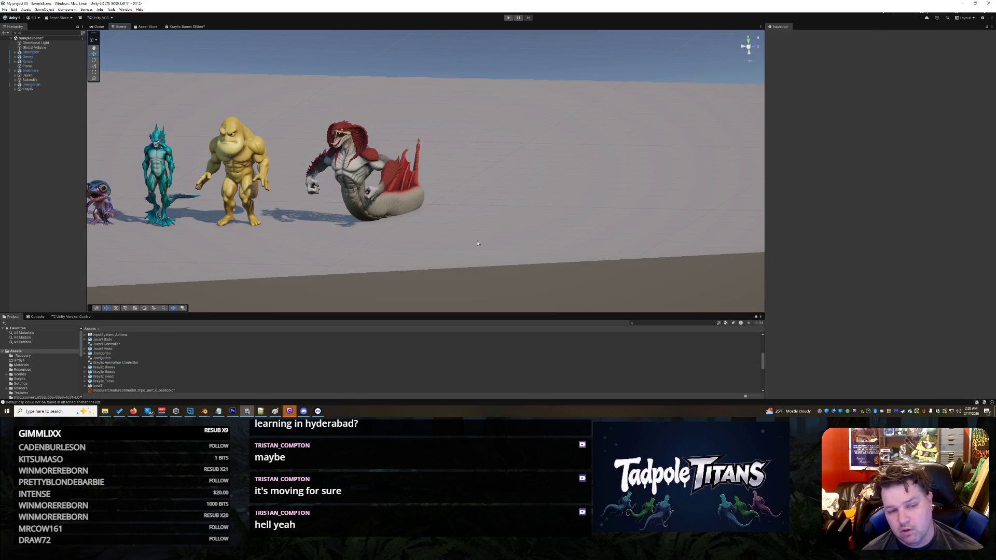
pyautogui.rightClick(543, 201)
pyautogui.click(367, 213)
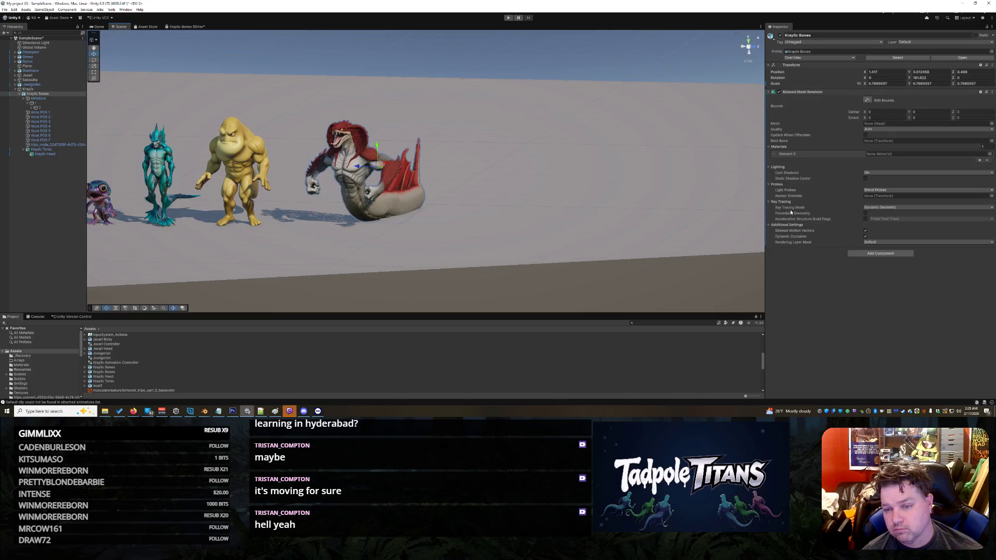
# - Add an Animator component to Kraylix Bones with Kraylix Animation Controller as its controller
pyautogui.click(858, 253)
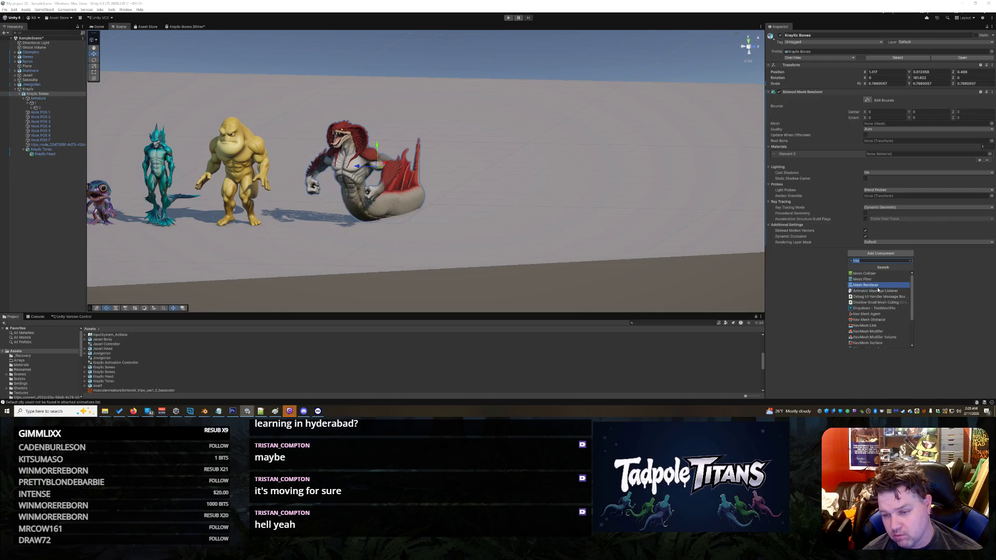
pyautogui.write('anim')
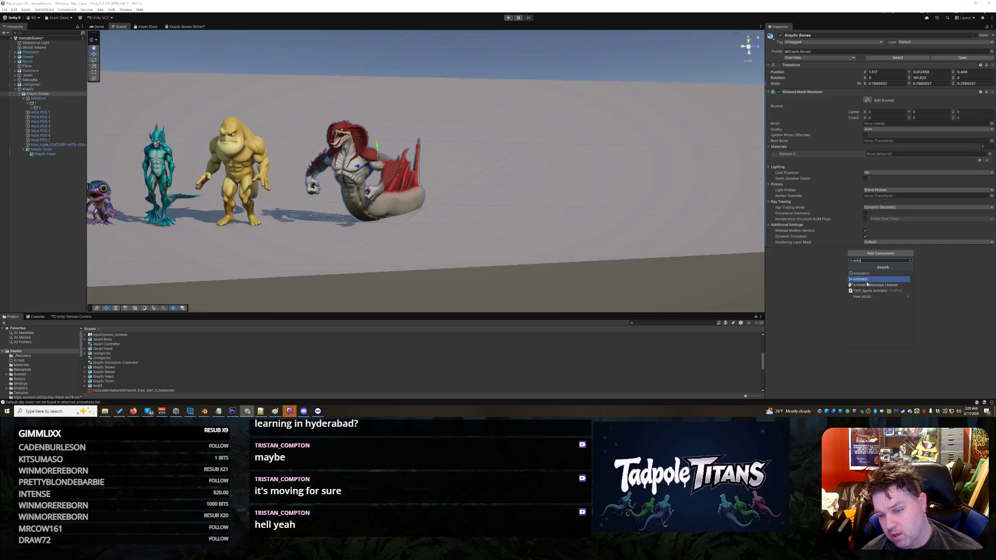
pyautogui.click(858, 279)
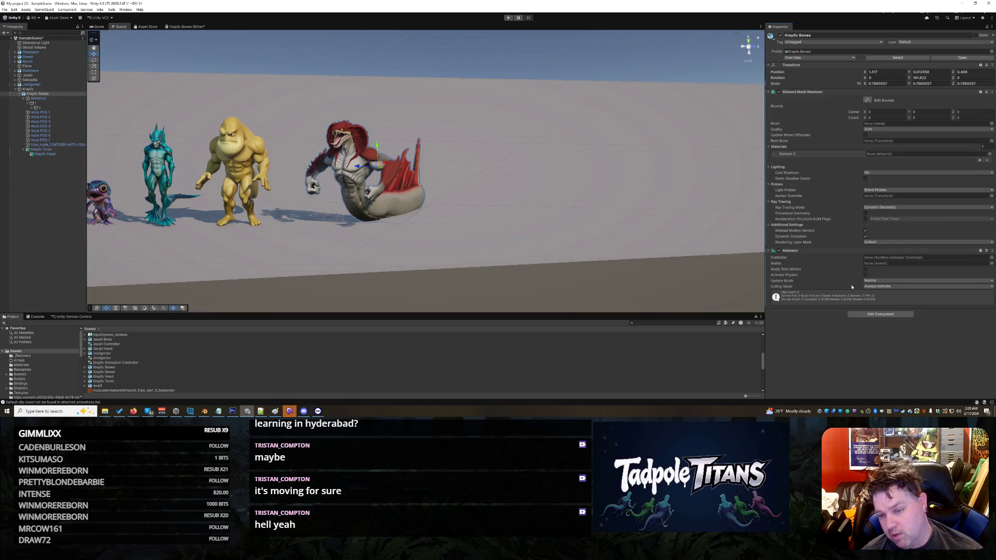
pyautogui.click(990, 258)
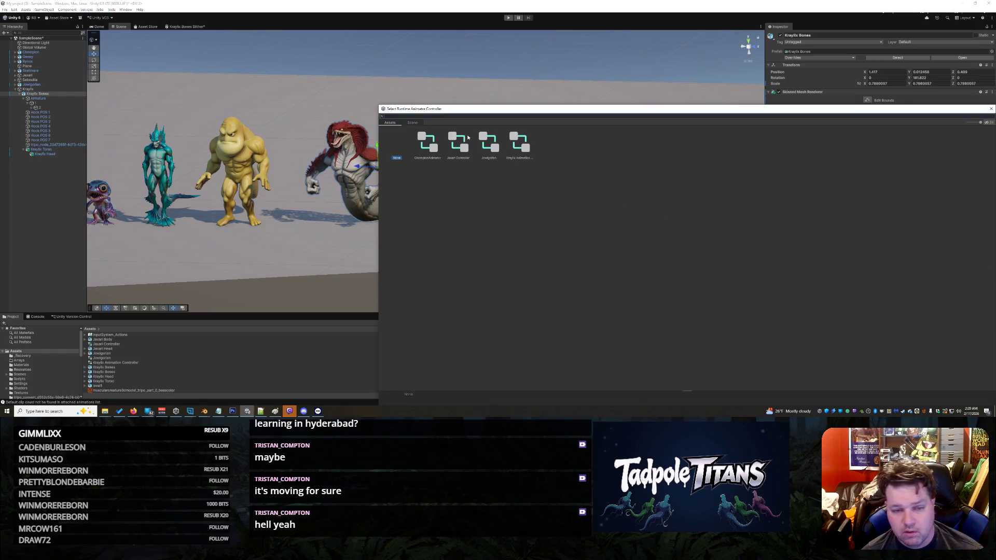
pyautogui.click(519, 145)
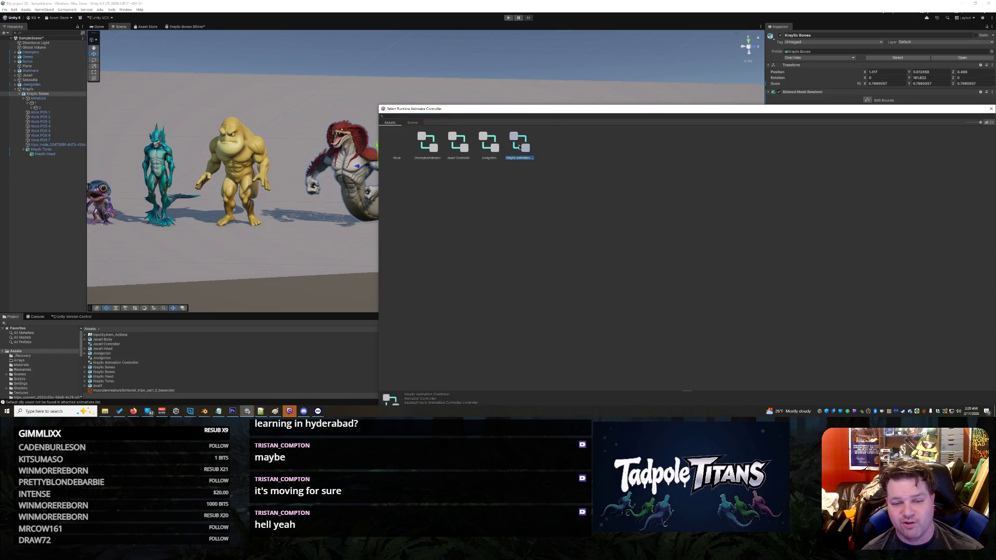
pyautogui.press('Return')
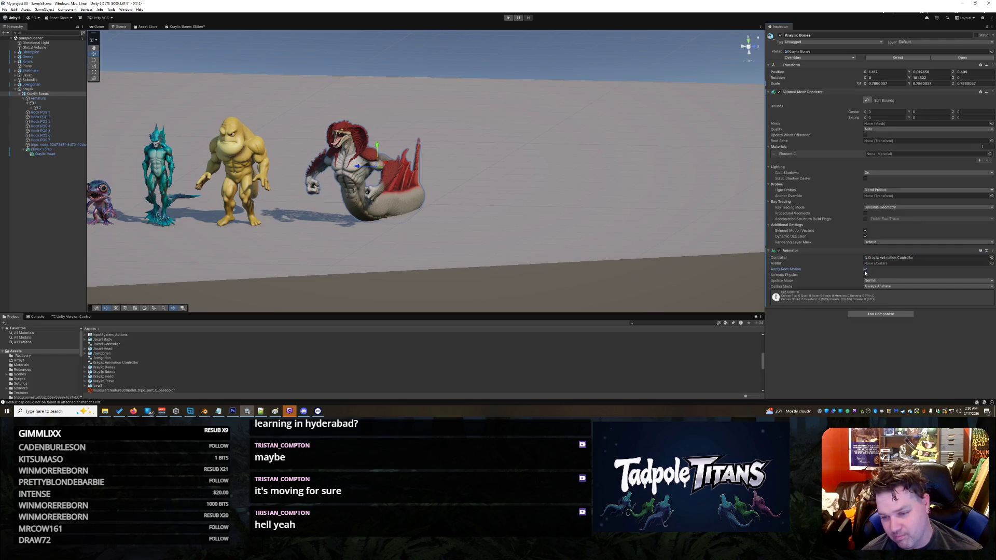
# - Select the ground plane and orbit the scene view slightly
pyautogui.rightClick(836, 215)
pyautogui.press('Escape')
pyautogui.rightClick(639, 268)
pyautogui.click(438, 221)
pyautogui.moveTo(439, 221); pyautogui.dragTo(406, 203, button='right')
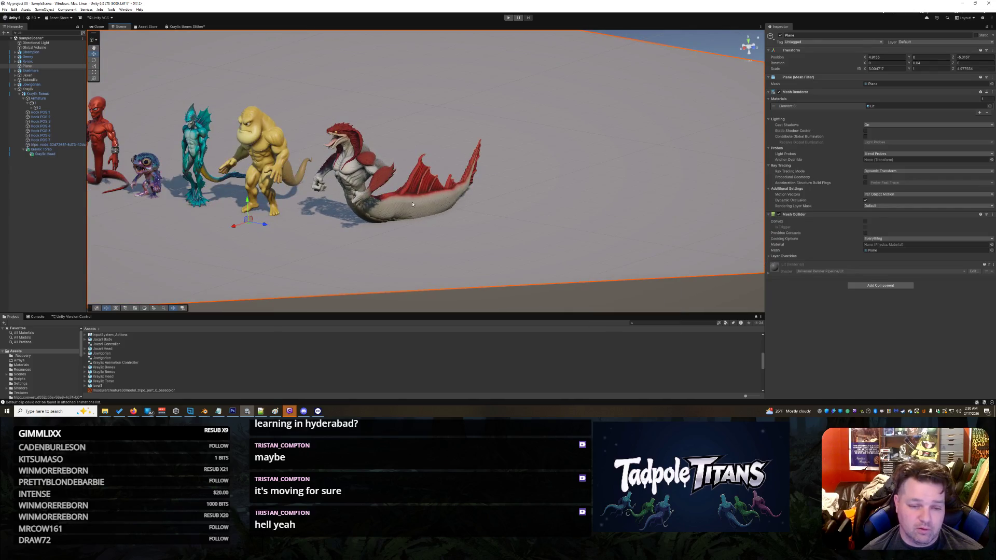
pyautogui.click(415, 205)
pyautogui.click(426, 206)
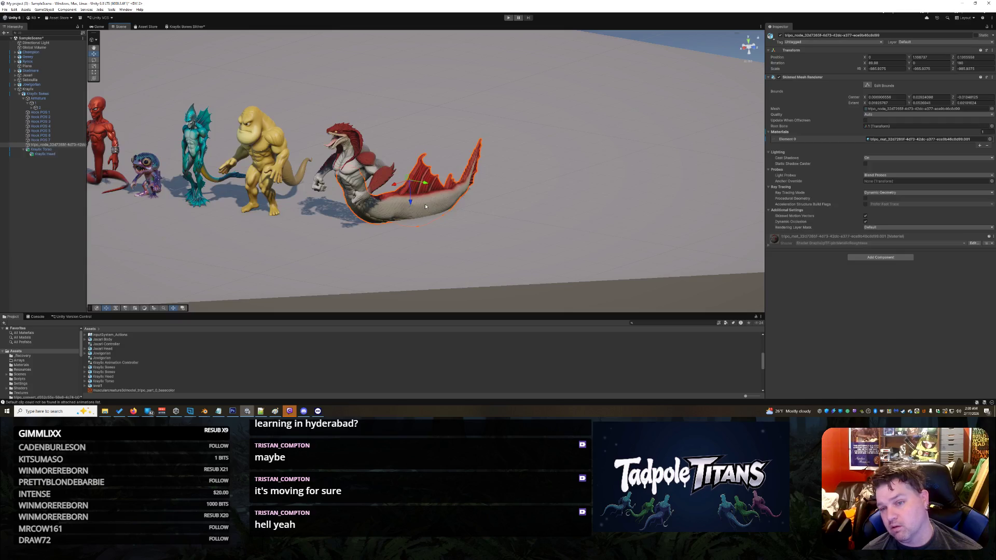
pyautogui.rightClick(630, 256)
pyautogui.click(408, 224)
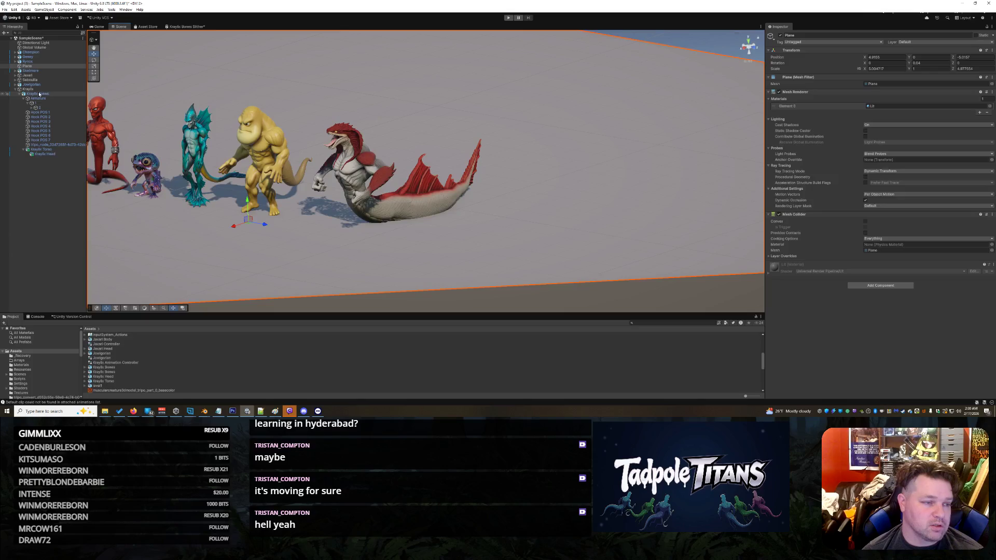
pyautogui.click(34, 94)
pyautogui.click(24, 99)
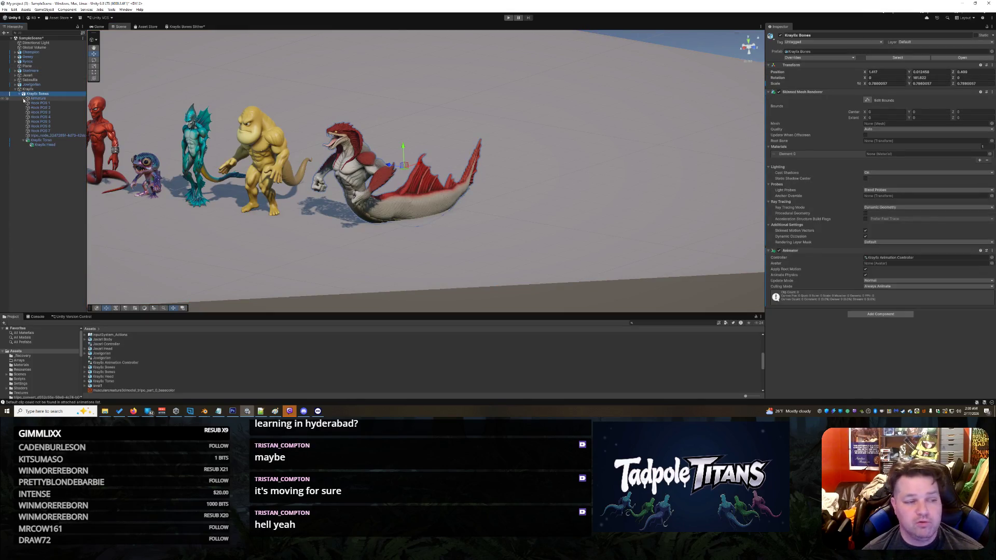
pyautogui.click(46, 95)
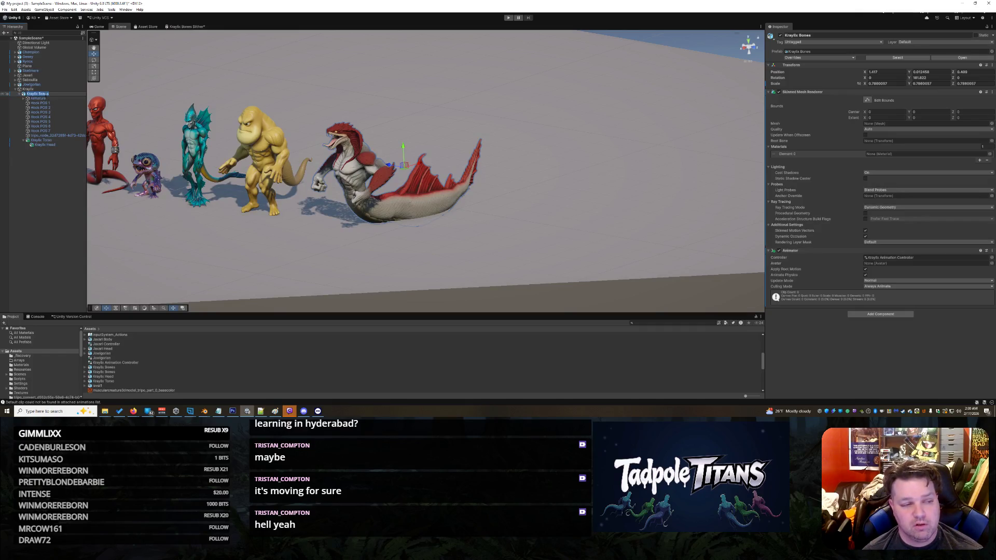
pyautogui.press('Return')
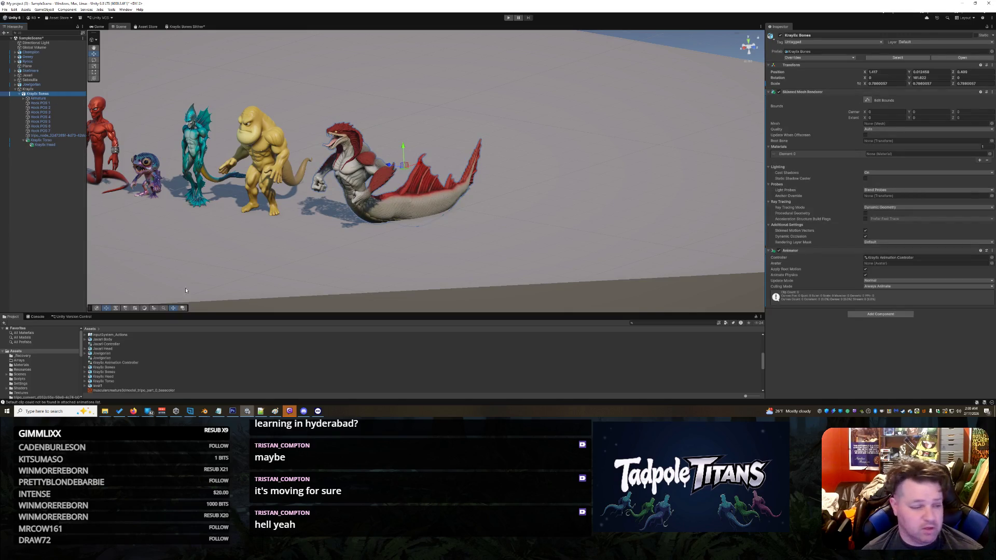
pyautogui.doubleClick(124, 364)
# - Reposition the Entry state, then expand Kraylix Bones and preview the Hook POS 4 clip
pyautogui.moveTo(186, 77); pyautogui.dragTo(209, 146)
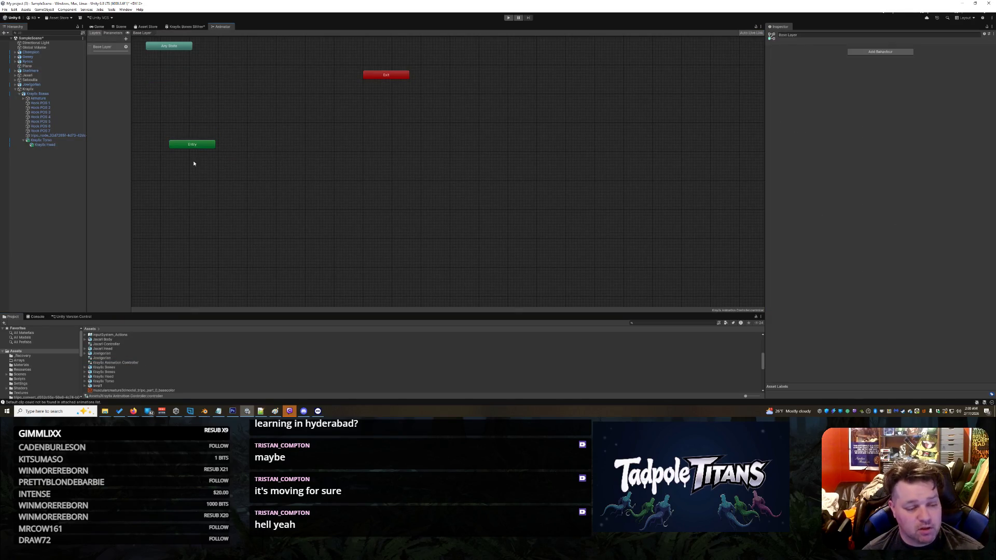
pyautogui.click(86, 367)
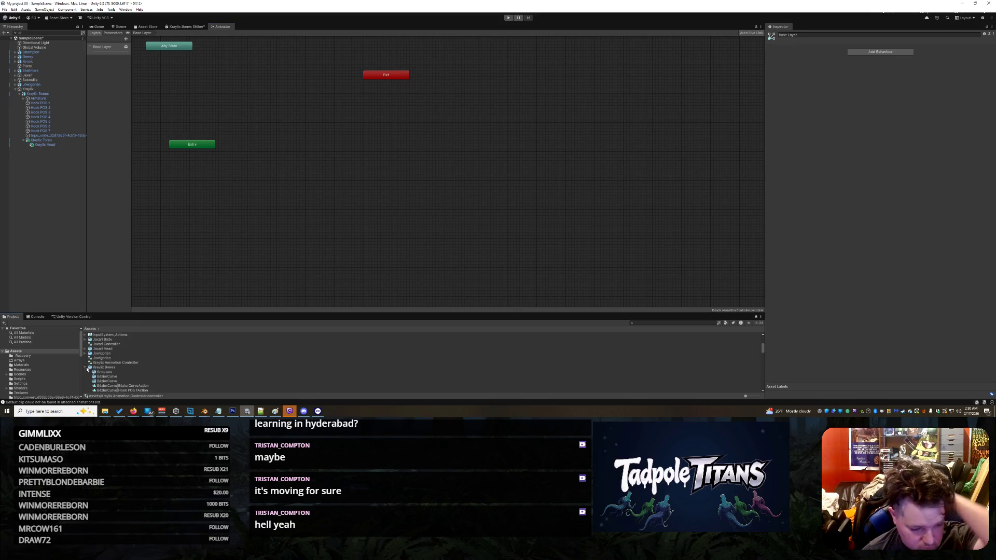
pyautogui.scroll(-3, 99, 370)
pyautogui.click(113, 370)
pyautogui.scroll(-2, 113, 370)
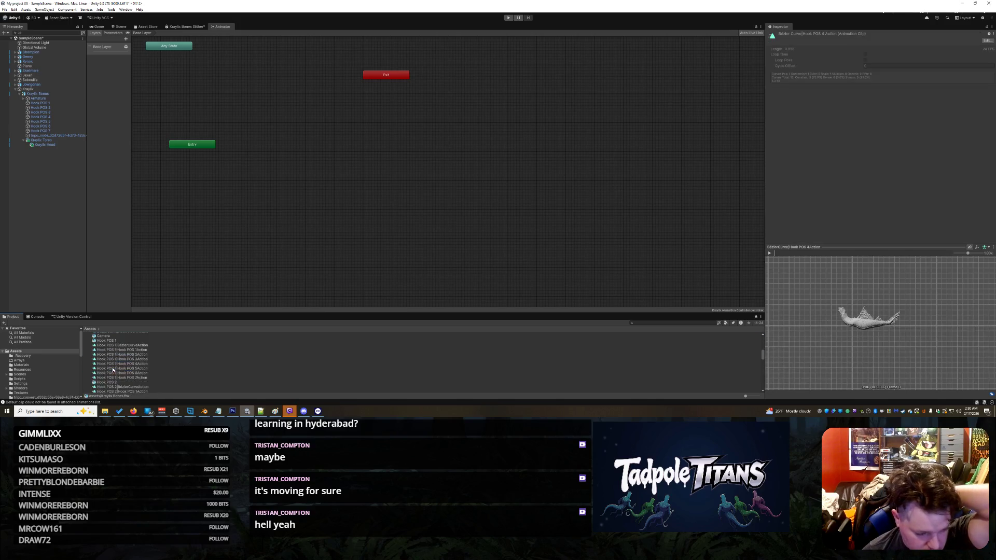
# - Browse the Kraylix Bones Hook POS clips from Hook POS 1, then bring Blender forward
pyautogui.click(130, 341)
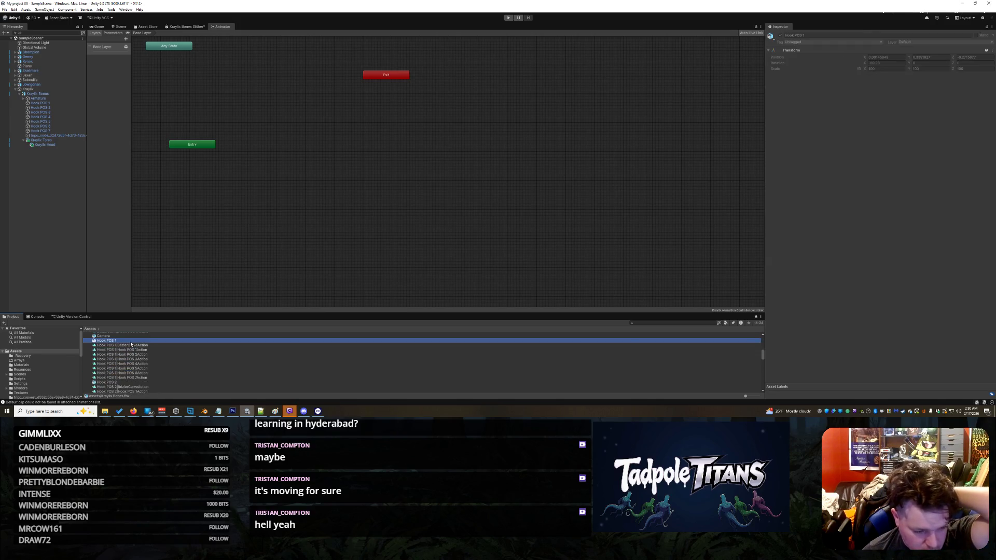
pyautogui.scroll(-10, 131, 345)
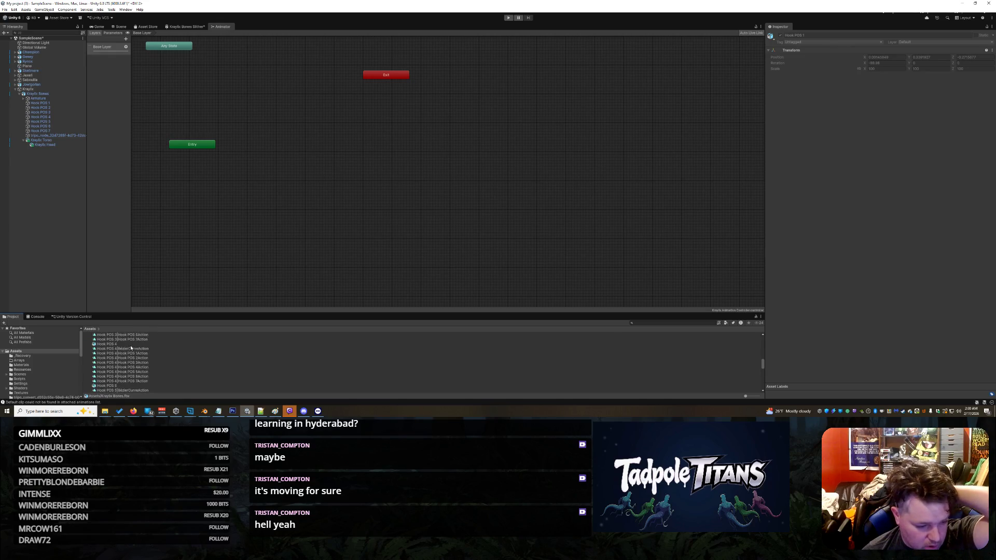
pyautogui.scroll(-7, 131, 348)
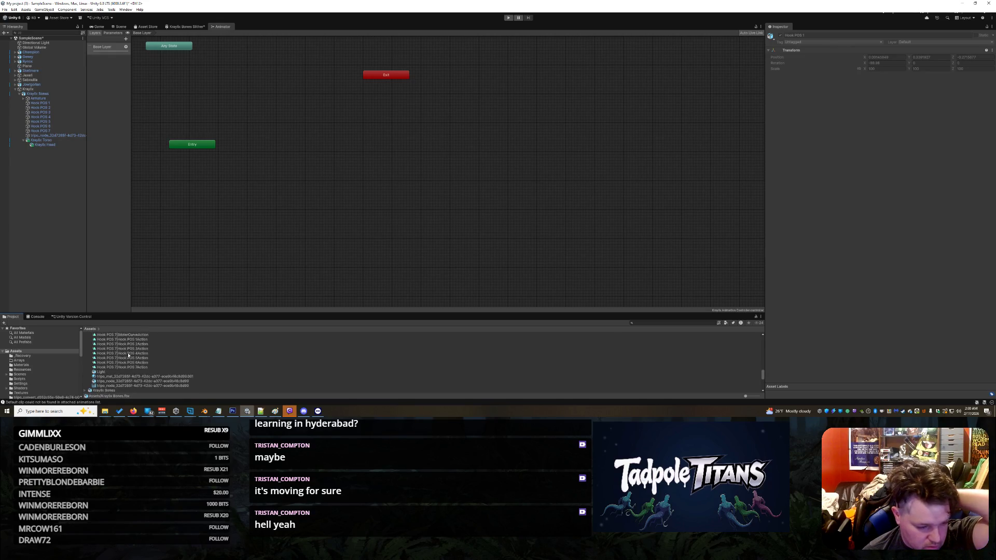
pyautogui.scroll(15, 113, 377)
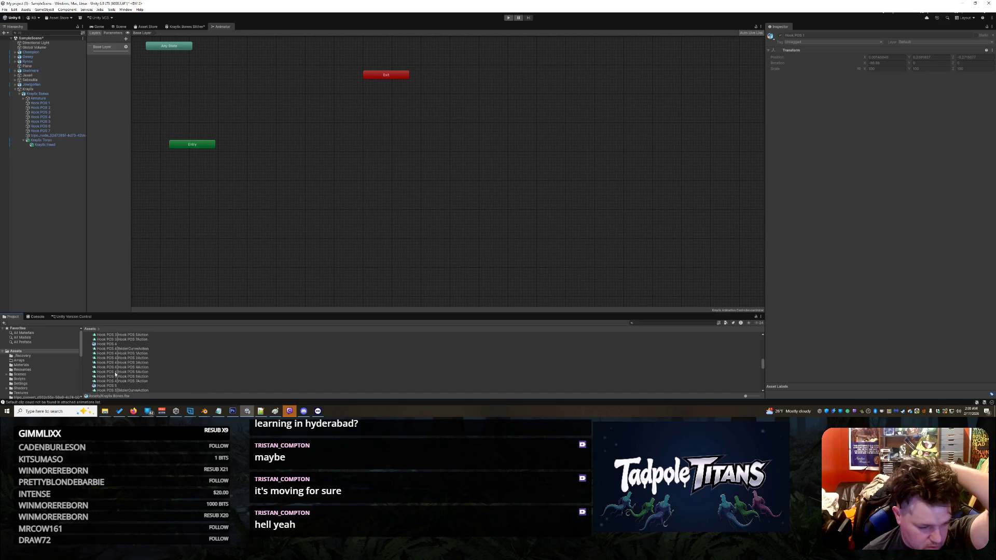
pyautogui.scroll(4, 115, 375)
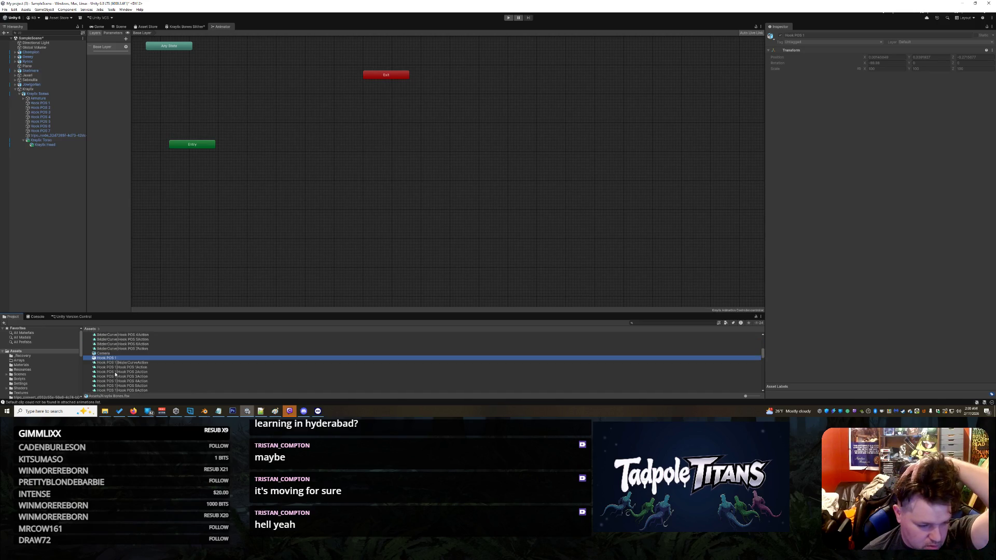
pyautogui.scroll(4, 116, 360)
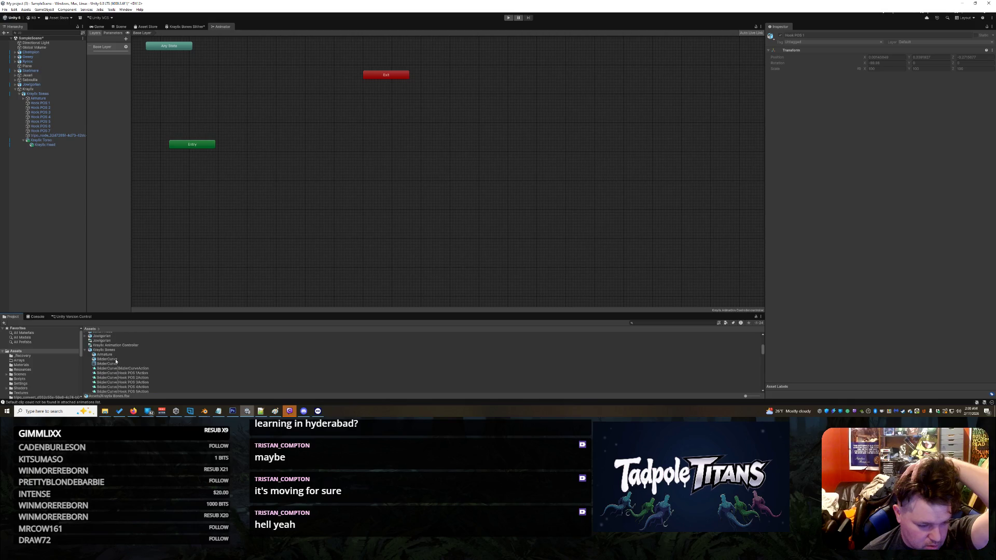
pyautogui.scroll(-3, 115, 361)
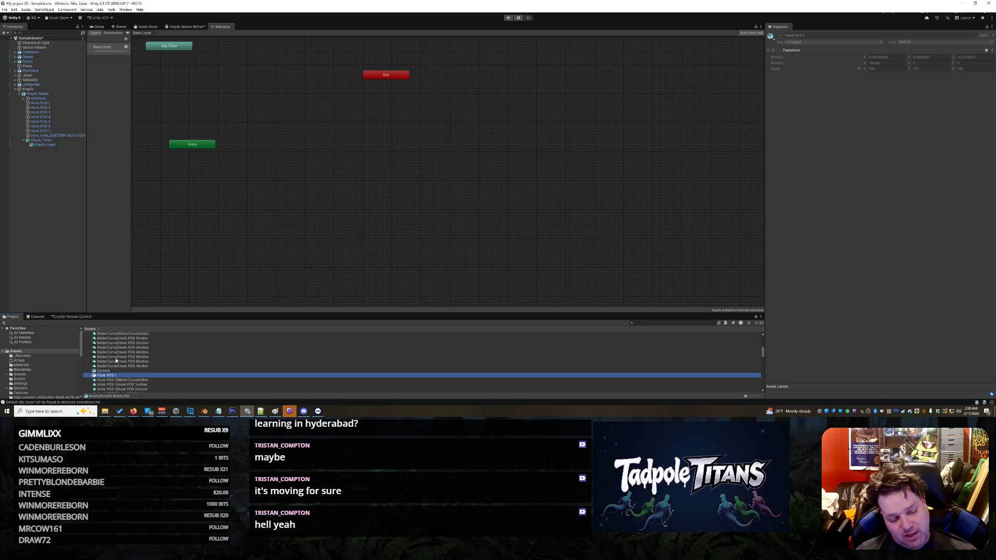
pyautogui.scroll(-3, 181, 340)
pyautogui.scroll(-10, 165, 351)
pyautogui.scroll(-5, 138, 358)
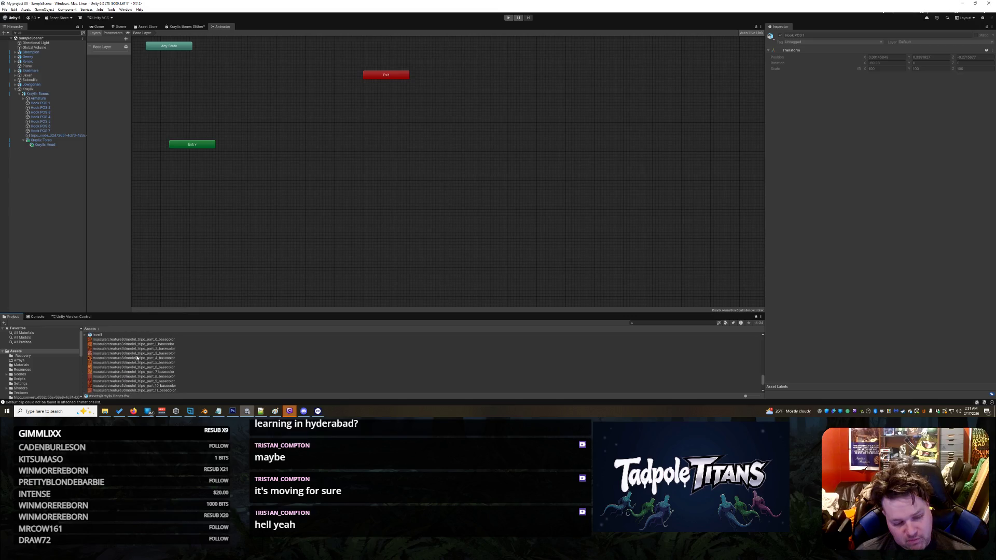
pyautogui.moveTo(204, 411)
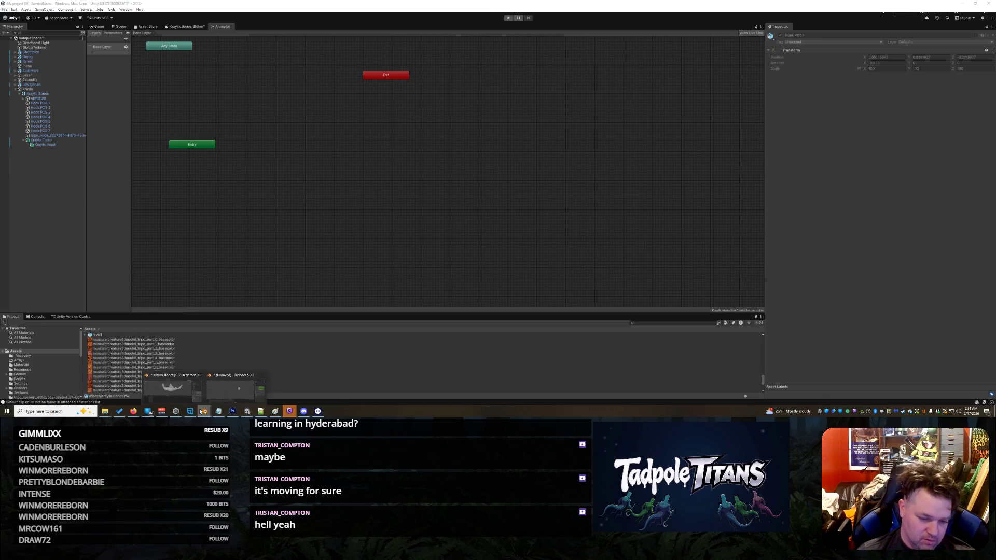
pyautogui.click(226, 385)
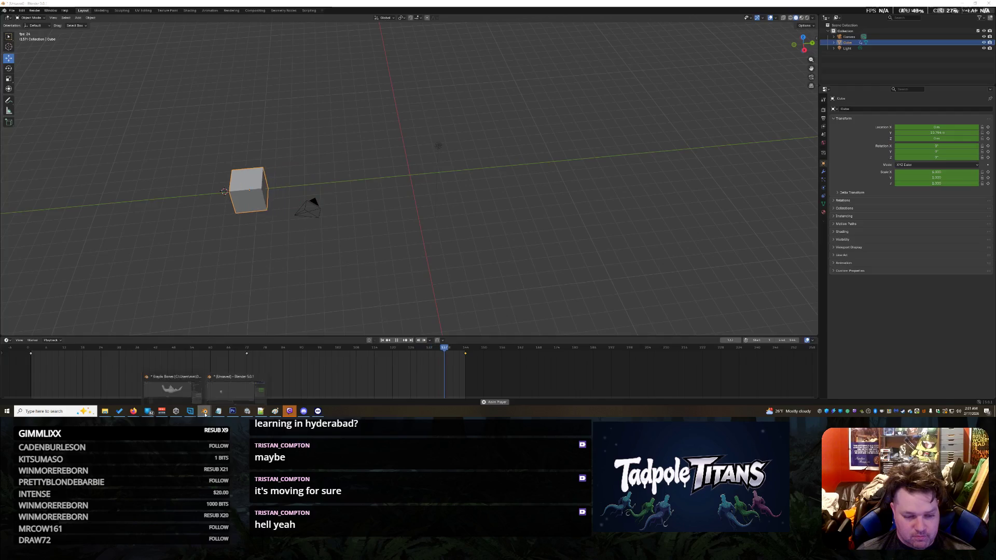
# - Open the Blender fish model file and select the fish, its hooks and curve
pyautogui.click(174, 389)
pyautogui.moveTo(208, 67)
pyautogui.mouseDown()
pyautogui.moveTo(566, 228)
pyautogui.moveTo(669, 254)
pyautogui.mouseUp()
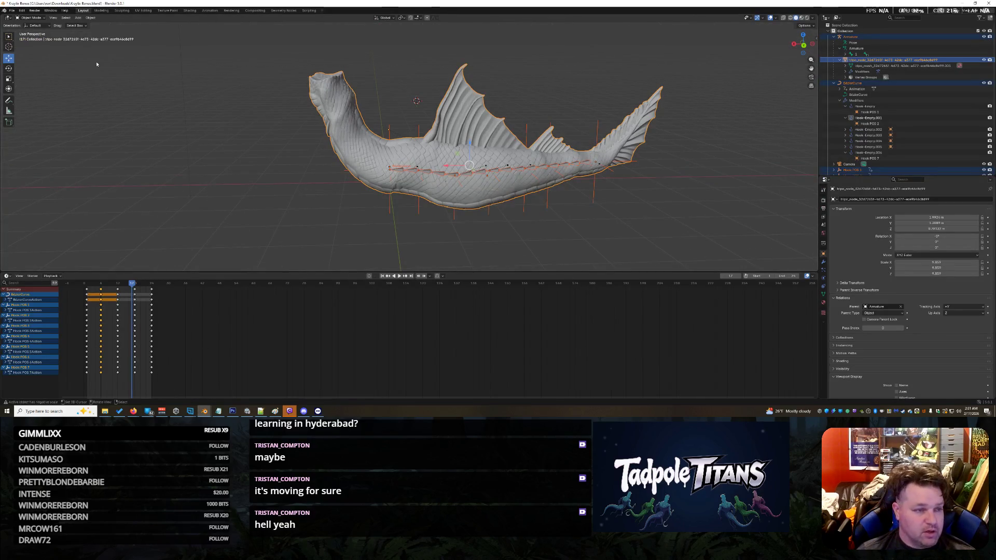
pyautogui.scroll(-2, 190, 108)
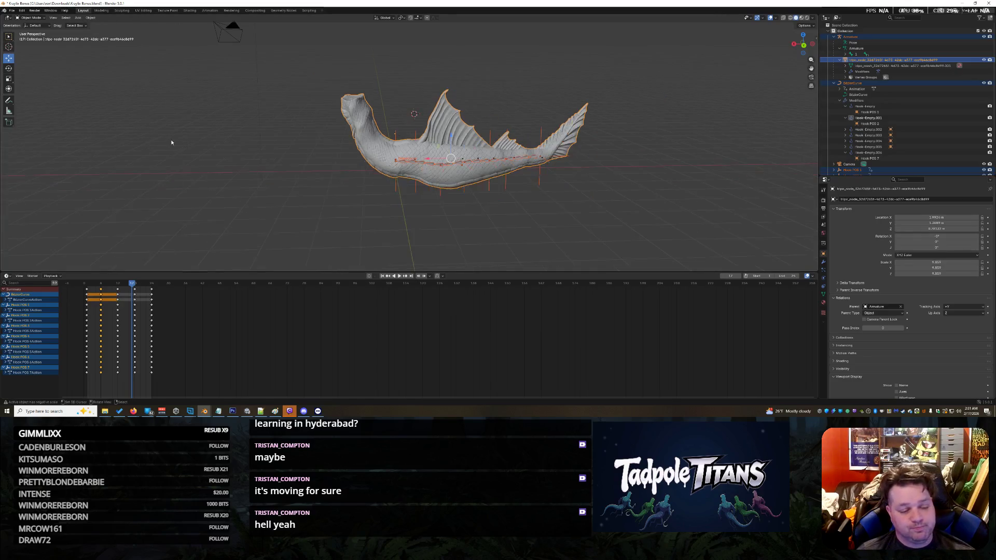
pyautogui.click(207, 100)
pyautogui.moveTo(213, 84); pyautogui.dragTo(224, 87, button='middle')
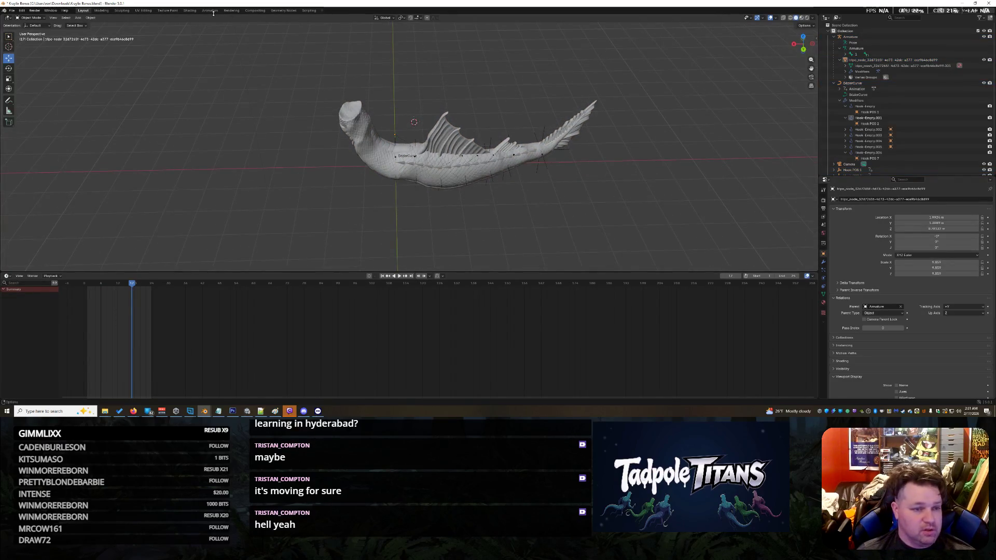
# - Unlink Hook POS 7 Action in the Action Editor and return to the Layout workspace
pyautogui.click(209, 10)
pyautogui.press('a')
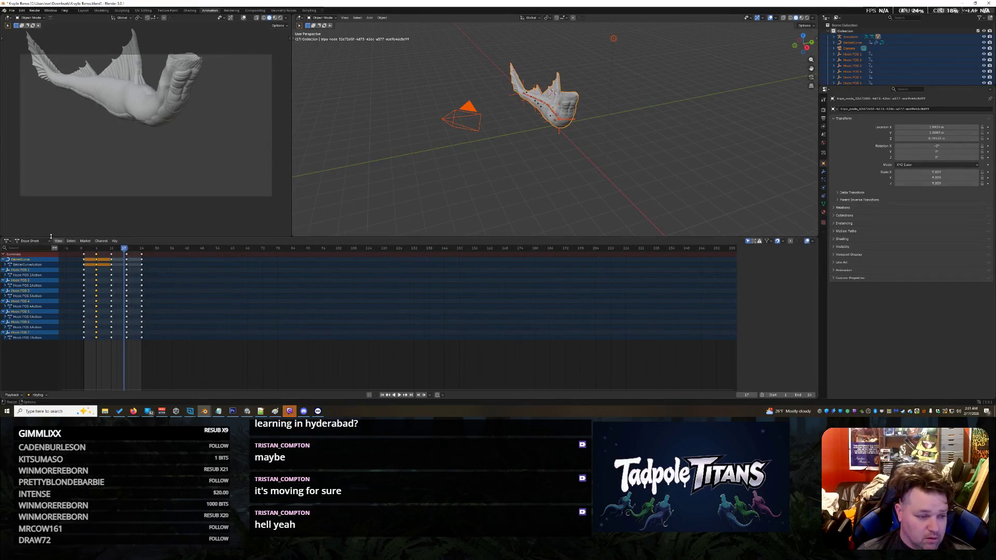
pyautogui.click(31, 240)
pyautogui.click(32, 264)
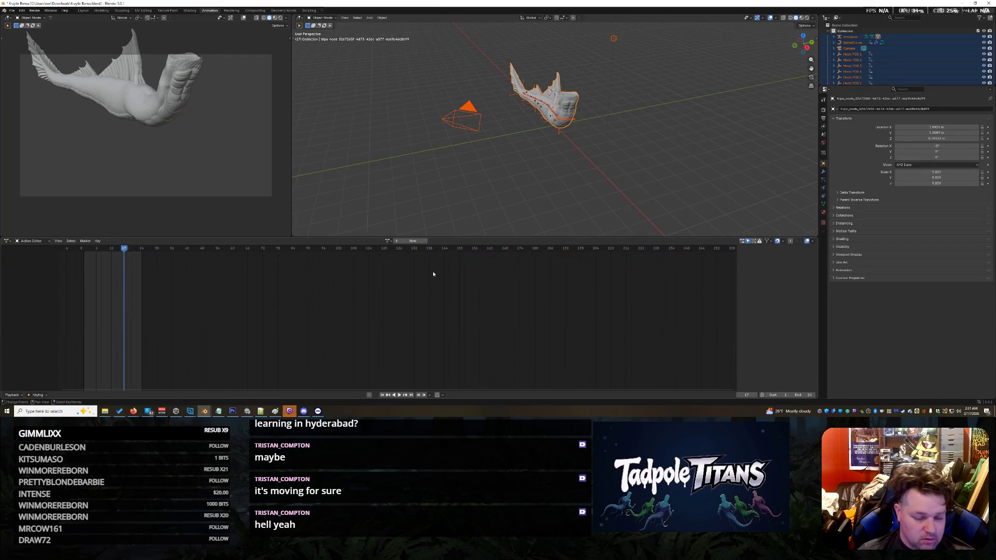
pyautogui.click(387, 241)
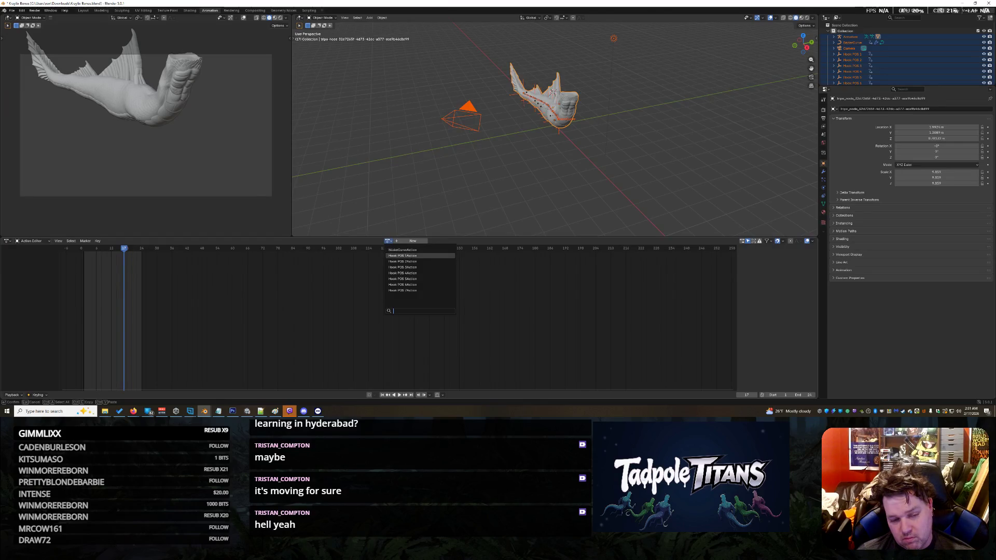
pyautogui.click(410, 290)
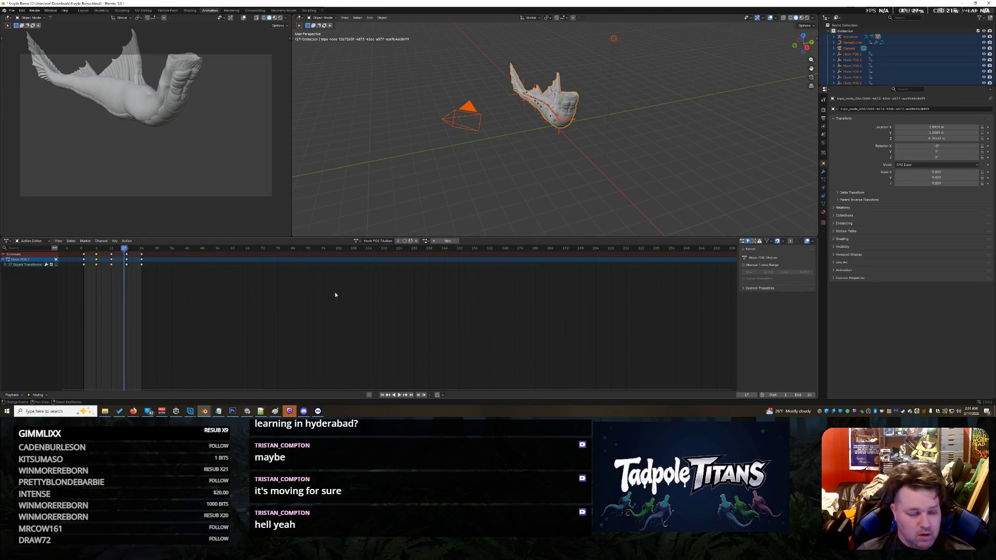
pyautogui.hotkey('ctrl', 'z')
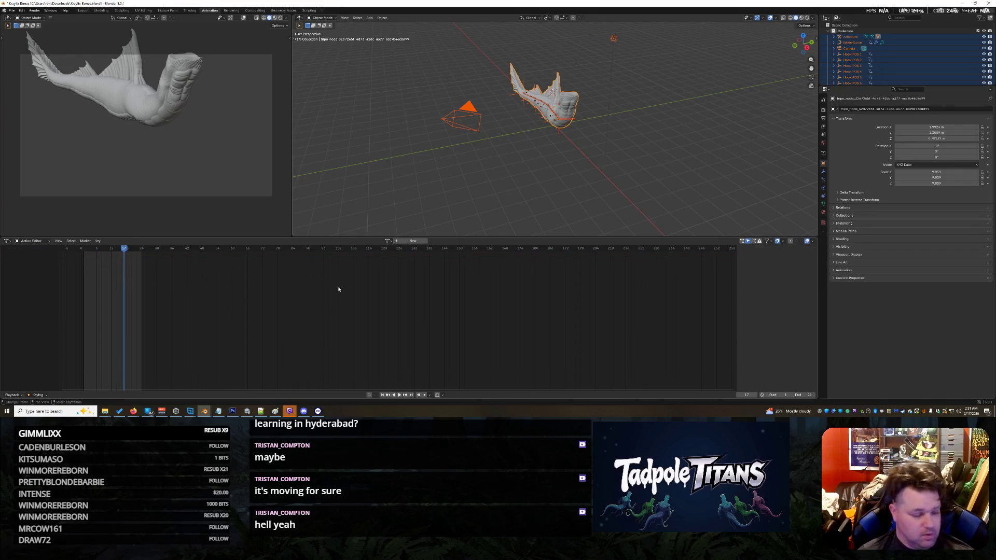
pyautogui.hotkey('alt', 'Tab')
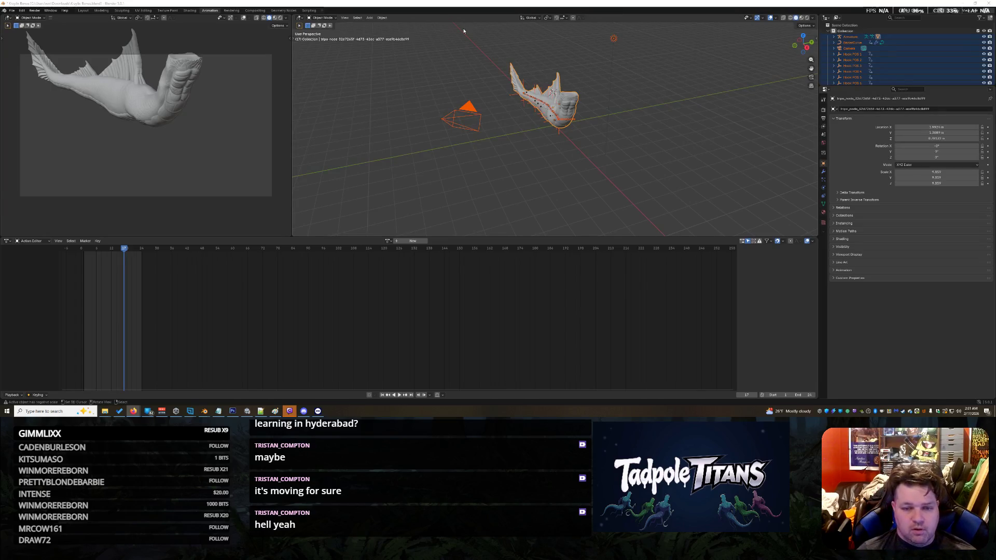
pyautogui.click(83, 10)
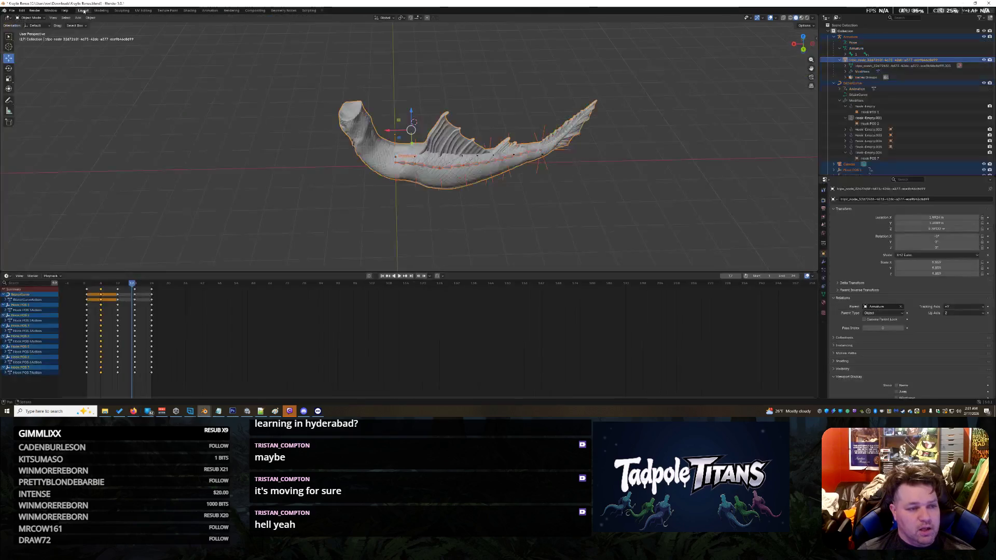
# - Box-select all the hook keyframes in the timeline
pyautogui.moveTo(350, 127); pyautogui.dragTo(374, 132, button='middle')
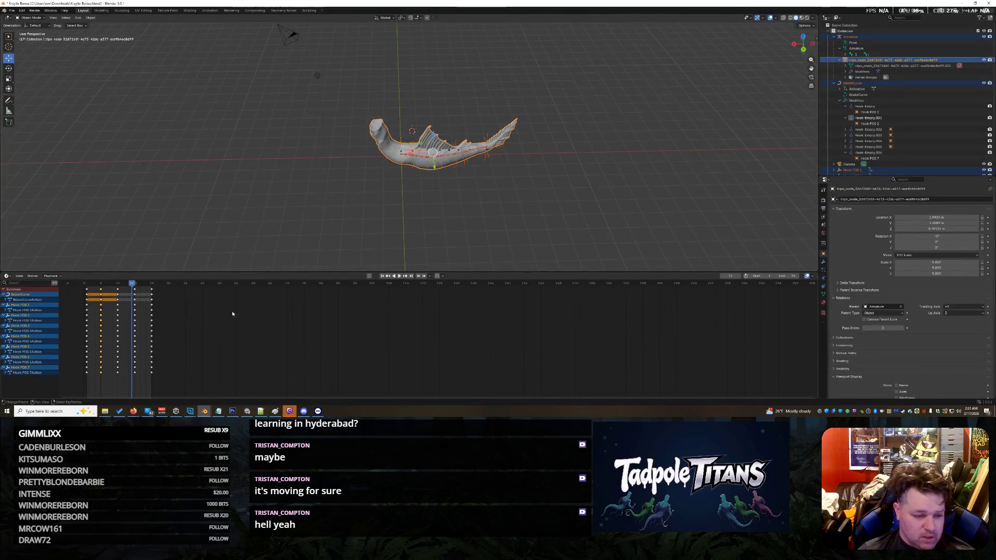
pyautogui.press('b')
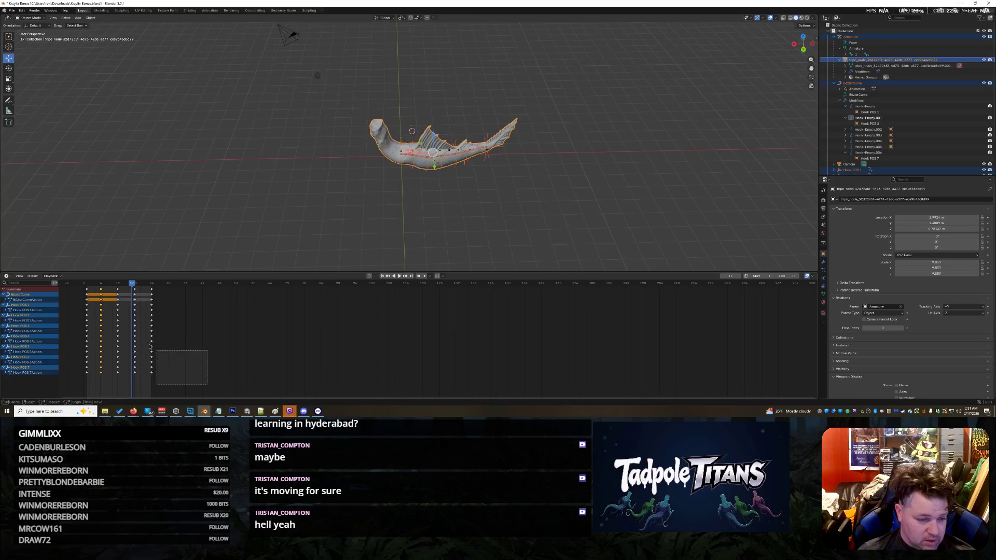
pyautogui.moveTo(207, 385); pyautogui.dragTo(207, 384)
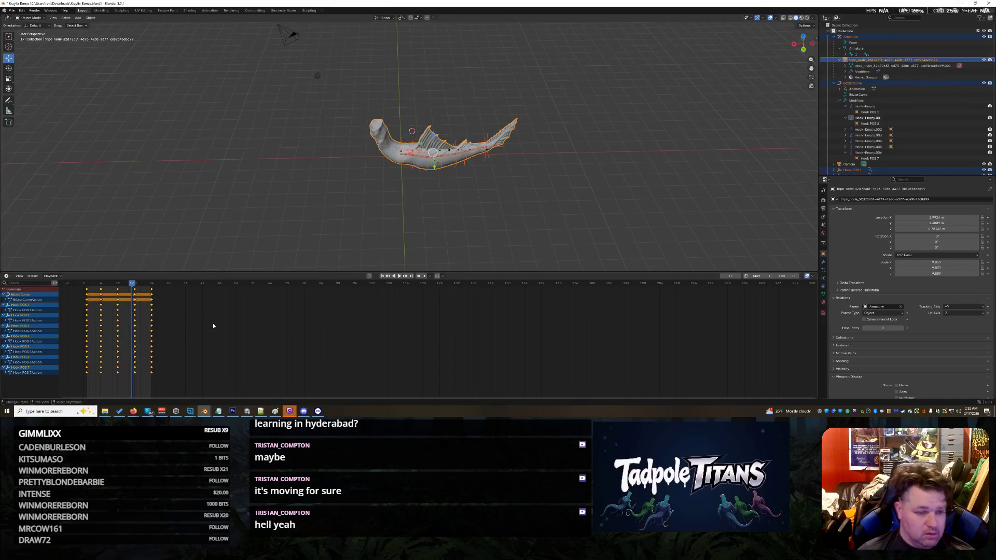
# - Create a new action named Slither in the Animation workspace's Action Editor
pyautogui.click(209, 10)
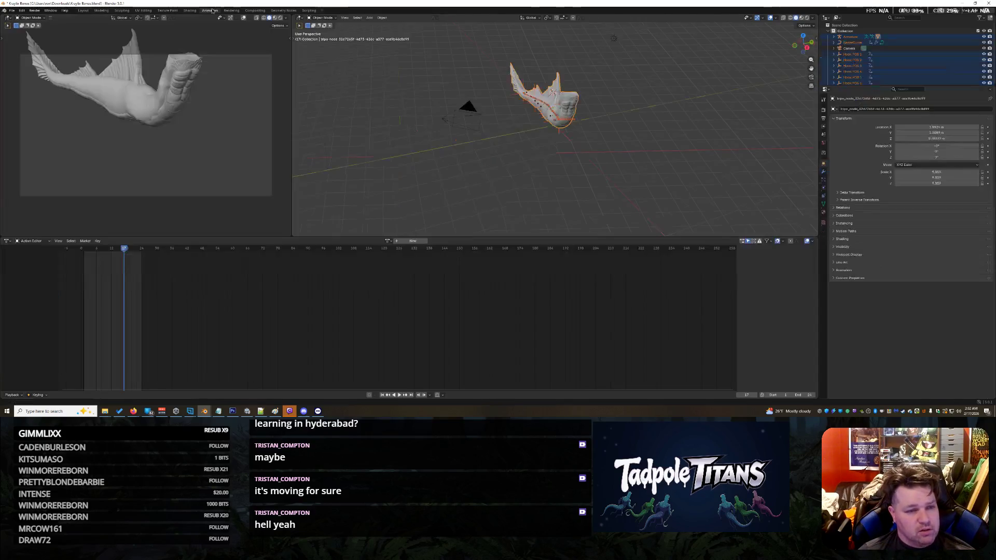
pyautogui.click(389, 240)
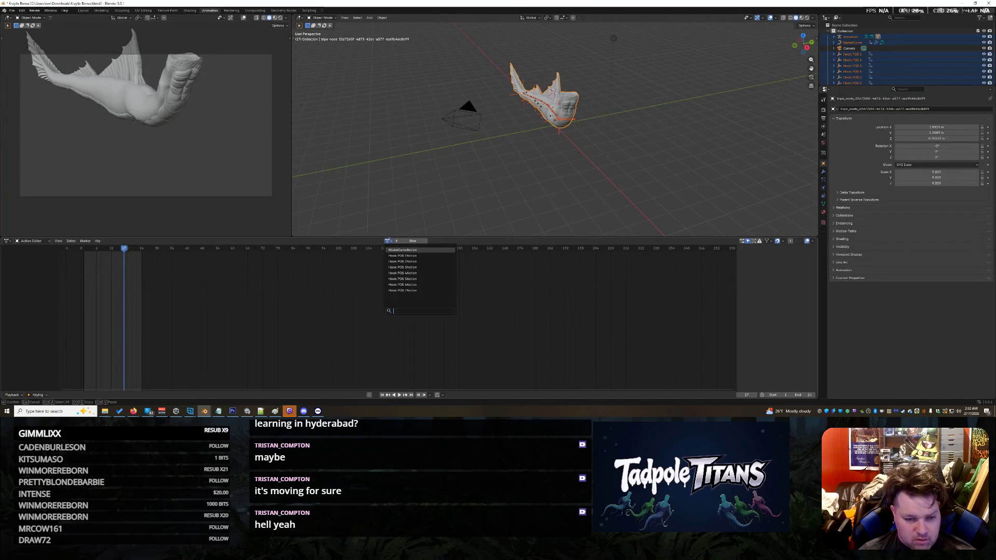
pyautogui.click(413, 241)
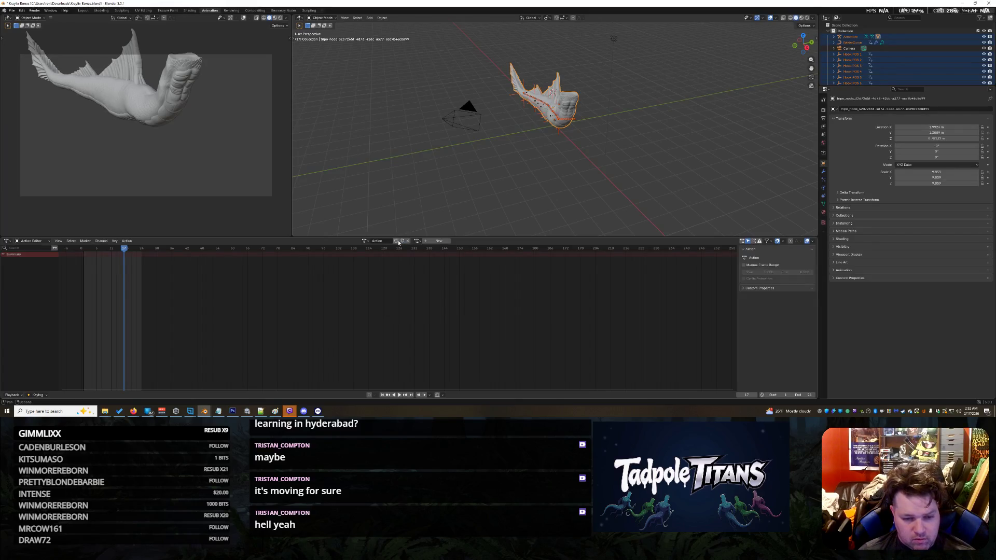
pyautogui.write('Slither')
pyautogui.press('Return')
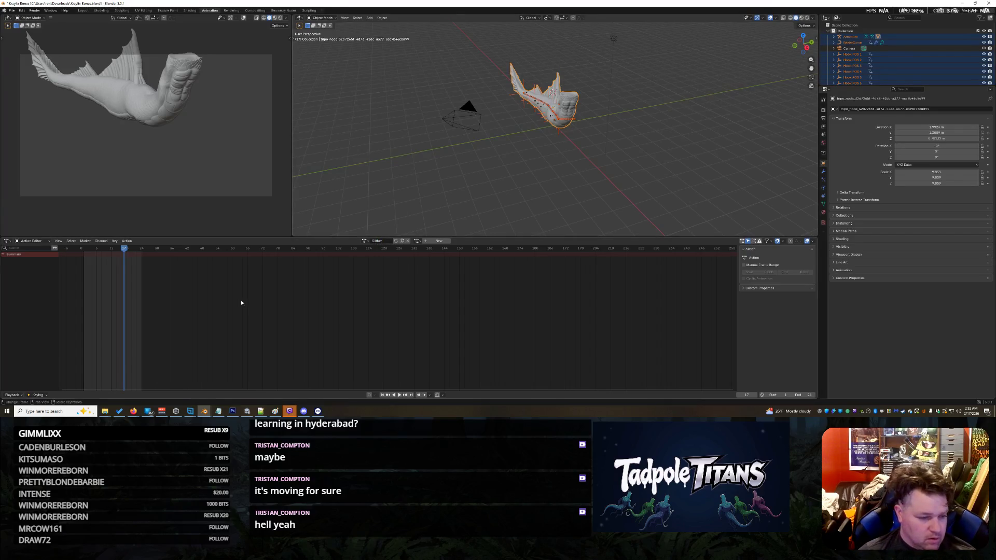
# - Paste the copied keyframes into Slither at frame 1, then select the camera, light and creature
pyautogui.click(85, 256)
pyautogui.click(85, 256)
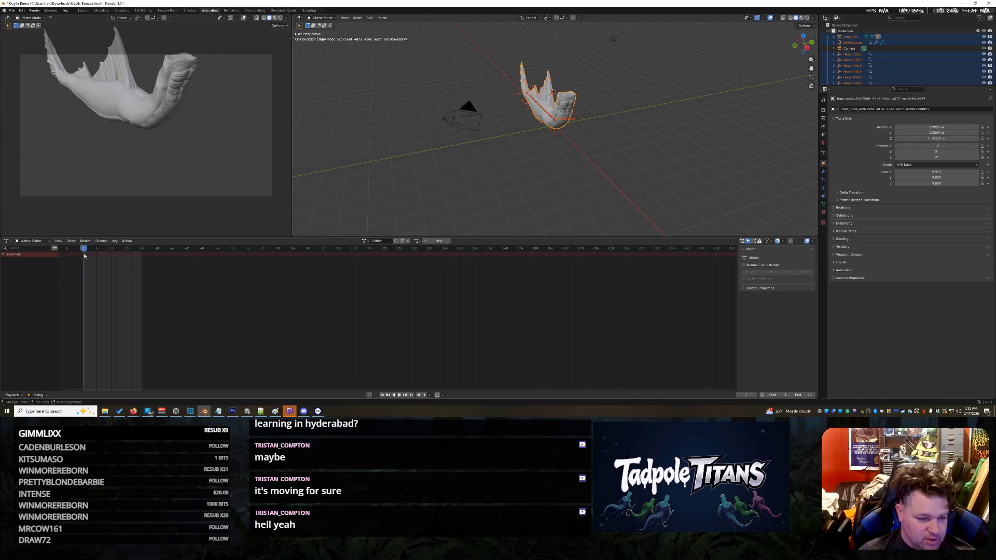
pyautogui.hotkey('ctrl', 'v')
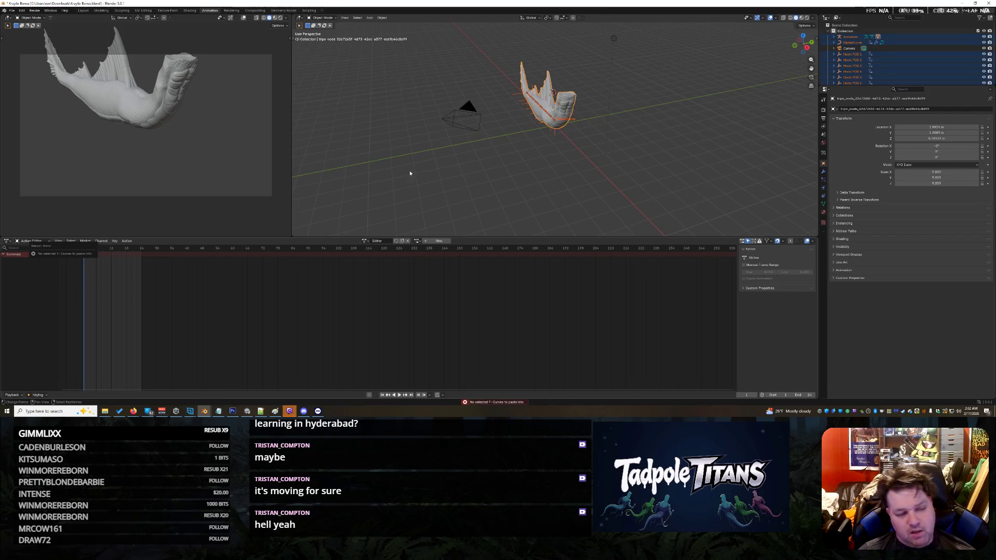
pyautogui.moveTo(497, 68); pyautogui.dragTo(680, 190)
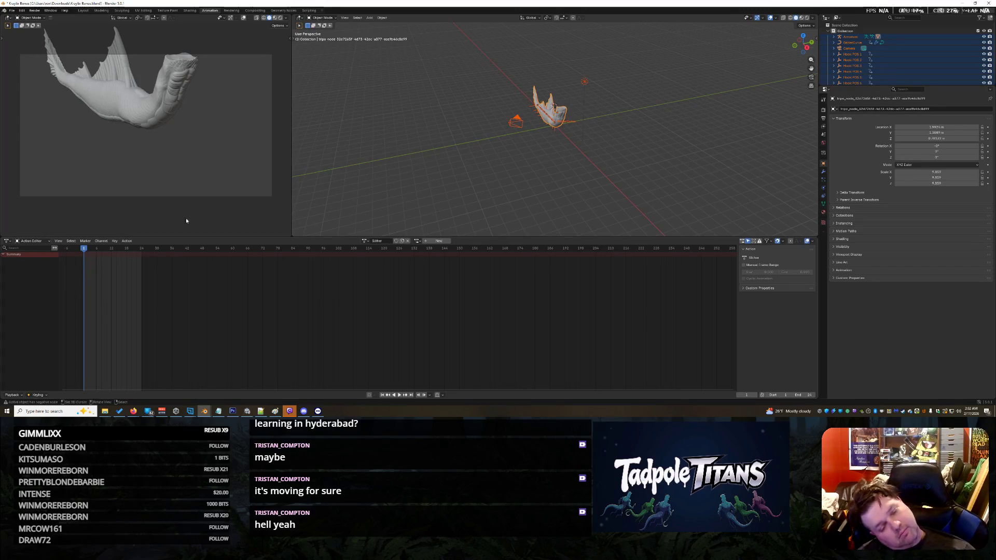
# - Switch the editor to the full Dope Sheet and box-select the creature's curve and all hooks
pyautogui.click(418, 241)
pyautogui.click(604, 146)
pyautogui.moveTo(604, 146)
pyautogui.mouseDown(button='middle')
pyautogui.moveTo(652, 180)
pyautogui.moveTo(669, 172)
pyautogui.moveTo(657, 161)
pyautogui.mouseUp(button='middle')
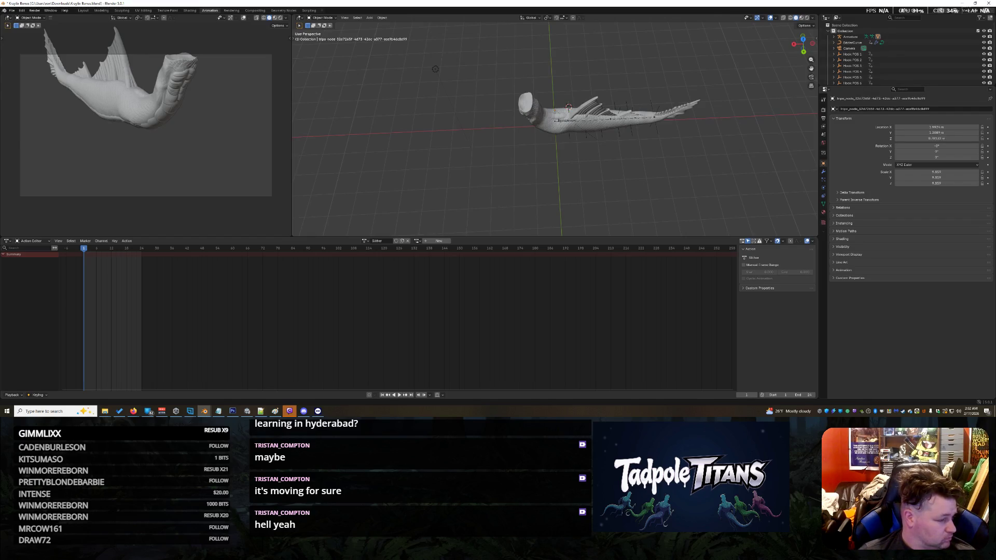
pyautogui.click(32, 241)
pyautogui.click(40, 261)
pyautogui.click(33, 241)
pyautogui.click(41, 255)
pyautogui.moveTo(460, 67); pyautogui.dragTo(753, 162)
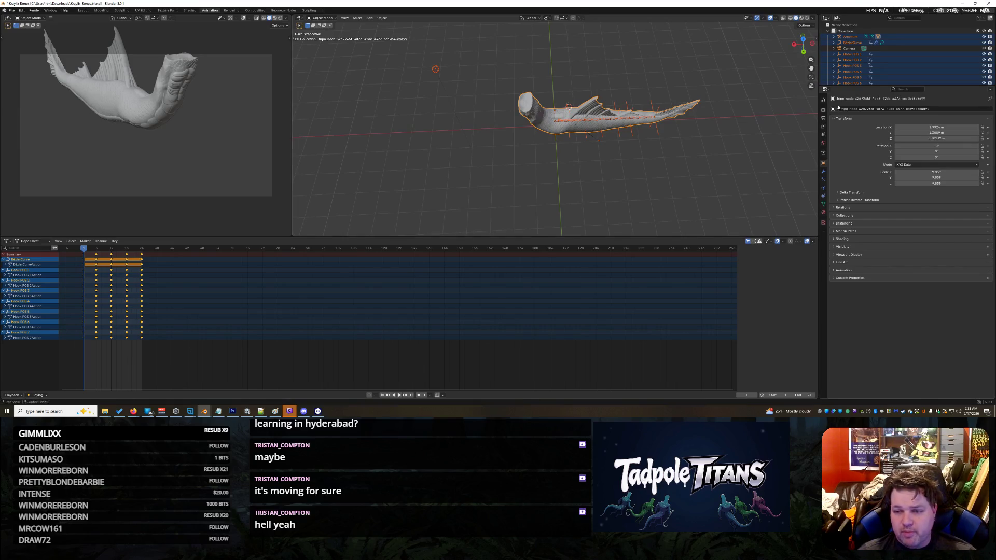
# - Hide the light in the viewport and select only the BezierCurve object
pyautogui.scroll(-2, 930, 68)
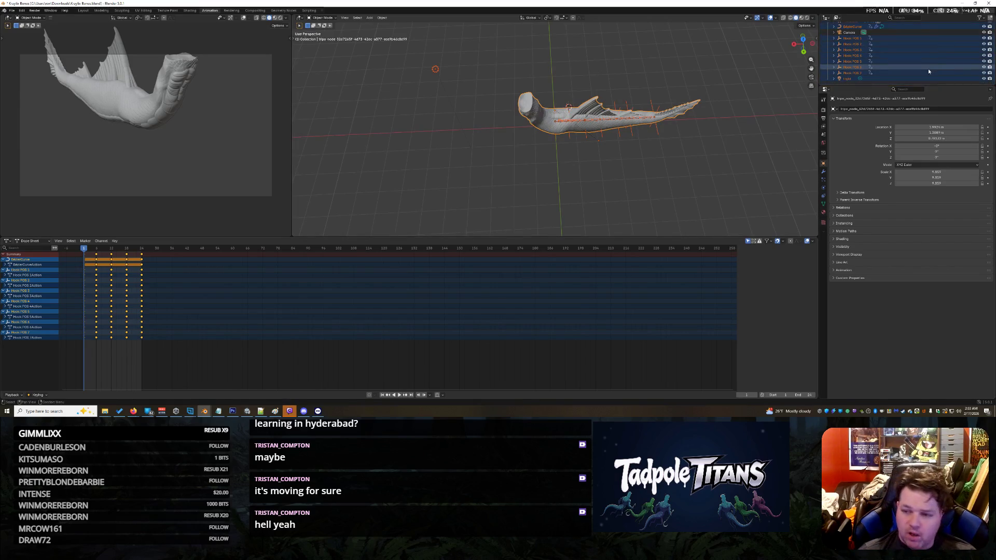
pyautogui.click(983, 79)
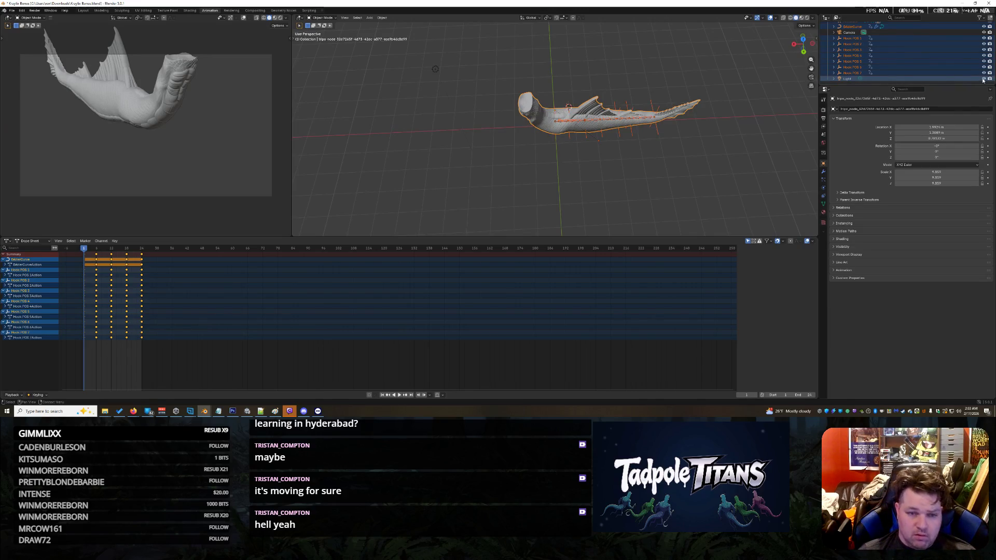
pyautogui.scroll(2, 960, 61)
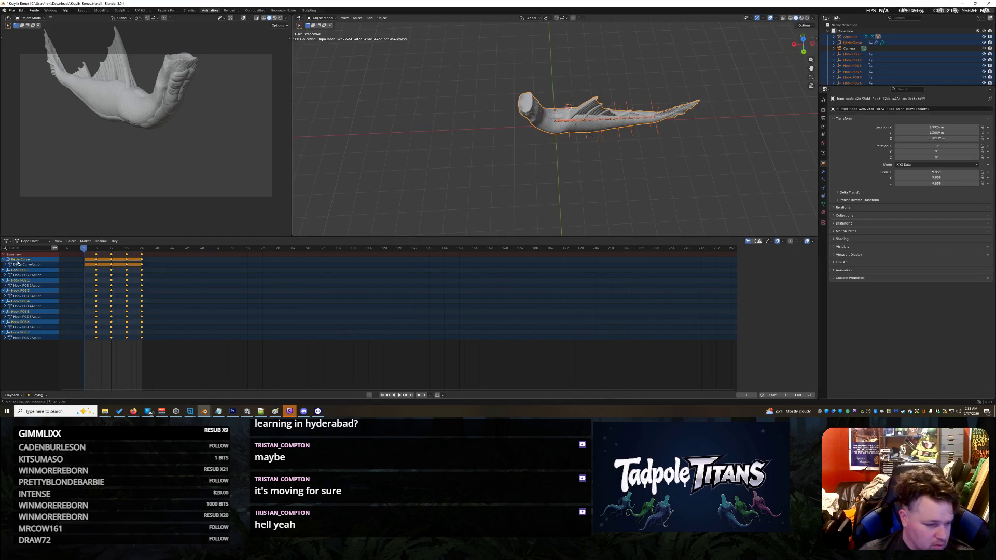
pyautogui.click(18, 260)
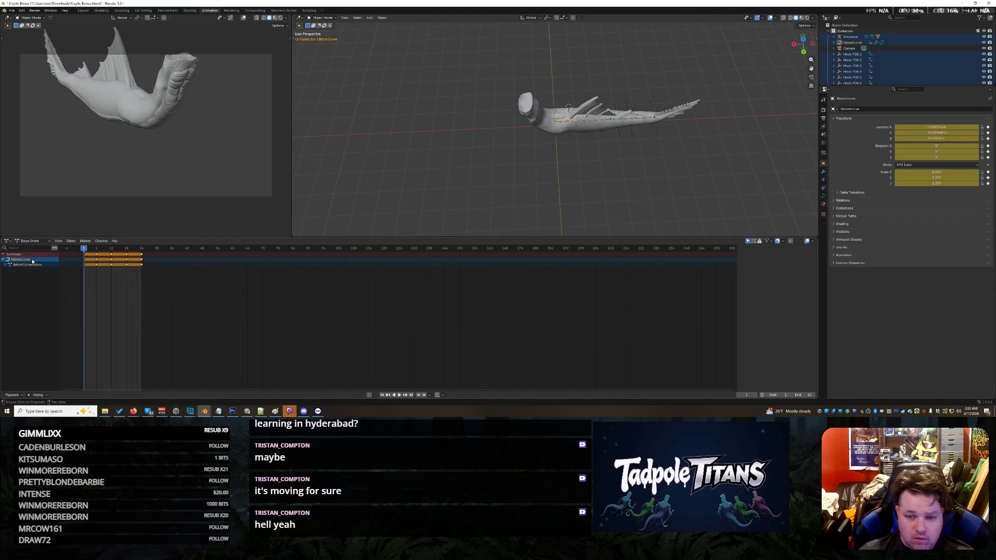
# - Reselect the creature's curve and hook objects, picking out Hook POS 1 and its dope sheet channels
pyautogui.moveTo(486, 48); pyautogui.dragTo(765, 197)
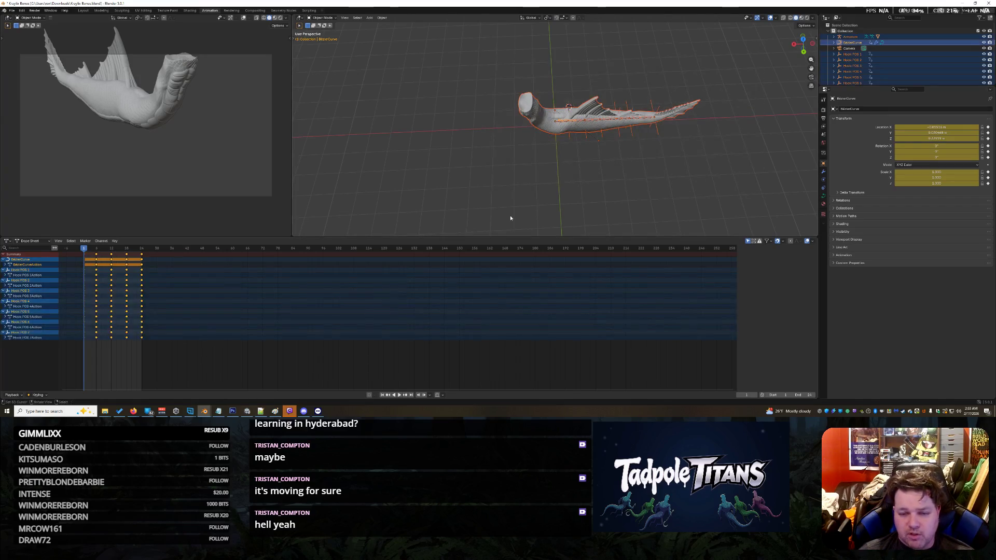
pyautogui.click(23, 261)
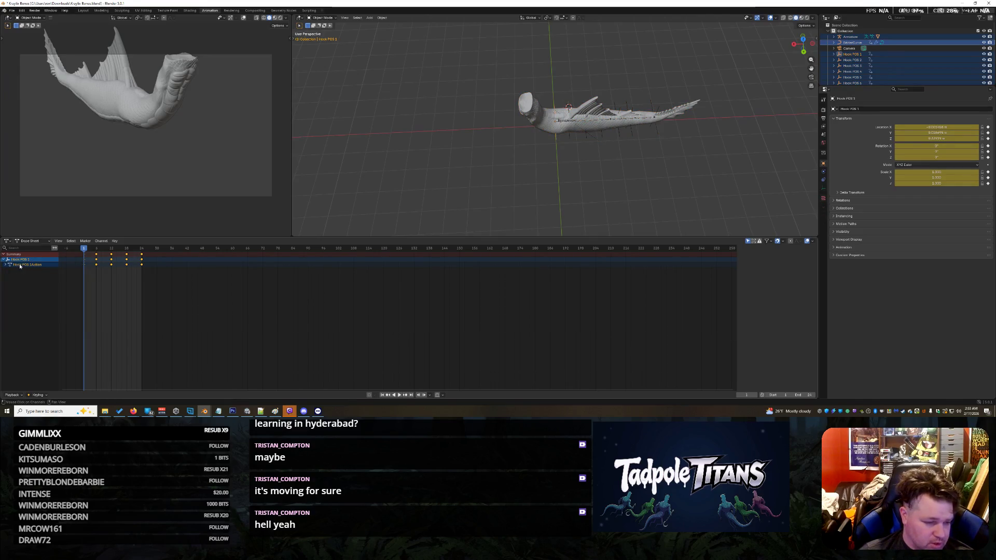
pyautogui.moveTo(472, 44); pyautogui.dragTo(786, 190)
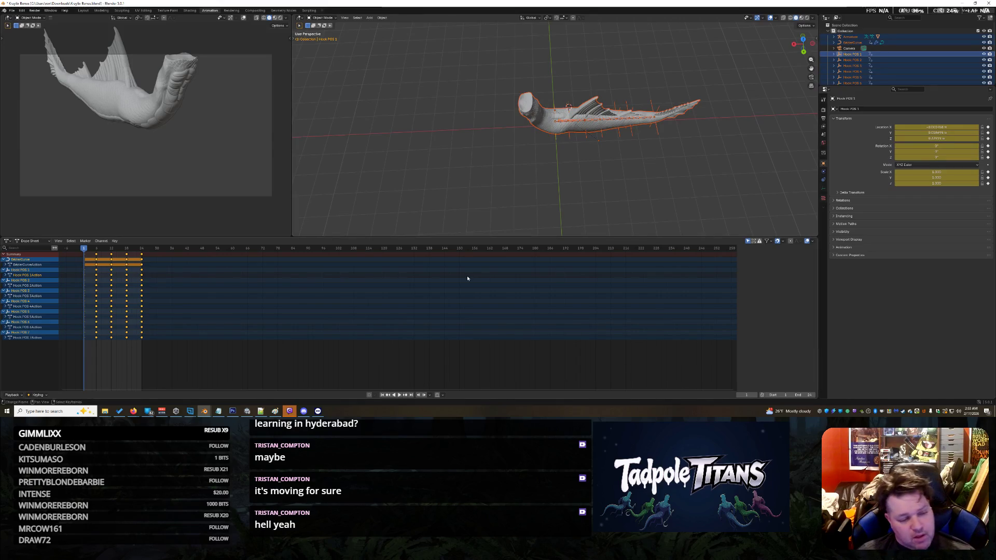
pyautogui.moveTo(178, 356)
pyautogui.mouseDown()
pyautogui.moveTo(55, 268)
pyautogui.moveTo(58, 250)
pyautogui.mouseUp()
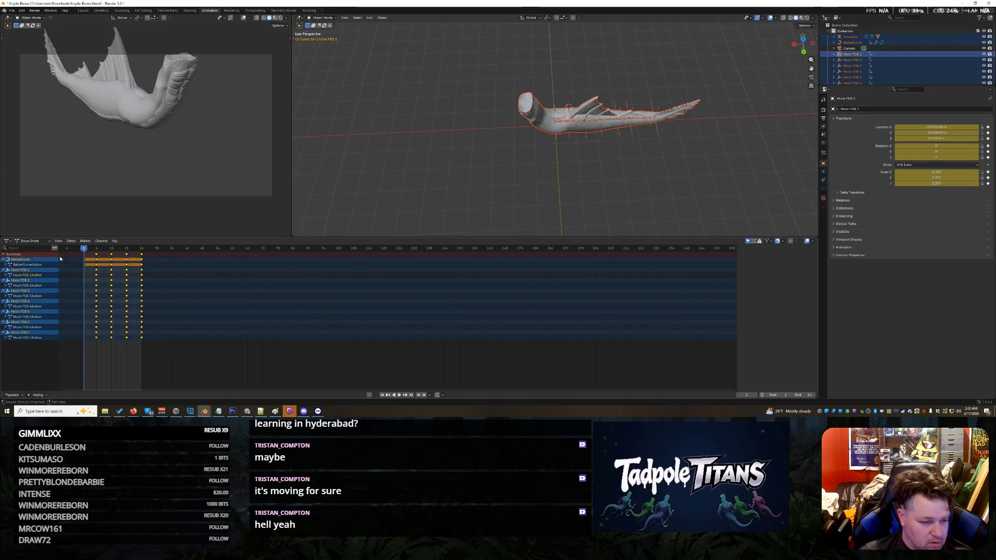
# - Switch the Dope Sheet to the Action Editor with Object Transforms channels expanded
pyautogui.click(31, 240)
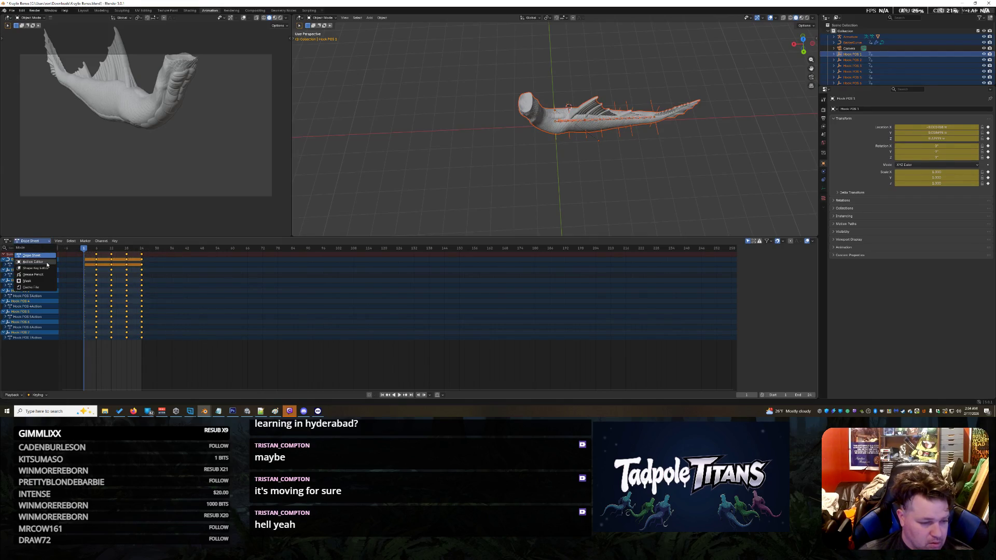
pyautogui.click(41, 262)
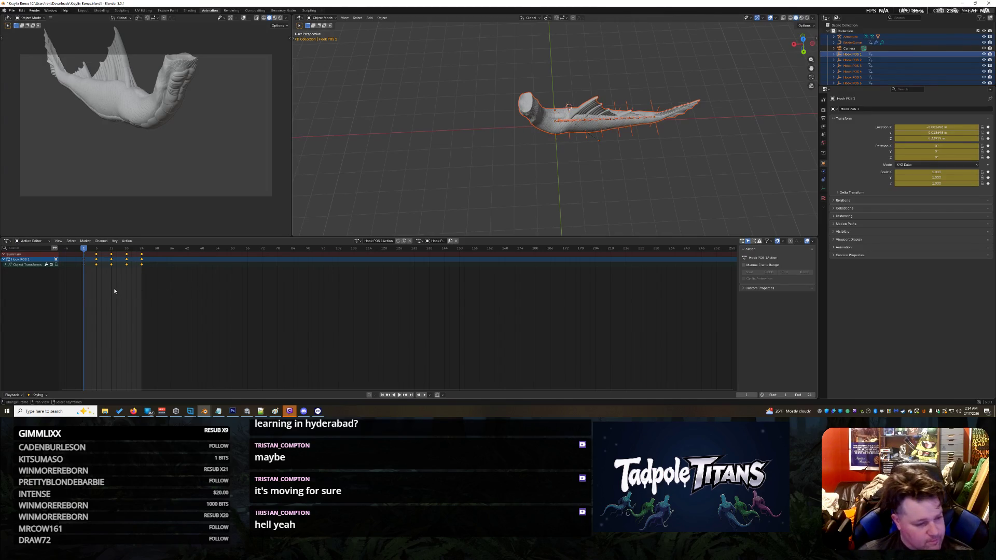
pyautogui.click(5, 265)
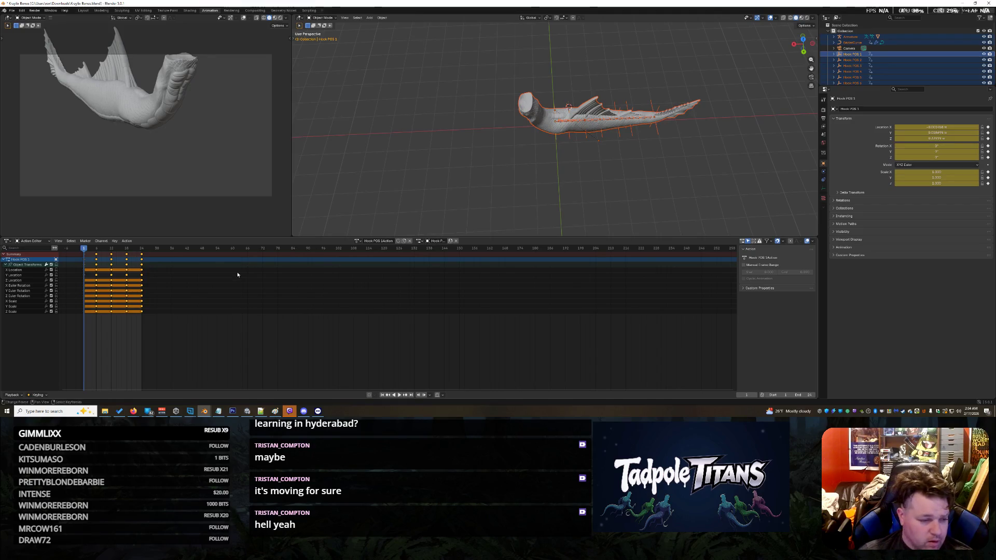
# - Review the available actions list, leaving Hook POS 1Action as the active action
pyautogui.click(358, 241)
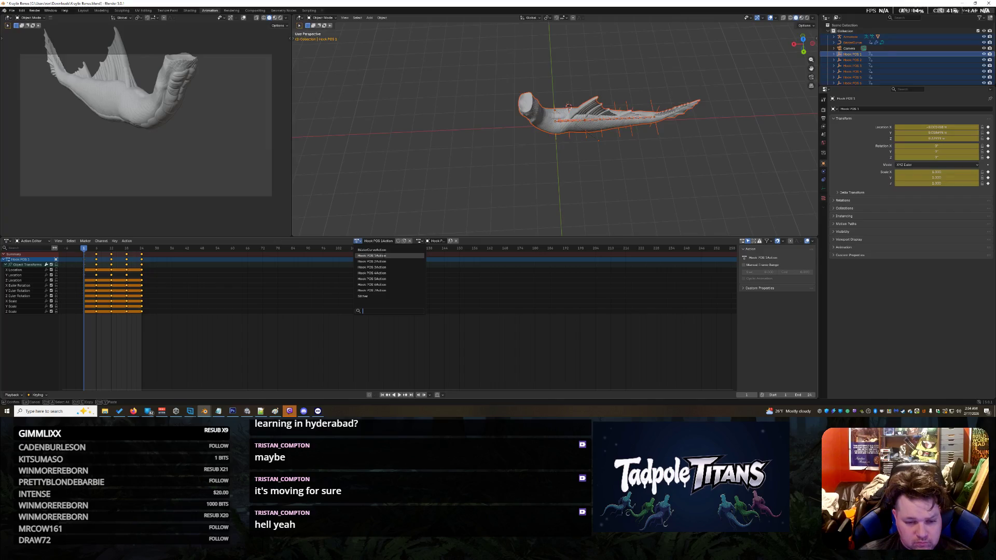
pyautogui.press('Escape')
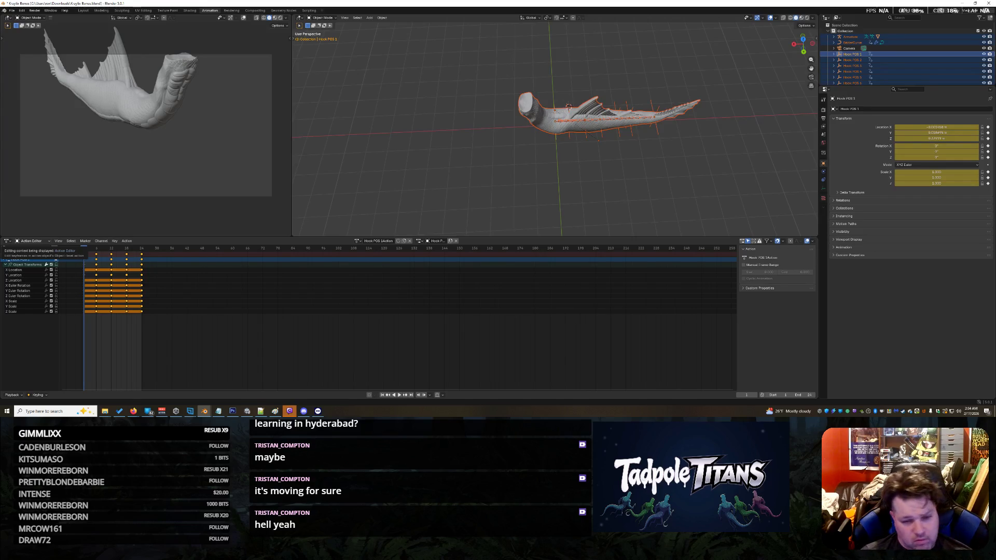
pyautogui.click(358, 240)
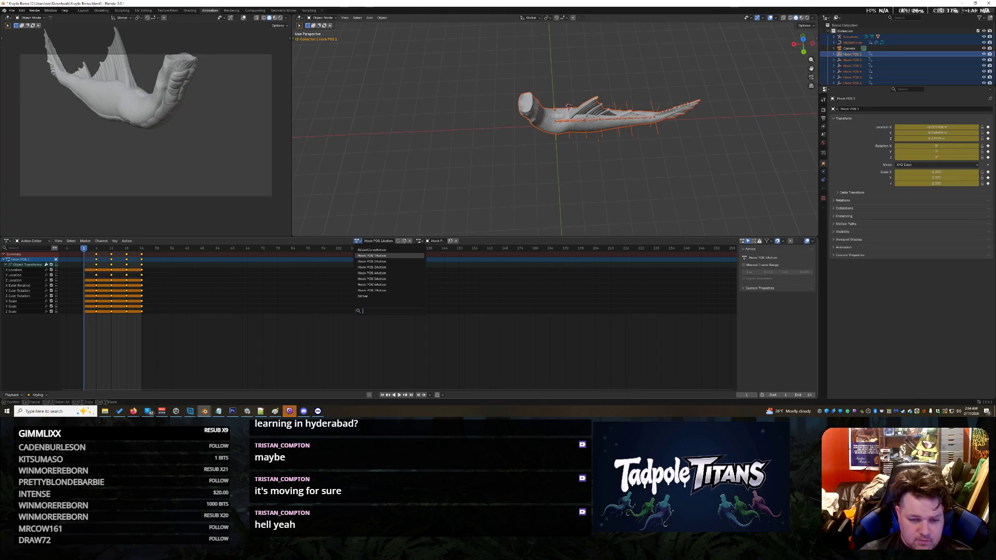
pyautogui.press('Escape')
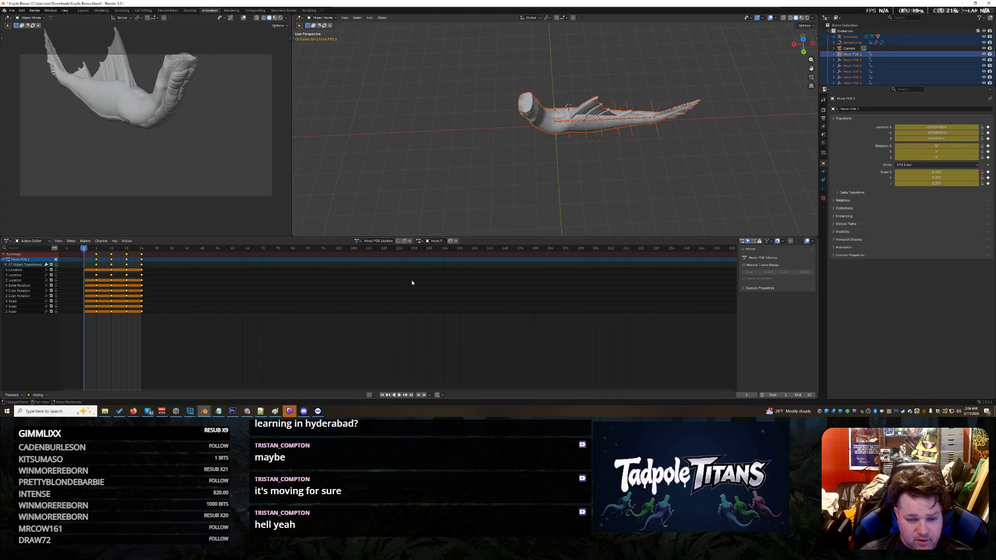